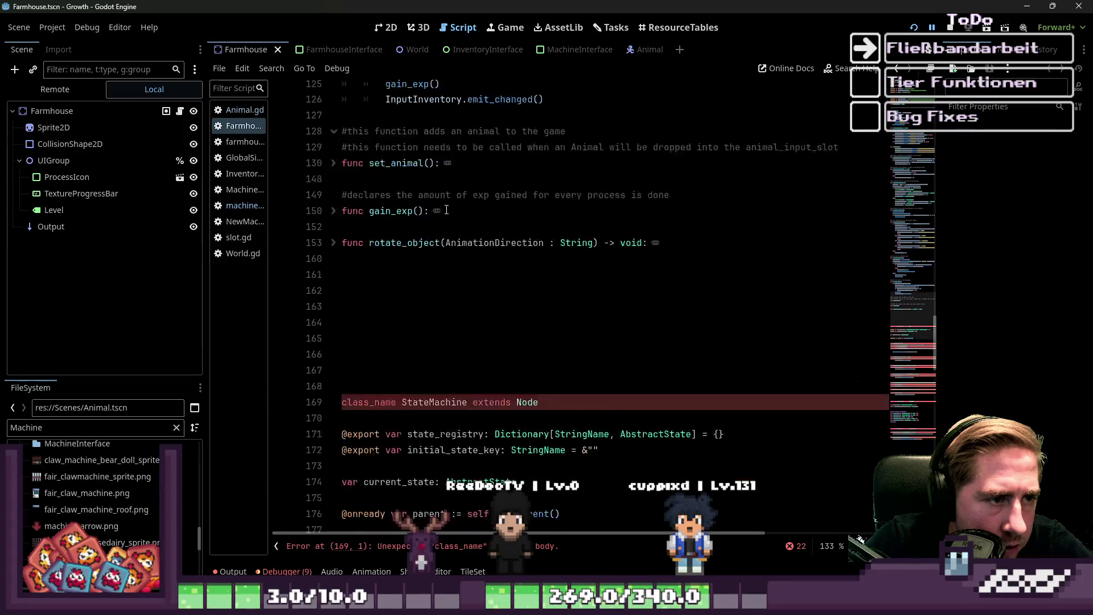
{"action": "scroll", "coordinate": [446, 209], "scroll_direction": "down", "scroll_amount": 3}
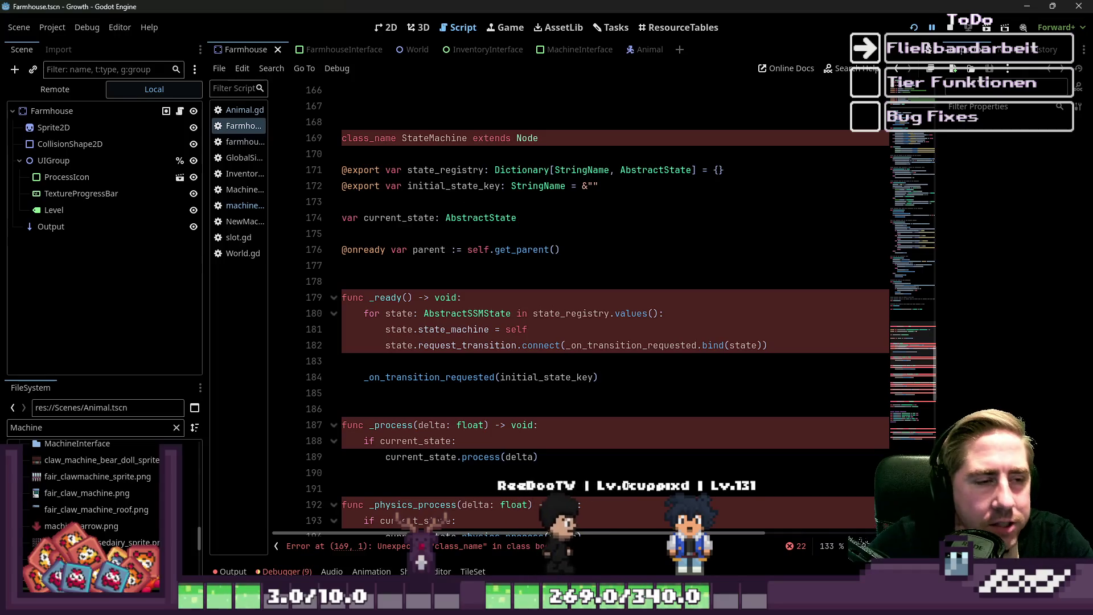
Inspect state_registry, initial_state_key and the AbstractSSMState type in the ready loop.
{"action": "left_click", "coordinate": [620, 170]}
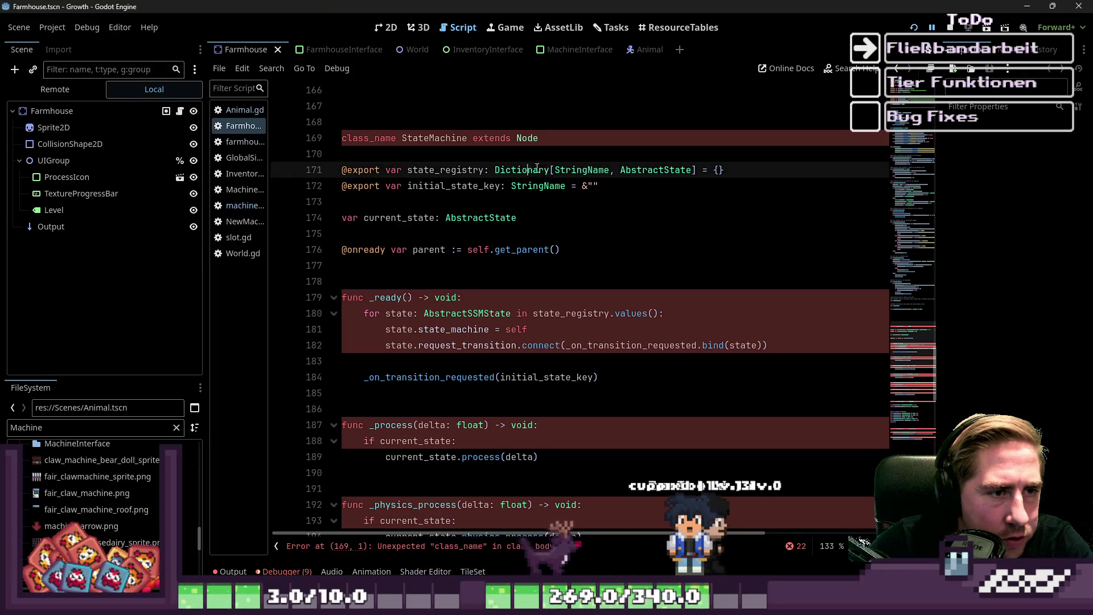
{"action": "scroll", "coordinate": [512, 179], "scroll_direction": "down", "scroll_amount": 1}
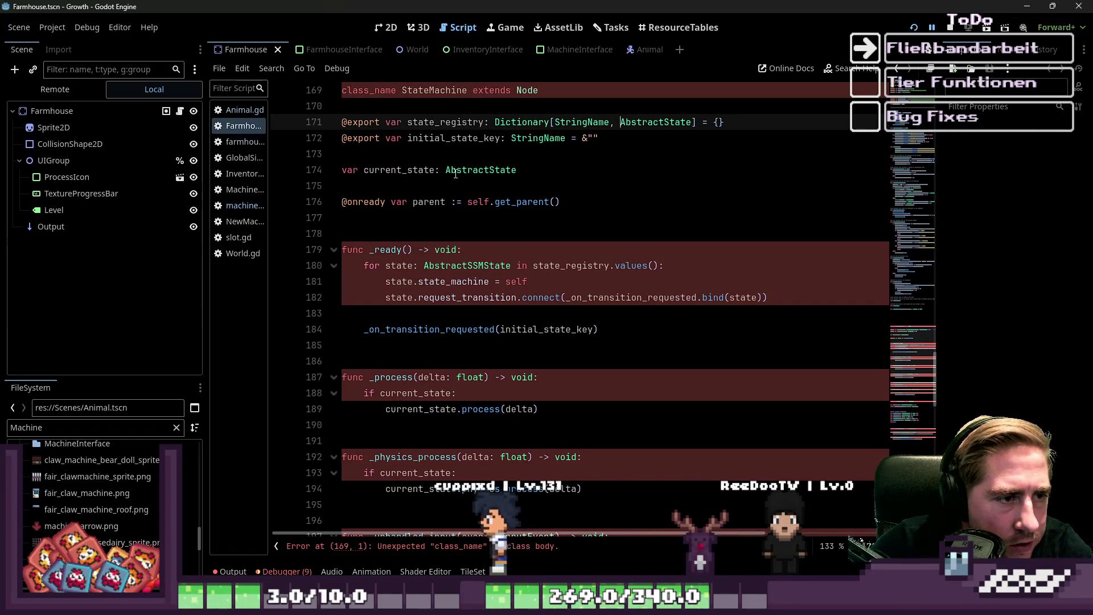
{"action": "double_click", "coordinate": [458, 137]}
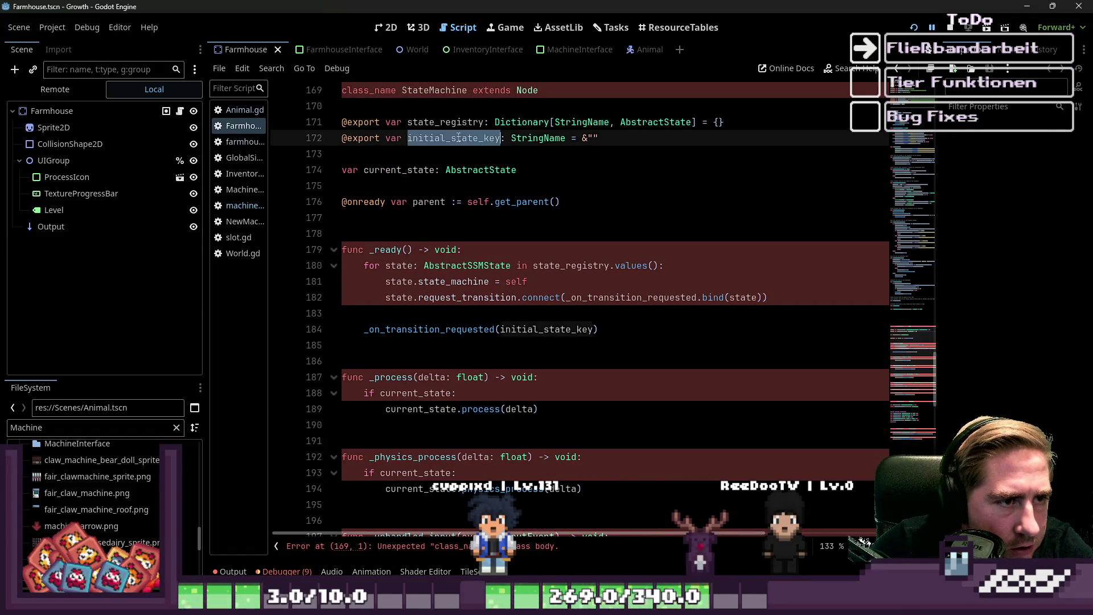
{"action": "double_click", "coordinate": [451, 335]}
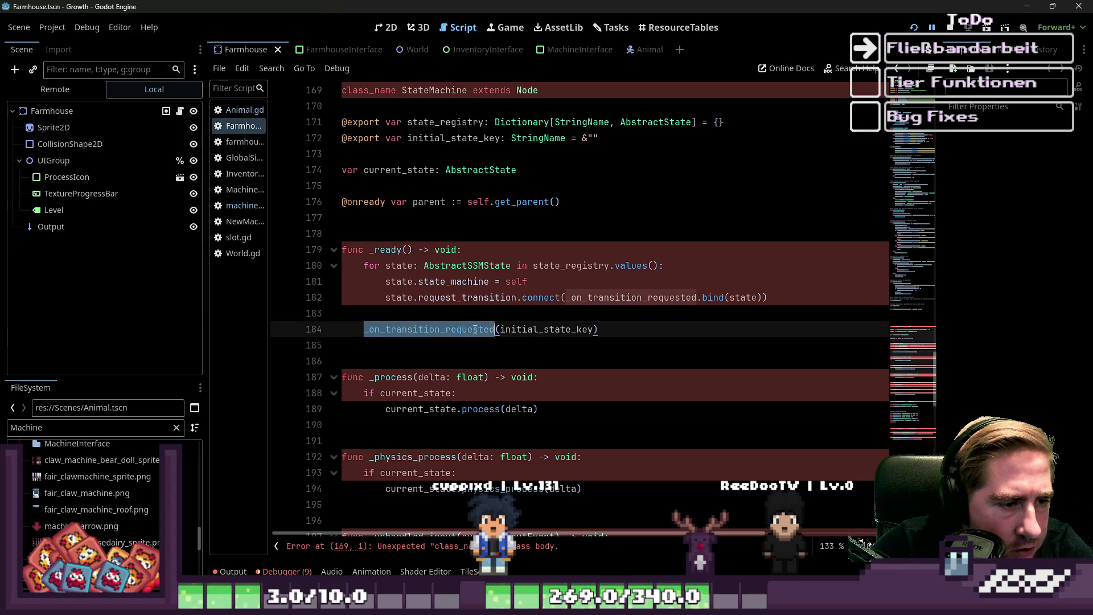
{"action": "scroll", "coordinate": [533, 338], "scroll_direction": "down", "scroll_amount": 1}
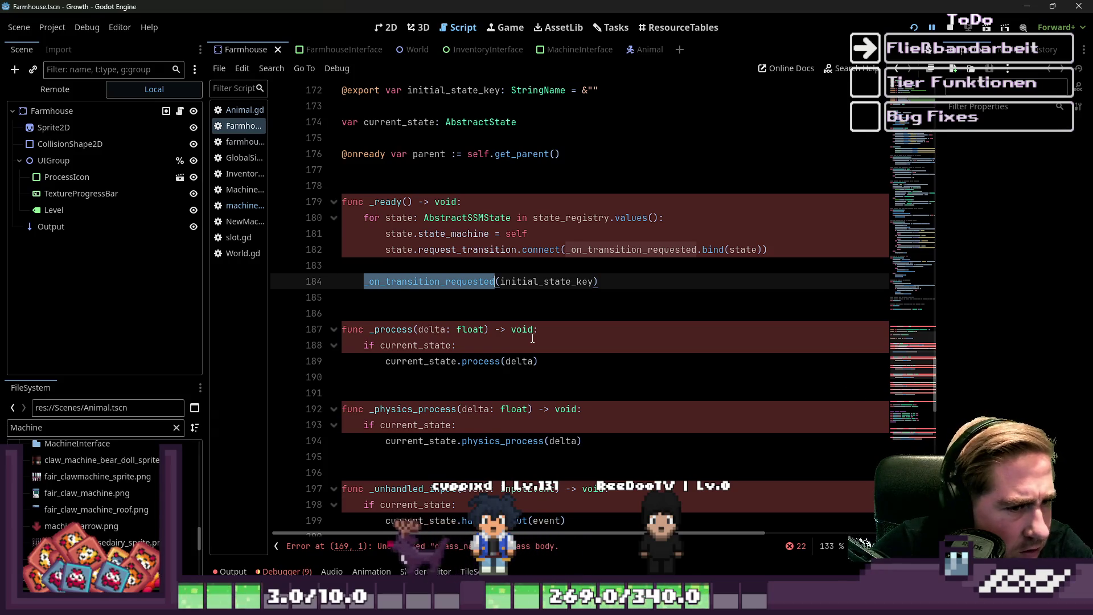
{"action": "left_click", "coordinate": [458, 218]}
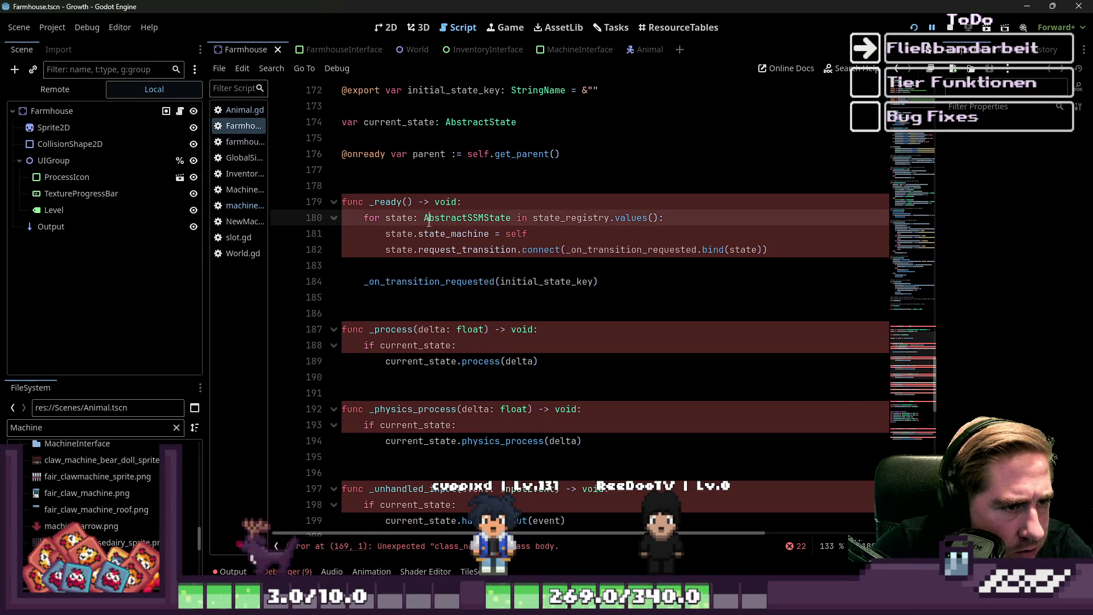
{"action": "double_click", "coordinate": [459, 217]}
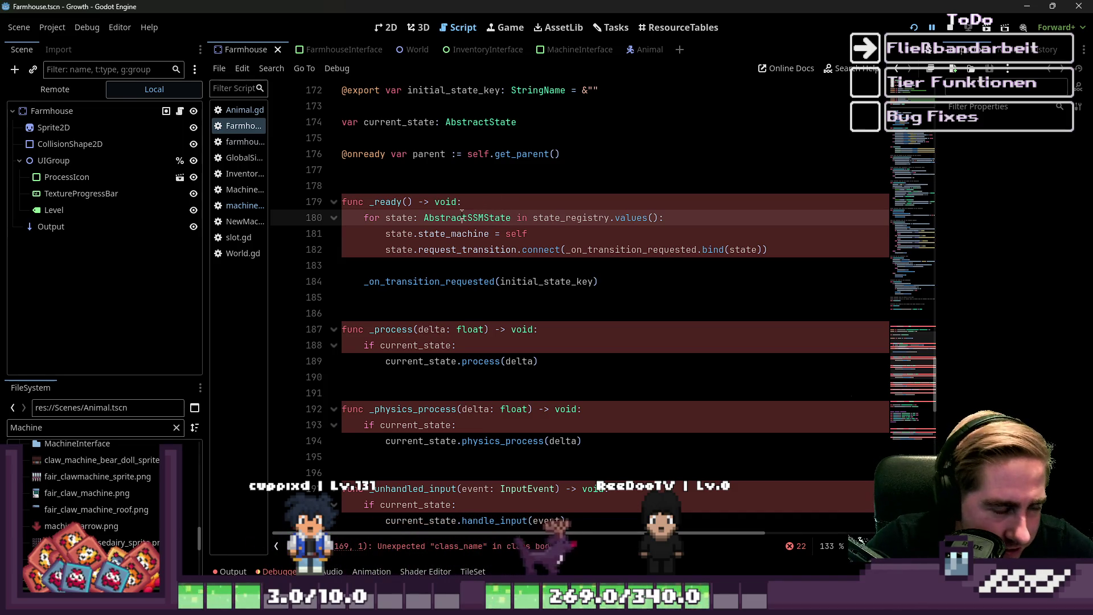
{"action": "double_click", "coordinate": [462, 218]}
{"action": "left_click", "coordinate": [483, 217]}
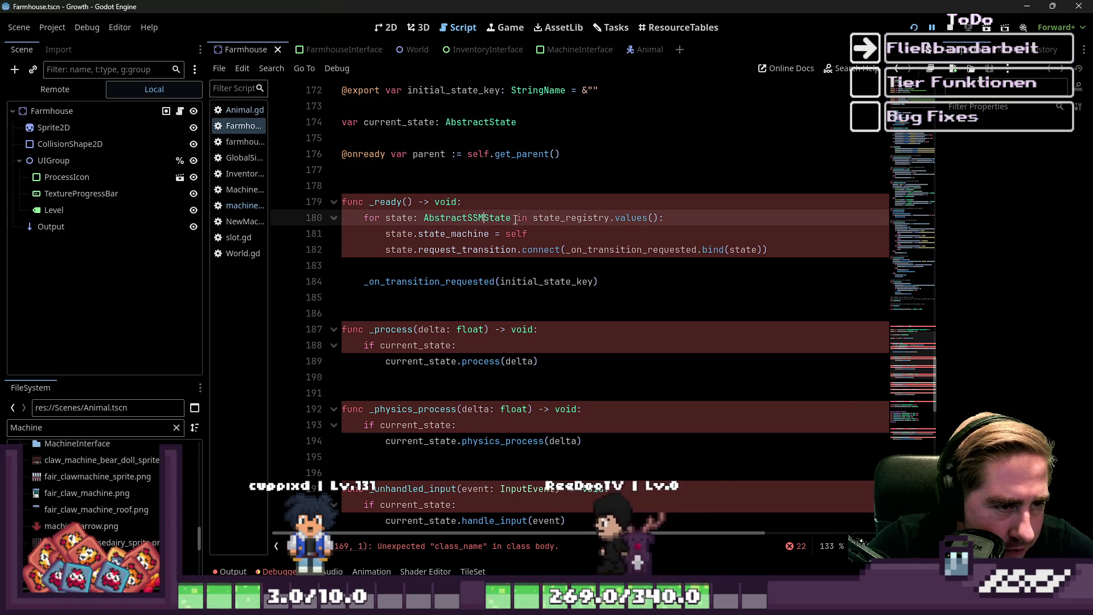
{"action": "mouse_move", "coordinate": [511, 217]}
{"action": "left_mouse_down"}
{"action": "mouse_move", "coordinate": [428, 202]}
{"action": "mouse_move", "coordinate": [428, 220]}
{"action": "mouse_move", "coordinate": [478, 217]}
{"action": "left_mouse_up"}
{"action": "left_click", "coordinate": [426, 224]}
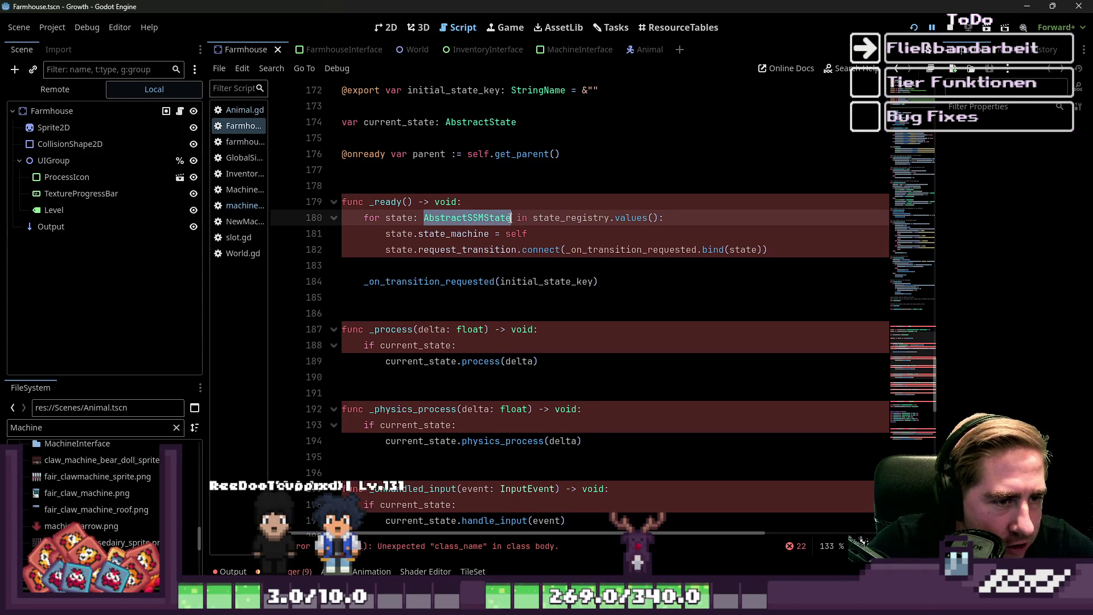
{"action": "left_click", "coordinate": [543, 250]}
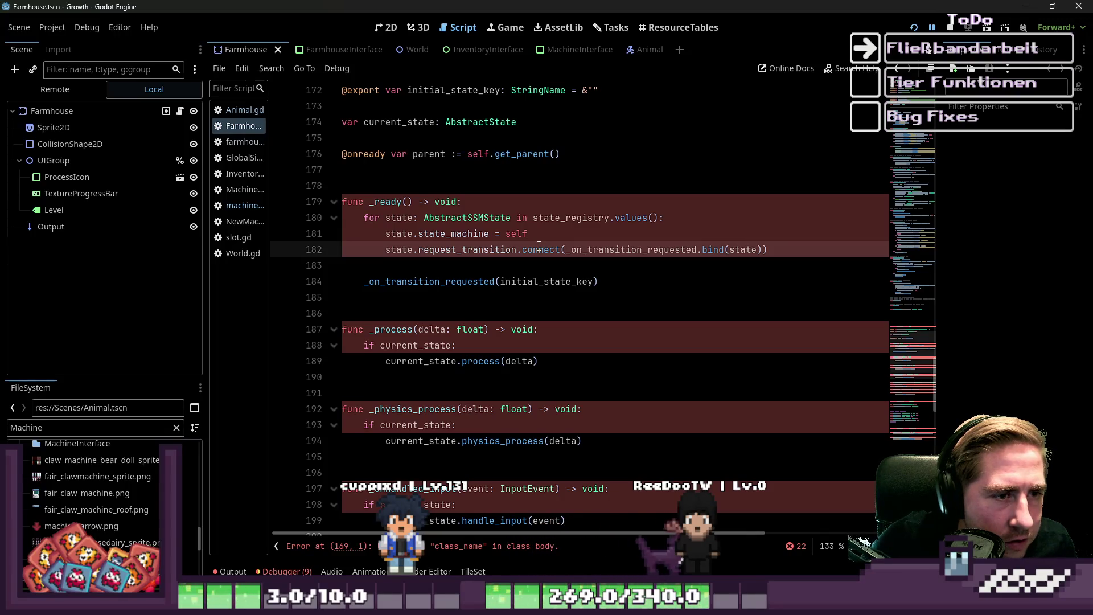
Review the state_registry loop values and the uses of state_machine and _on_transition_requested.
{"action": "scroll", "coordinate": [533, 226], "scroll_direction": "up", "scroll_amount": 2}
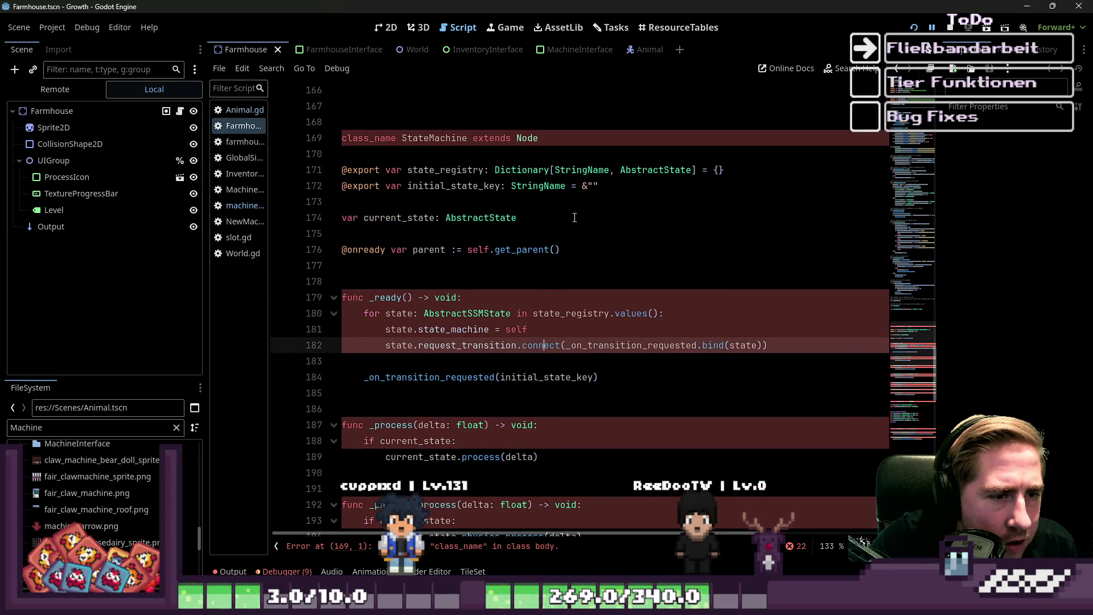
{"action": "double_click", "coordinate": [622, 313]}
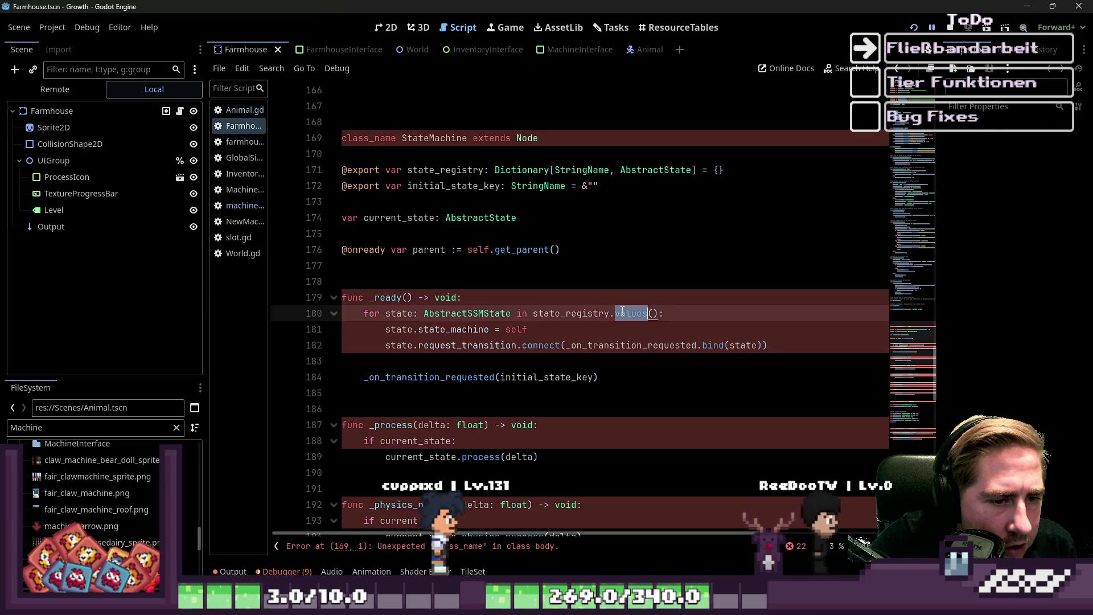
{"action": "mouse_move", "coordinate": [623, 312]}
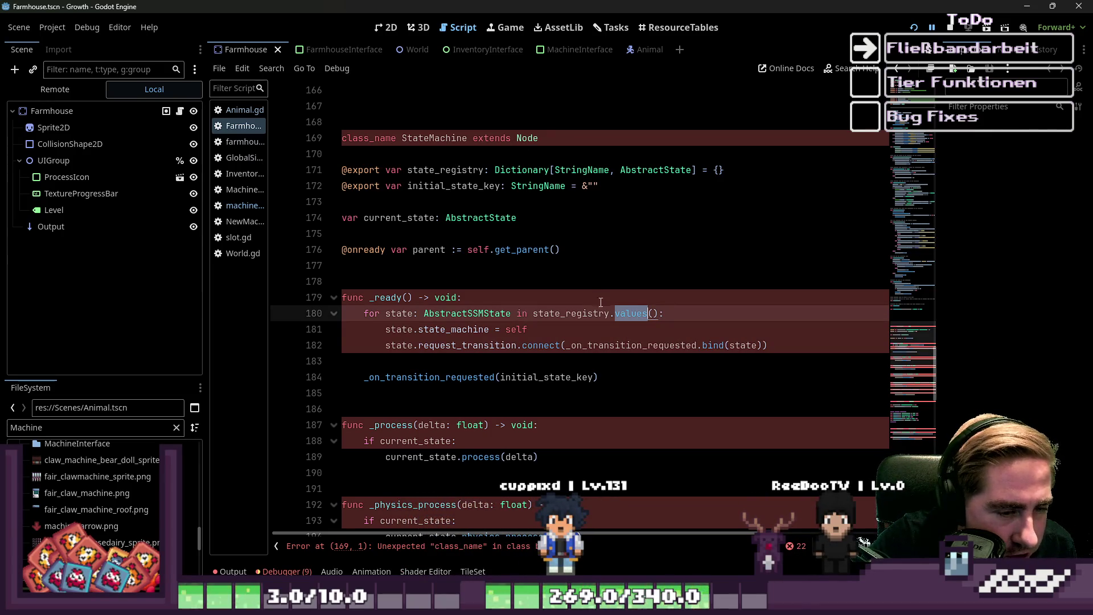
{"action": "scroll", "coordinate": [630, 312], "scroll_direction": "down", "scroll_amount": 1}
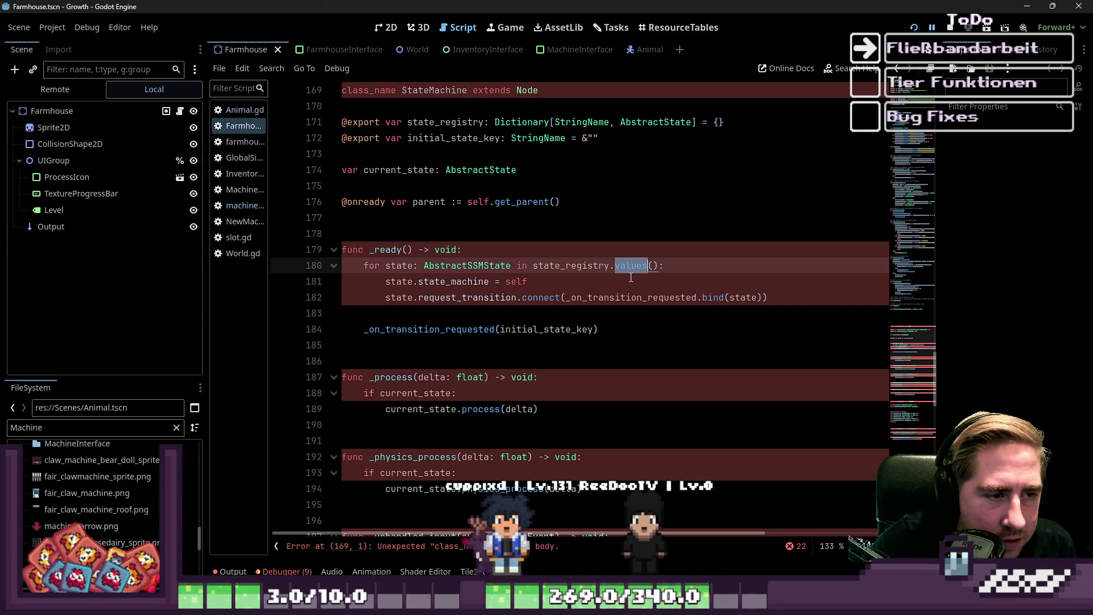
{"action": "scroll", "coordinate": [570, 262], "scroll_direction": "down", "scroll_amount": 1}
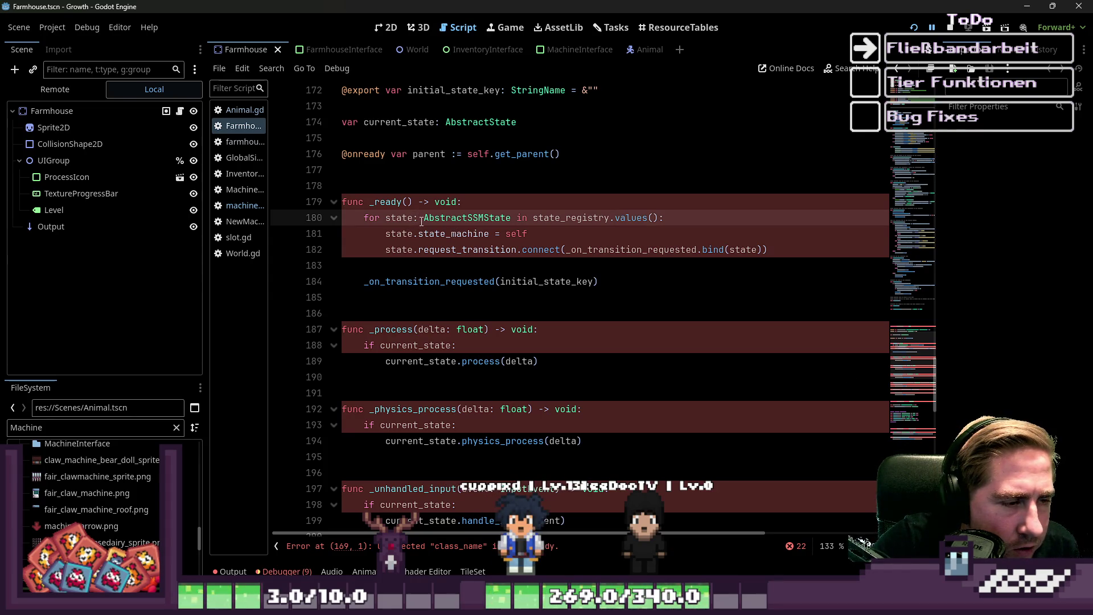
{"action": "double_click", "coordinate": [421, 221]}
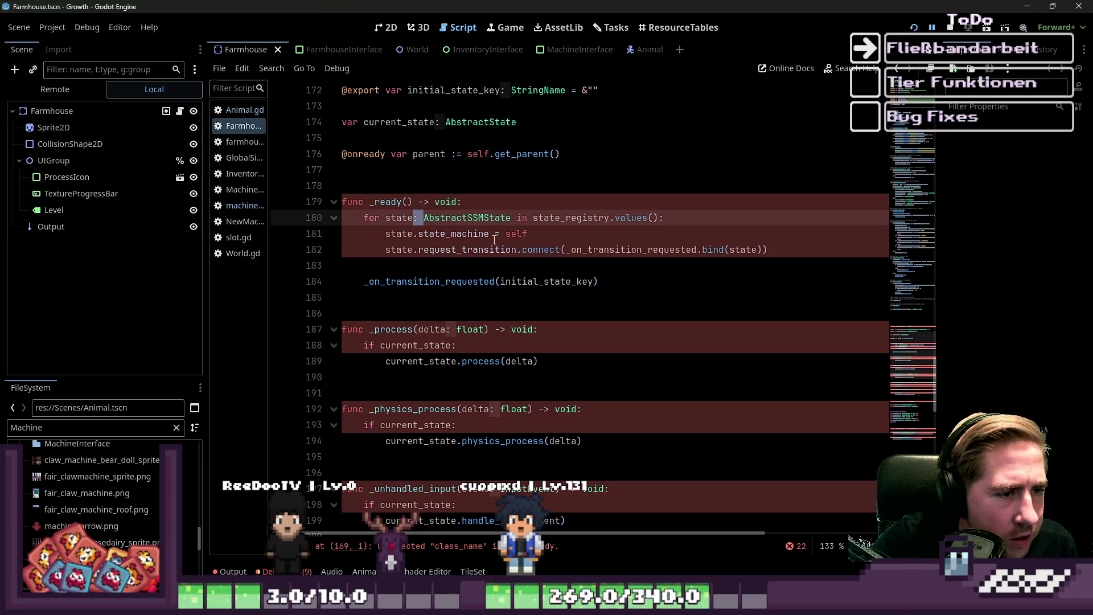
{"action": "scroll", "coordinate": [581, 238], "scroll_direction": "down", "scroll_amount": 1}
{"action": "left_click", "coordinate": [452, 203]}
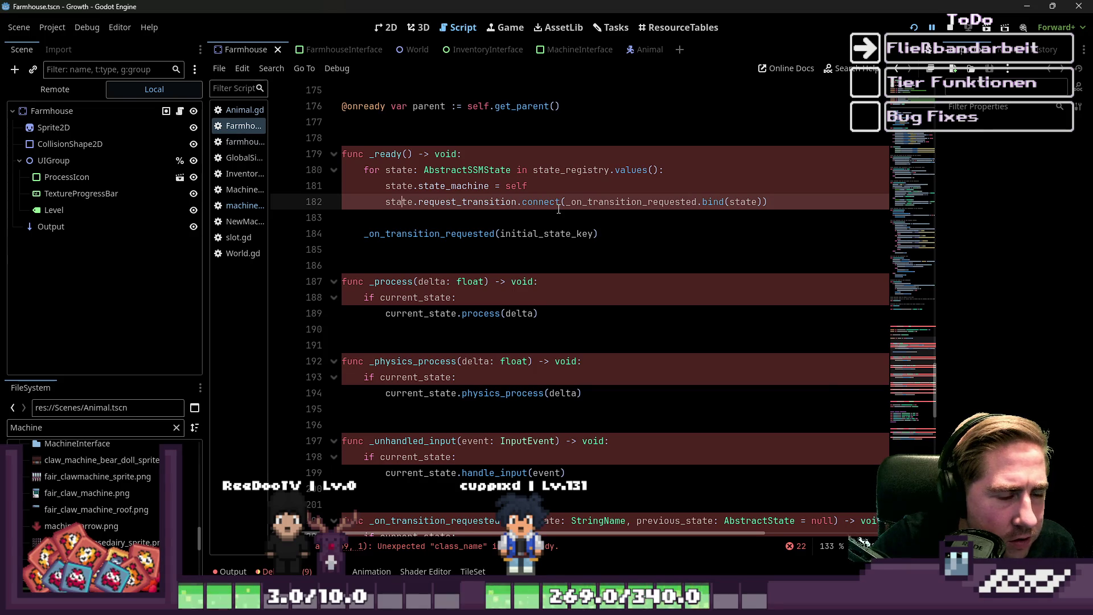
{"action": "double_click", "coordinate": [467, 185]}
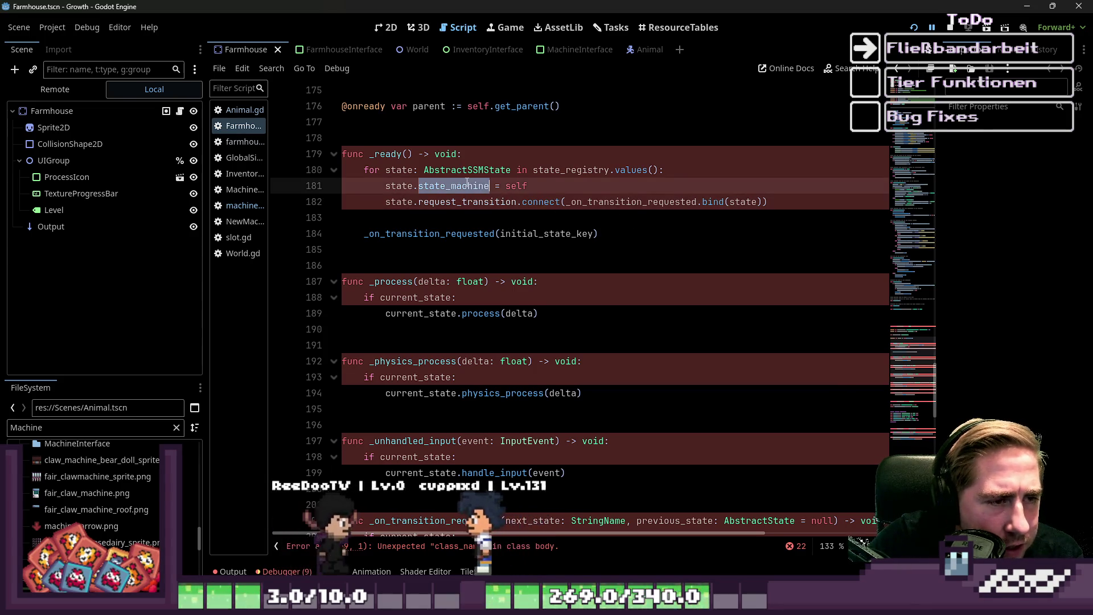
{"action": "scroll", "coordinate": [473, 188], "scroll_direction": "down", "scroll_amount": 1}
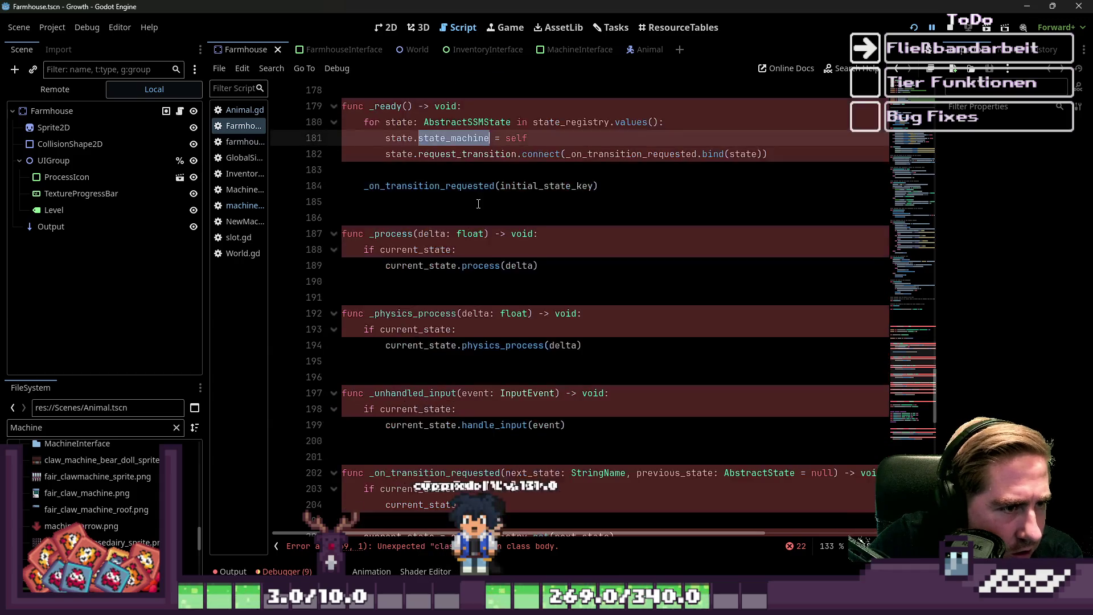
{"action": "double_click", "coordinate": [489, 186]}
{"action": "left_click", "coordinate": [508, 192]}
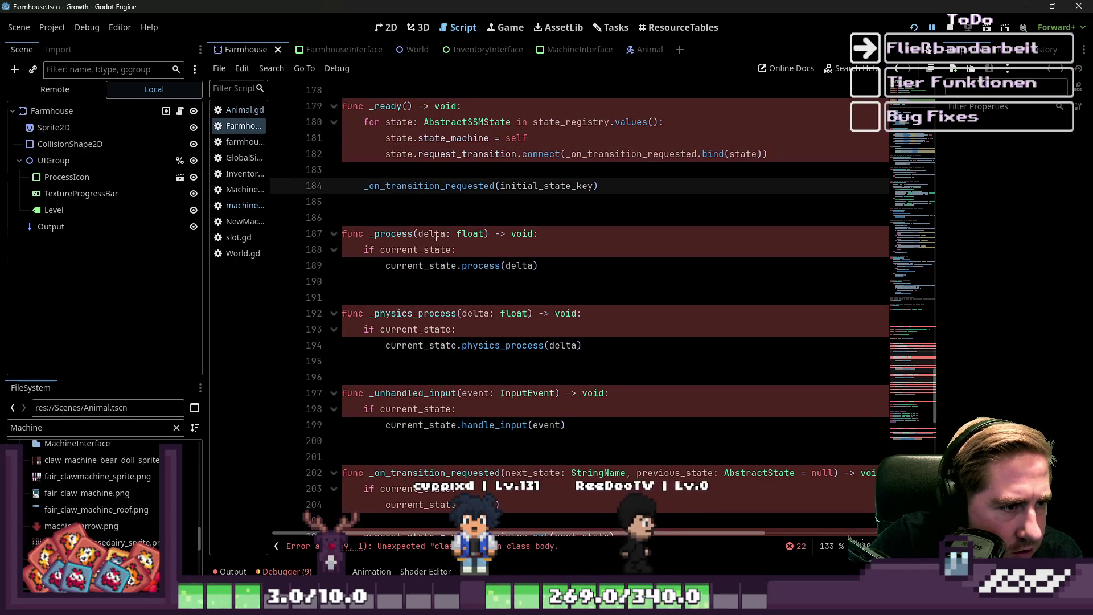
Inspect _process's current_state.process(delta) call on line 189 and the current_state declaration.
{"action": "scroll", "coordinate": [417, 202], "scroll_direction": "down", "scroll_amount": 1}
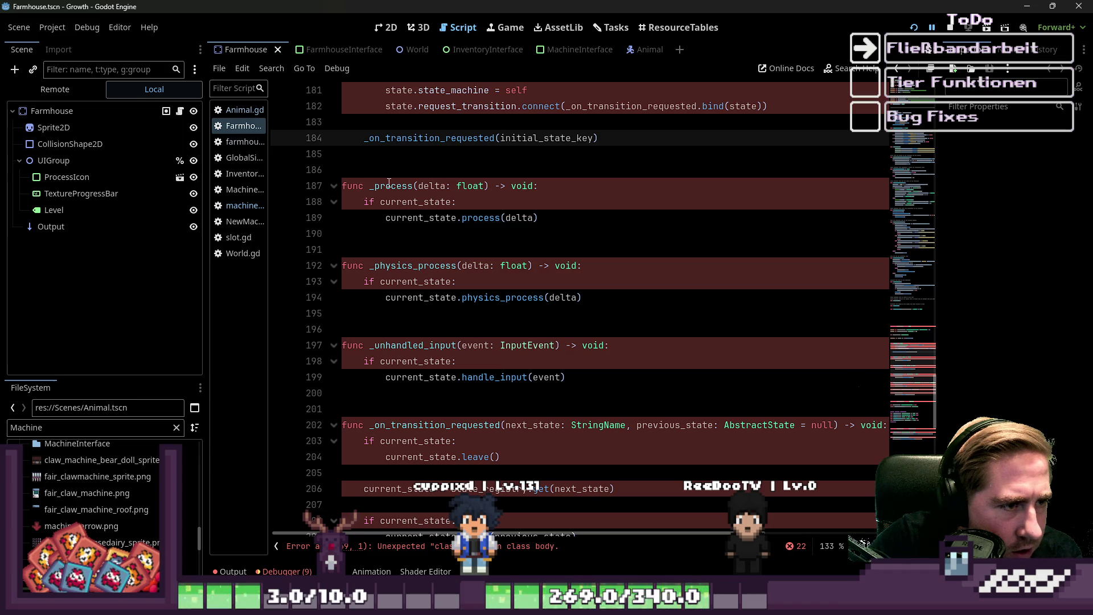
{"action": "double_click", "coordinate": [389, 185]}
{"action": "left_click", "coordinate": [435, 218]}
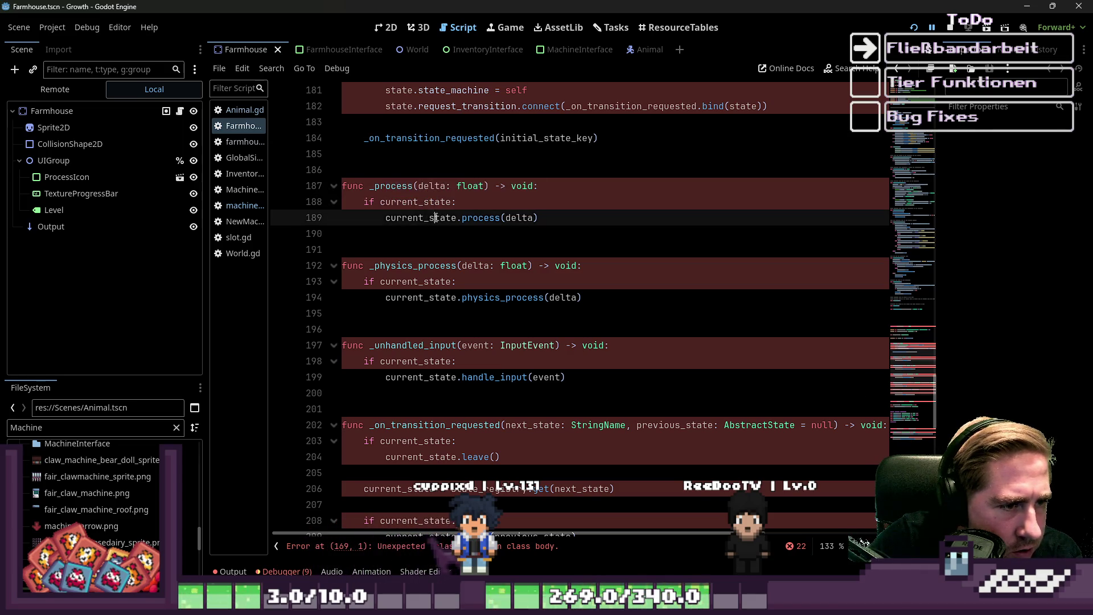
{"action": "double_click", "coordinate": [401, 202]}
{"action": "double_click", "coordinate": [422, 218]}
{"action": "double_click", "coordinate": [481, 218]}
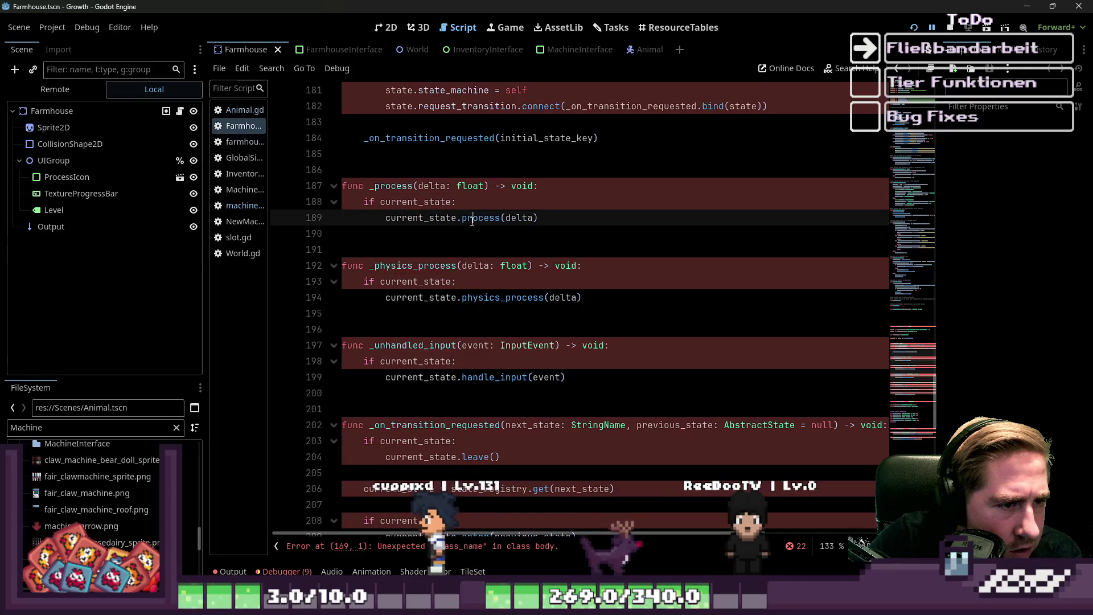
{"action": "double_click", "coordinate": [519, 218]}
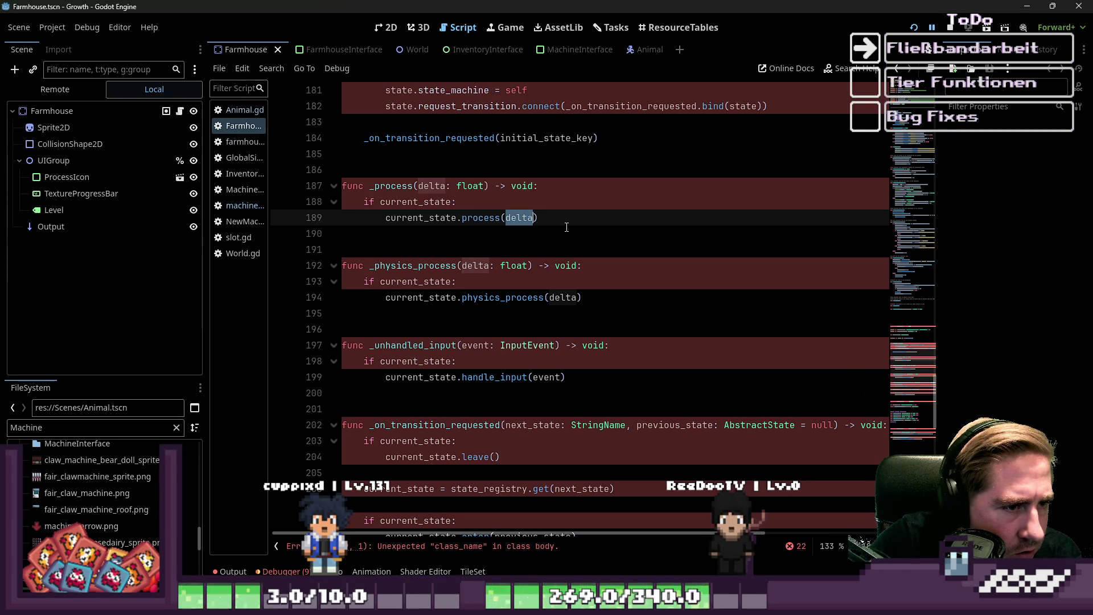
{"action": "scroll", "coordinate": [566, 227], "scroll_direction": "down", "scroll_amount": 2}
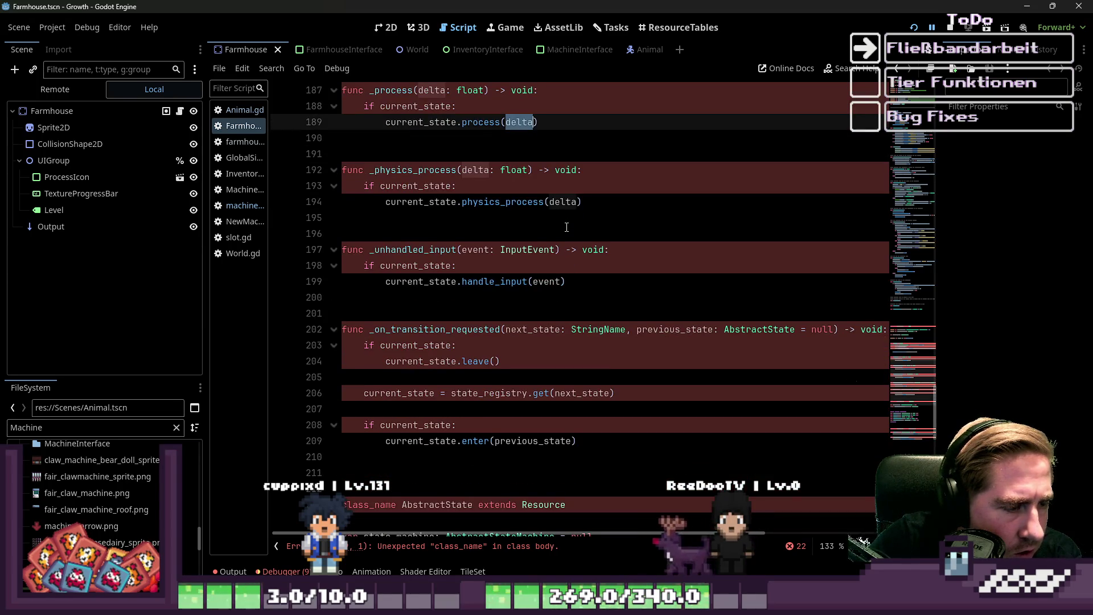
{"action": "scroll", "coordinate": [567, 227], "scroll_direction": "down", "scroll_amount": 1}
{"action": "scroll", "coordinate": [566, 227], "scroll_direction": "up", "scroll_amount": 3}
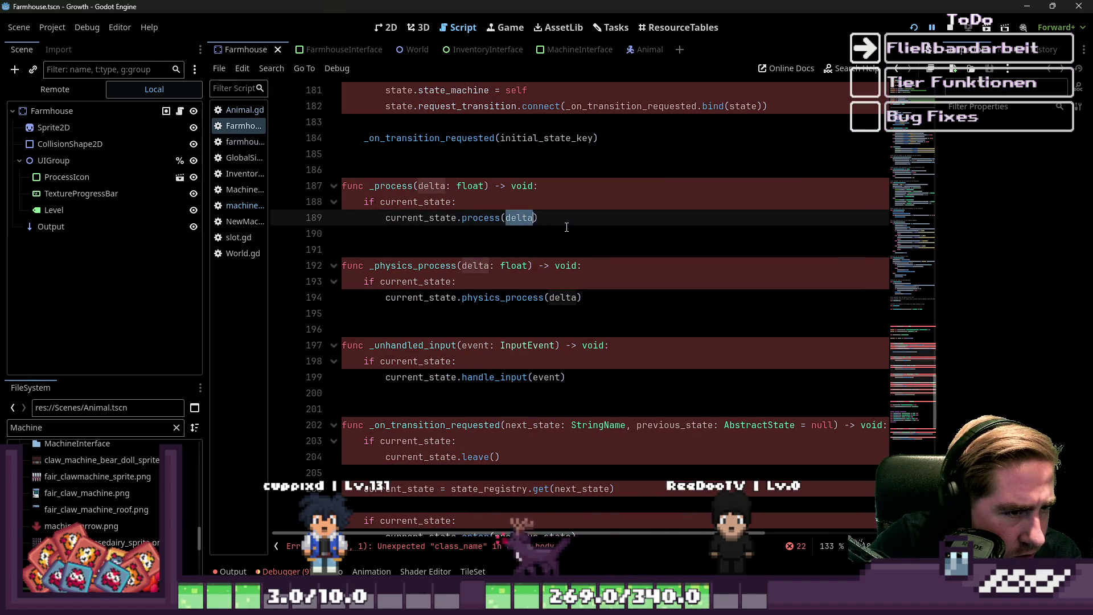
{"action": "double_click", "coordinate": [484, 217]}
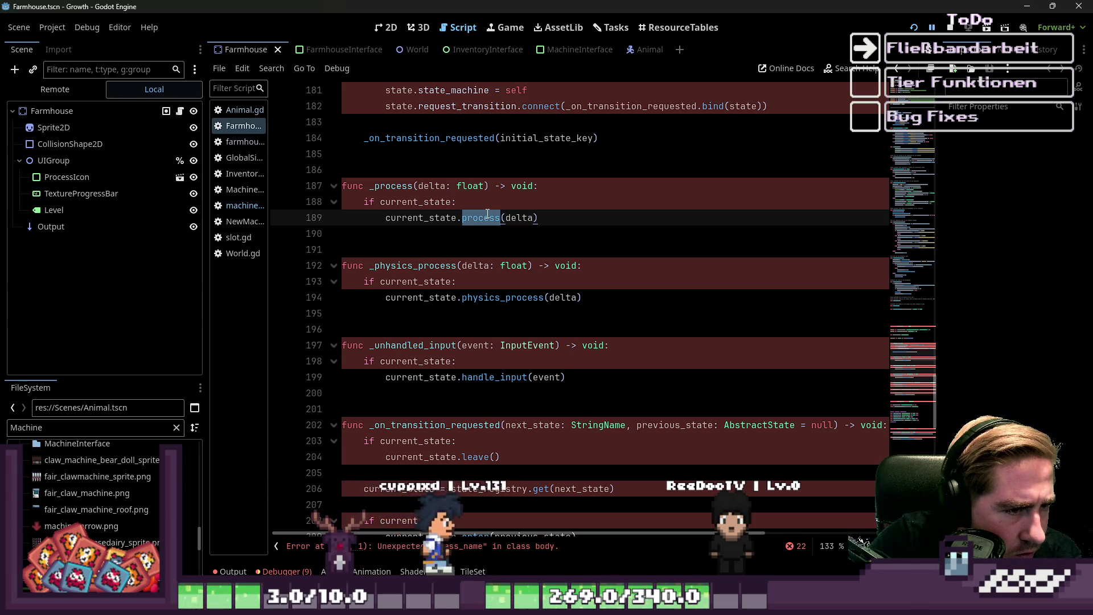
{"action": "scroll", "coordinate": [410, 276], "scroll_direction": "up", "scroll_amount": 1}
{"action": "double_click", "coordinate": [410, 267]}
{"action": "scroll", "coordinate": [516, 273], "scroll_direction": "up", "scroll_amount": 3}
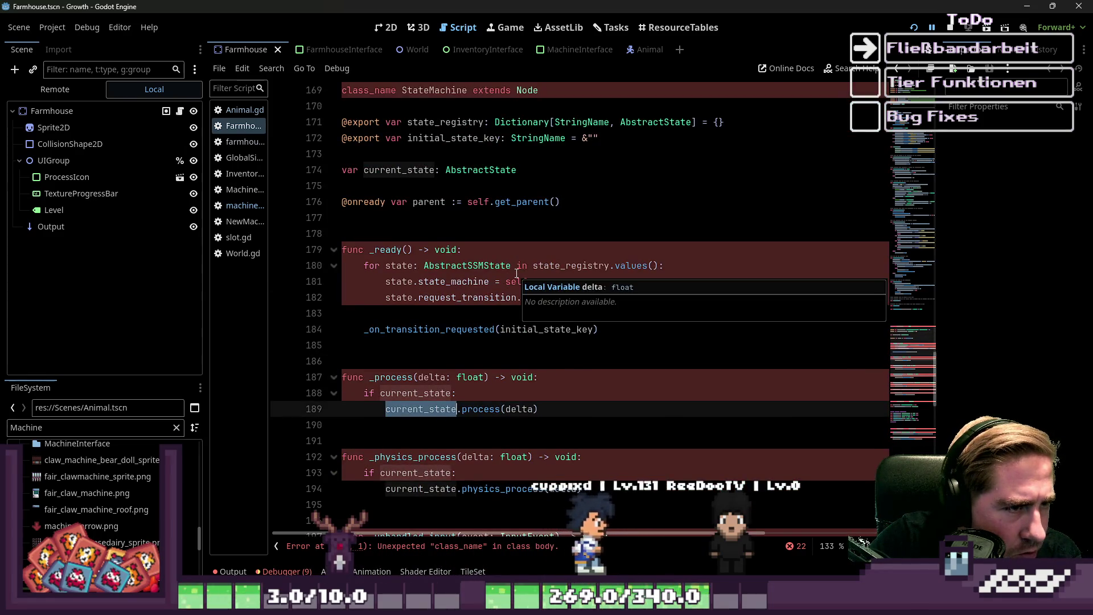
{"action": "left_click", "coordinate": [464, 172]}
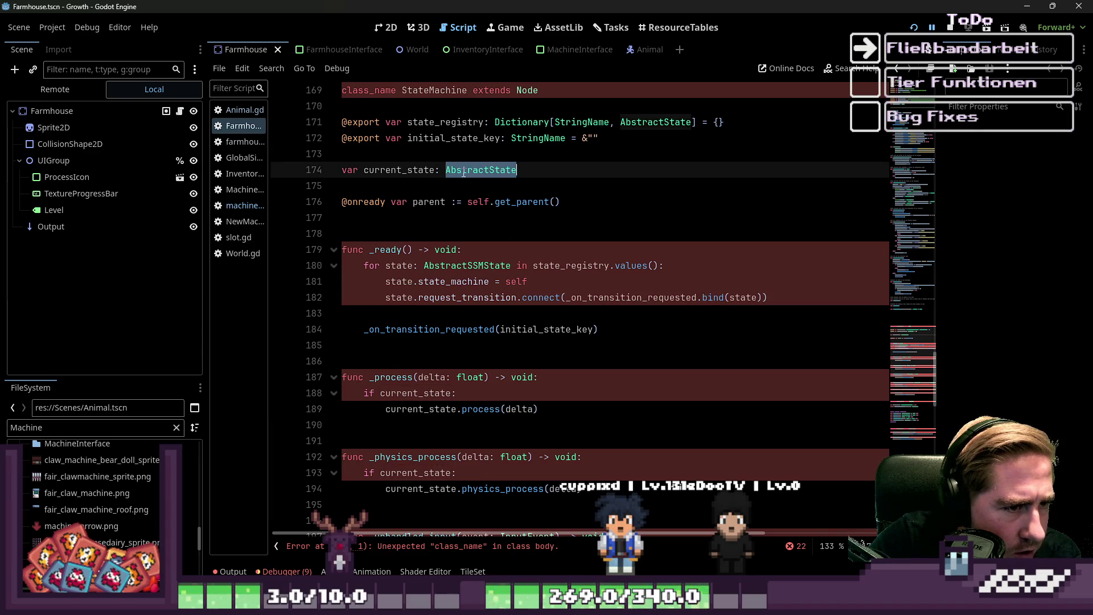
Look over the AbstractState class declaration.
{"action": "scroll", "coordinate": [464, 172], "scroll_direction": "down", "scroll_amount": 10}
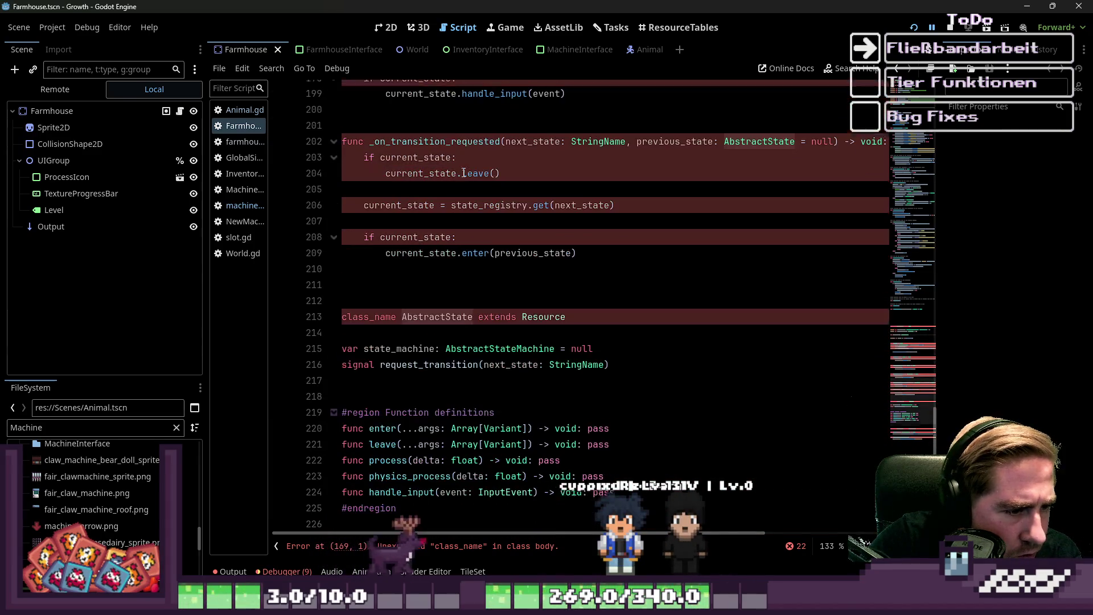
{"action": "scroll", "coordinate": [464, 193], "scroll_direction": "down", "scroll_amount": 2}
{"action": "double_click", "coordinate": [437, 218]}
{"action": "scroll", "coordinate": [486, 252], "scroll_direction": "down", "scroll_amount": 1}
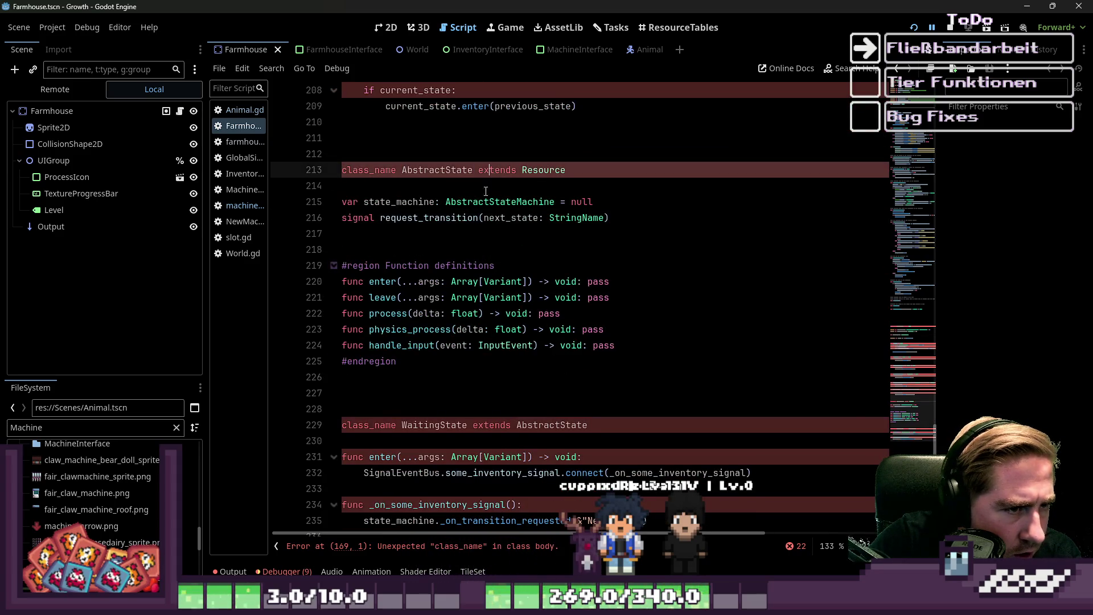
{"action": "left_click", "coordinate": [428, 204]}
{"action": "scroll", "coordinate": [428, 213], "scroll_direction": "down", "scroll_amount": 1}
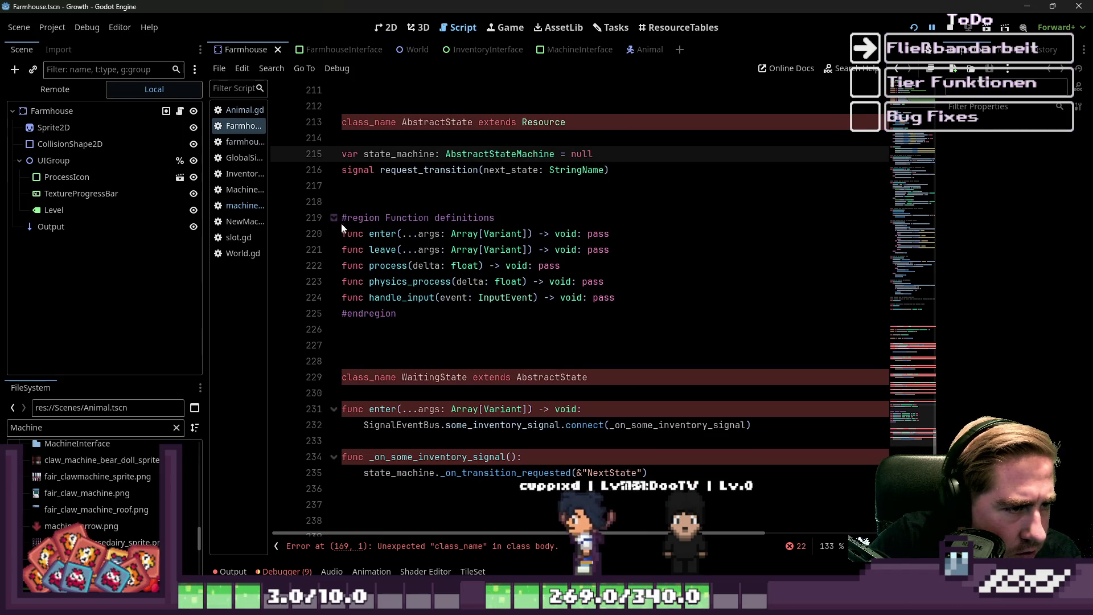
Fold and unfold the function definitions region at line 219, checking its #region and #endregion lines.
{"action": "left_click", "coordinate": [334, 218]}
{"action": "left_click", "coordinate": [334, 218]}
{"action": "left_click_drag", "start_coordinate": [345, 214], "coordinate": [480, 218]}
{"action": "left_click", "coordinate": [480, 218]}
{"action": "left_click", "coordinate": [334, 218]}
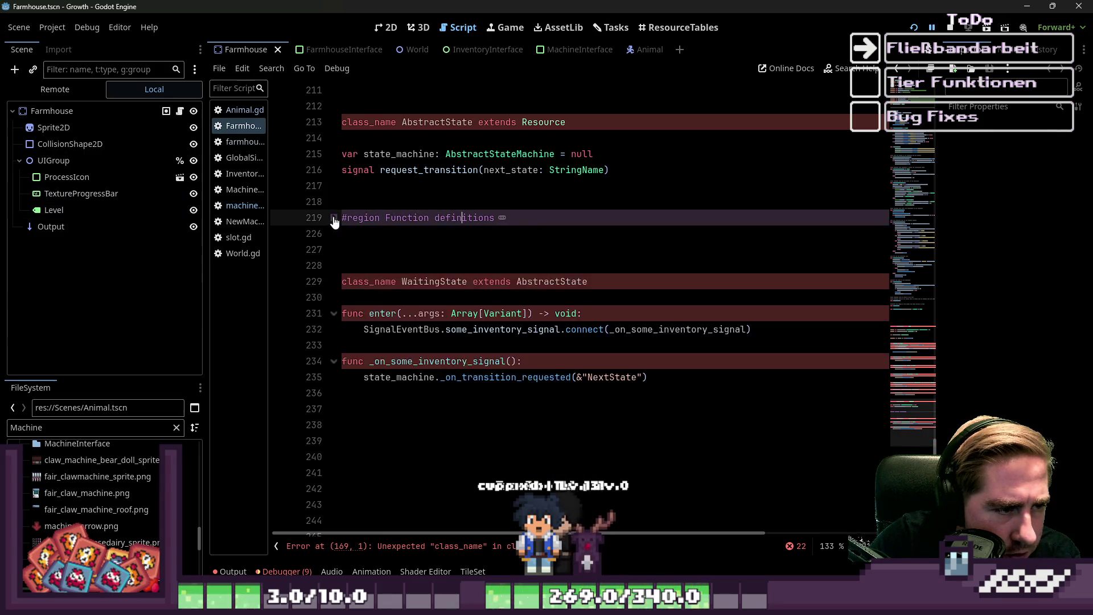
{"action": "left_click", "coordinate": [334, 218]}
{"action": "left_click", "coordinate": [365, 313]}
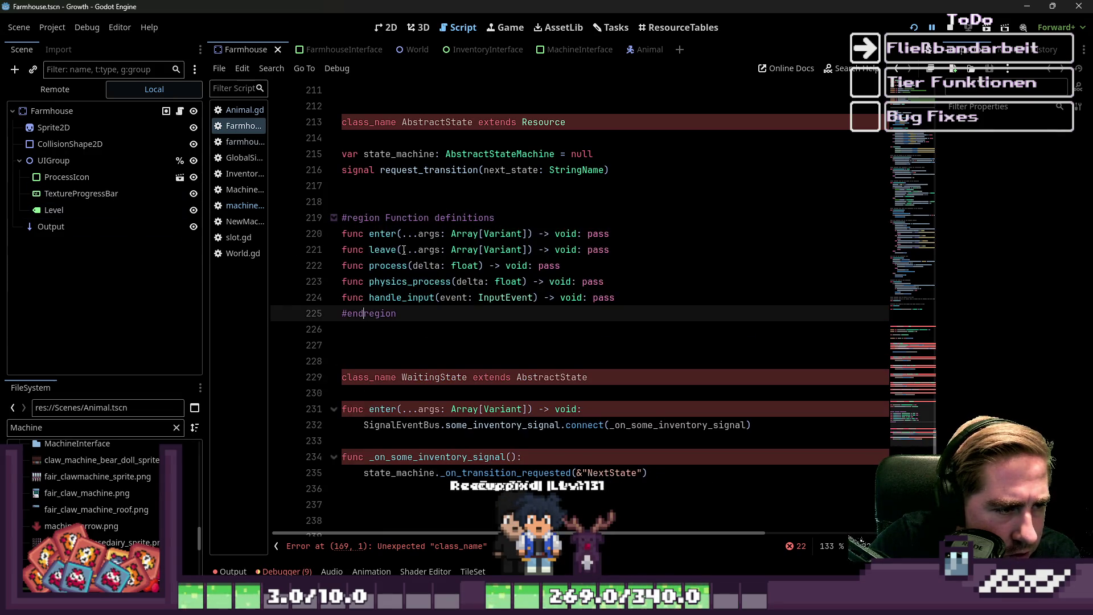
{"action": "left_click", "coordinate": [358, 218]}
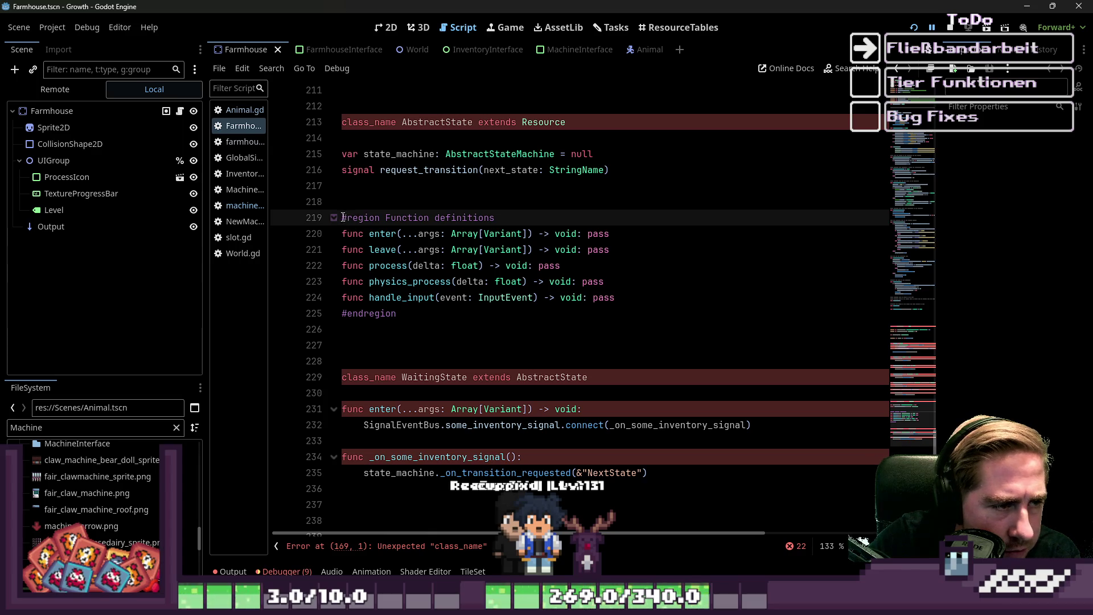
{"action": "left_click", "coordinate": [364, 313]}
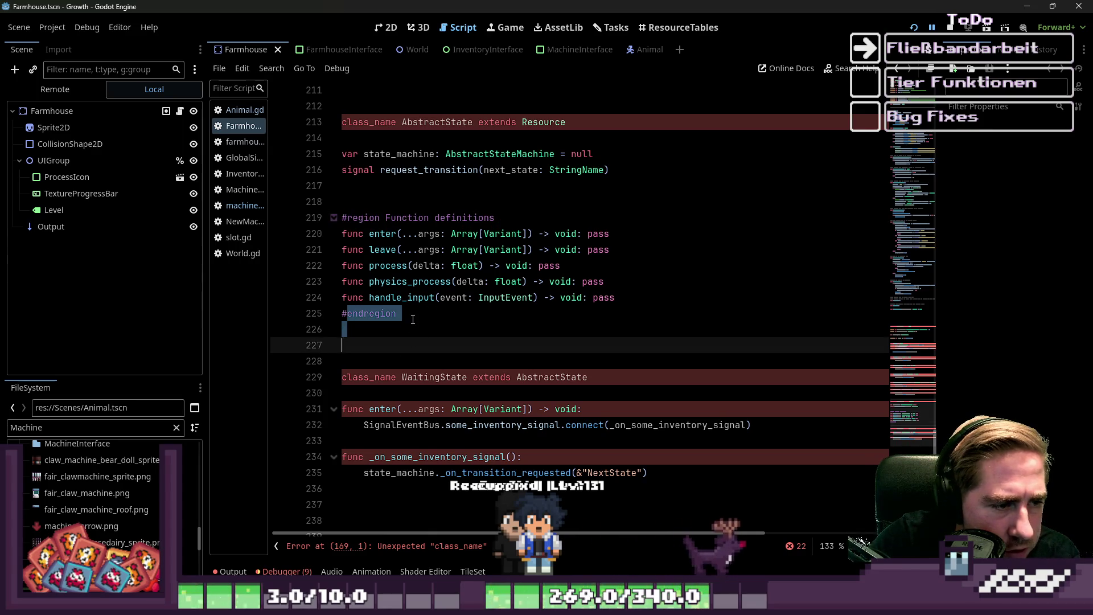
{"action": "left_click", "coordinate": [334, 217]}
{"action": "left_click", "coordinate": [334, 217]}
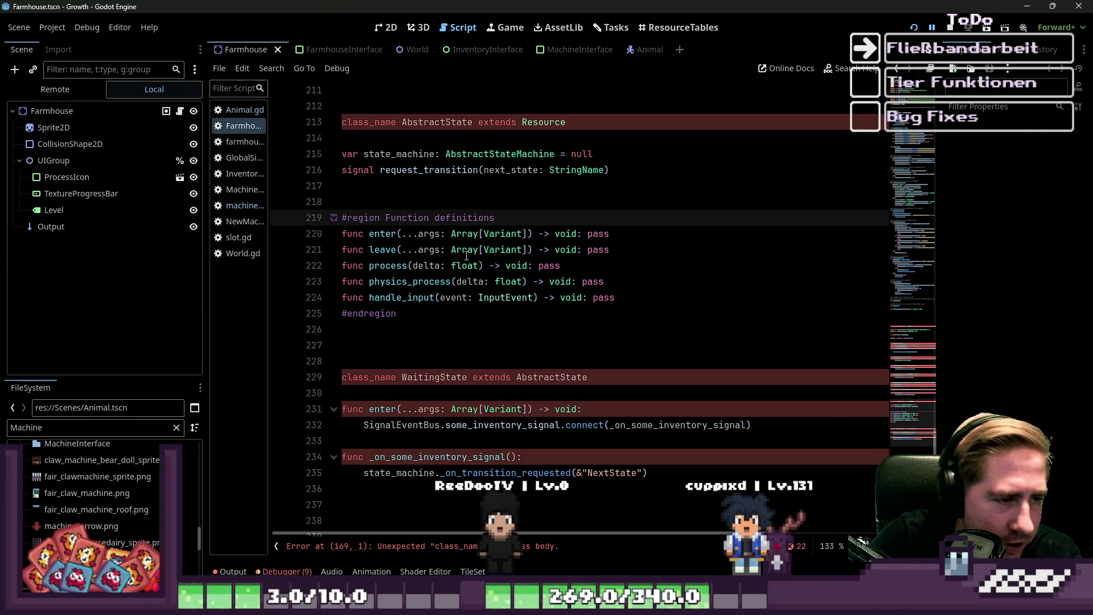
Delete the extra blank line after #endregion and widen the script list to show full file names.
{"action": "mouse_move", "coordinate": [472, 252]}
{"action": "left_click", "coordinate": [459, 350]}
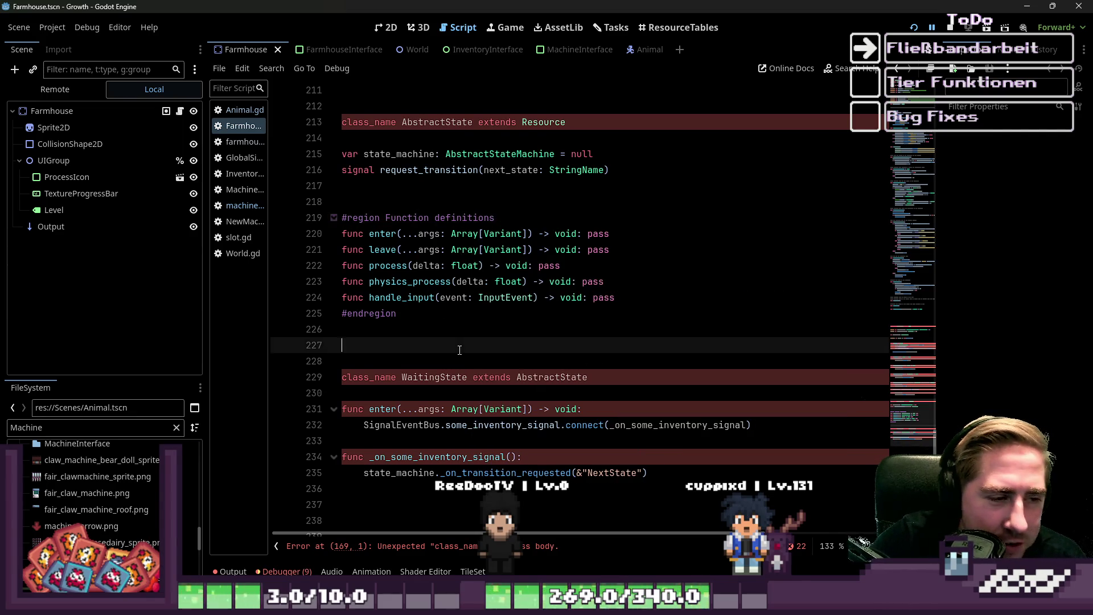
{"action": "key", "text": "BackSpace"}
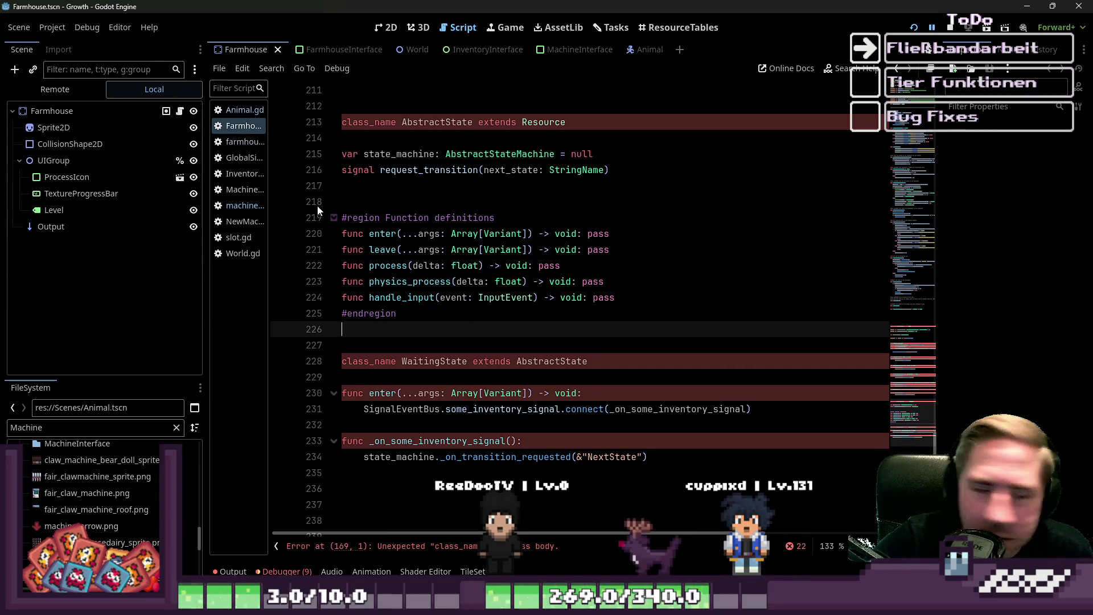
{"action": "left_click_drag", "start_coordinate": [270, 238], "coordinate": [325, 241]}
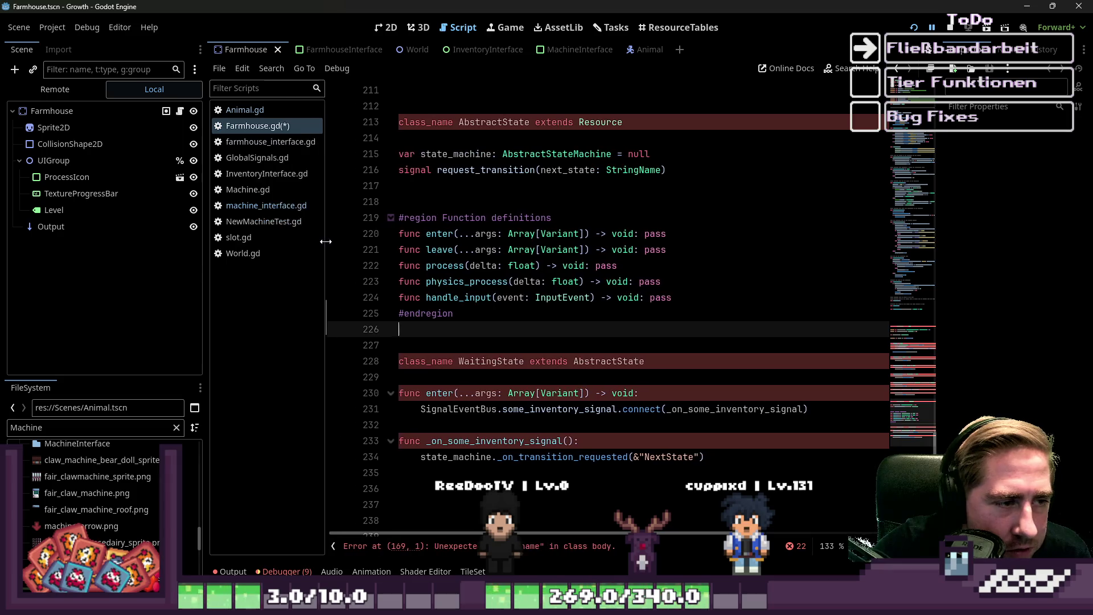
Inspect the enter, leave, process, physics_process and handle_input function names.
{"action": "double_click", "coordinate": [440, 234]}
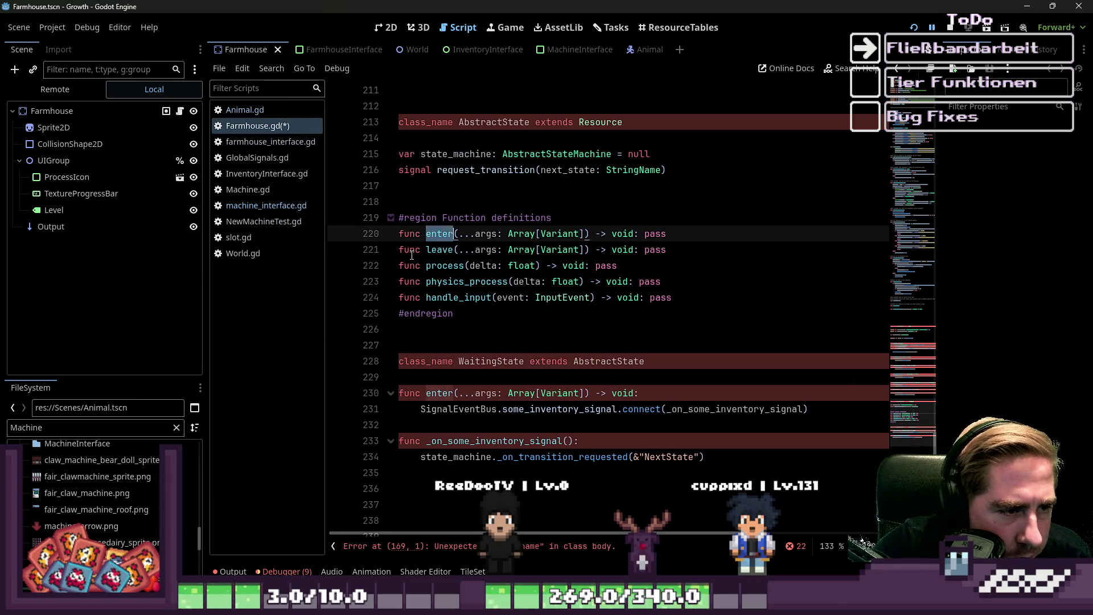
{"action": "left_click", "coordinate": [432, 249]}
{"action": "double_click", "coordinate": [432, 249]}
{"action": "double_click", "coordinate": [483, 235]}
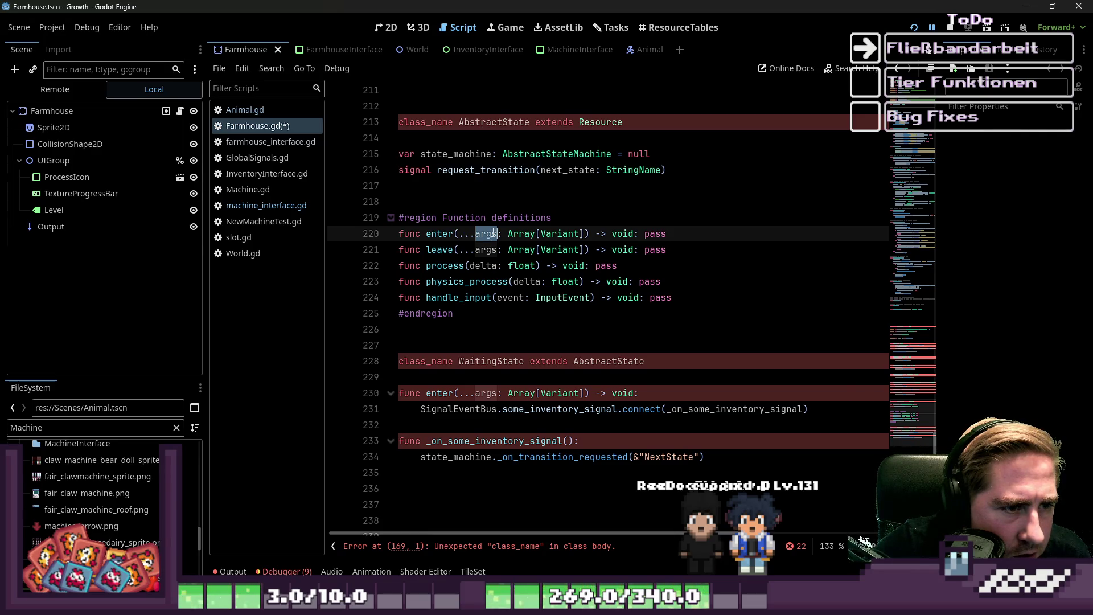
{"action": "double_click", "coordinate": [437, 233]}
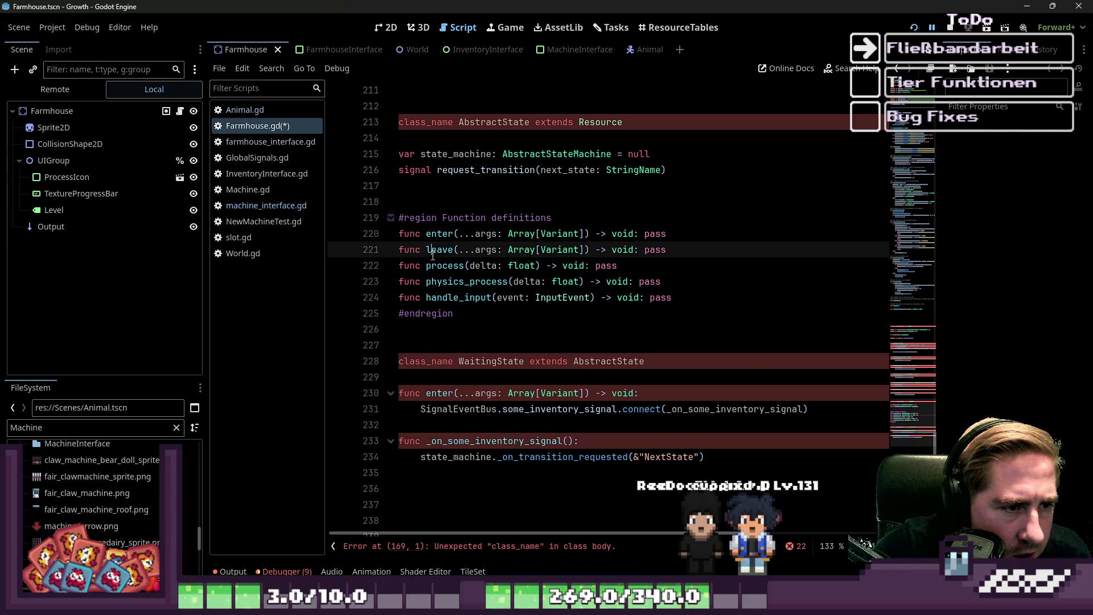
{"action": "double_click", "coordinate": [438, 249]}
{"action": "double_click", "coordinate": [438, 265]}
{"action": "double_click", "coordinate": [436, 281]}
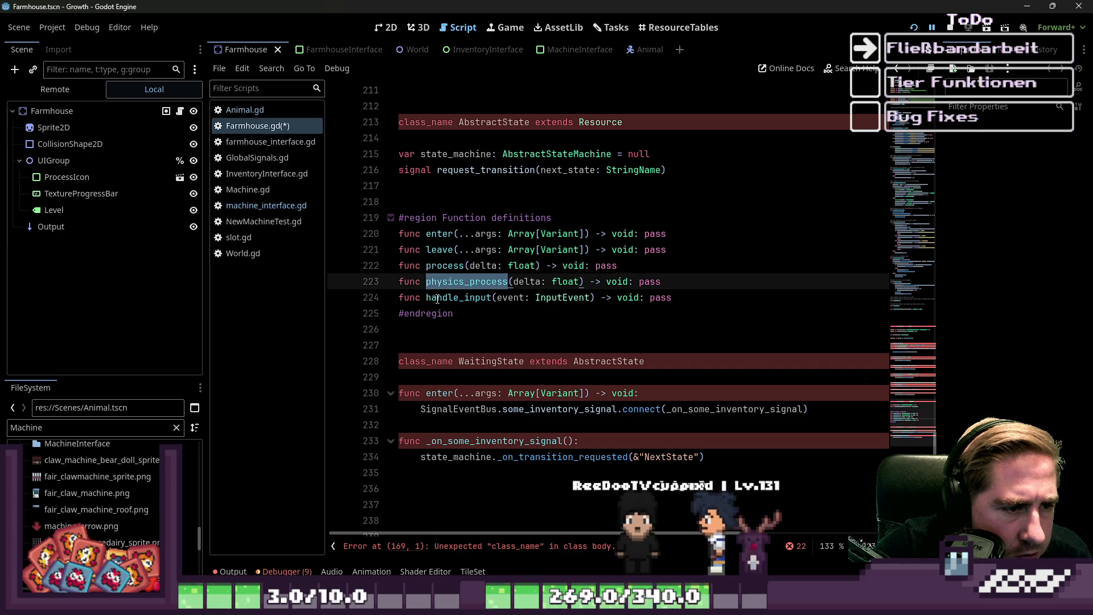
{"action": "double_click", "coordinate": [435, 298]}
{"action": "left_click", "coordinate": [493, 324]}
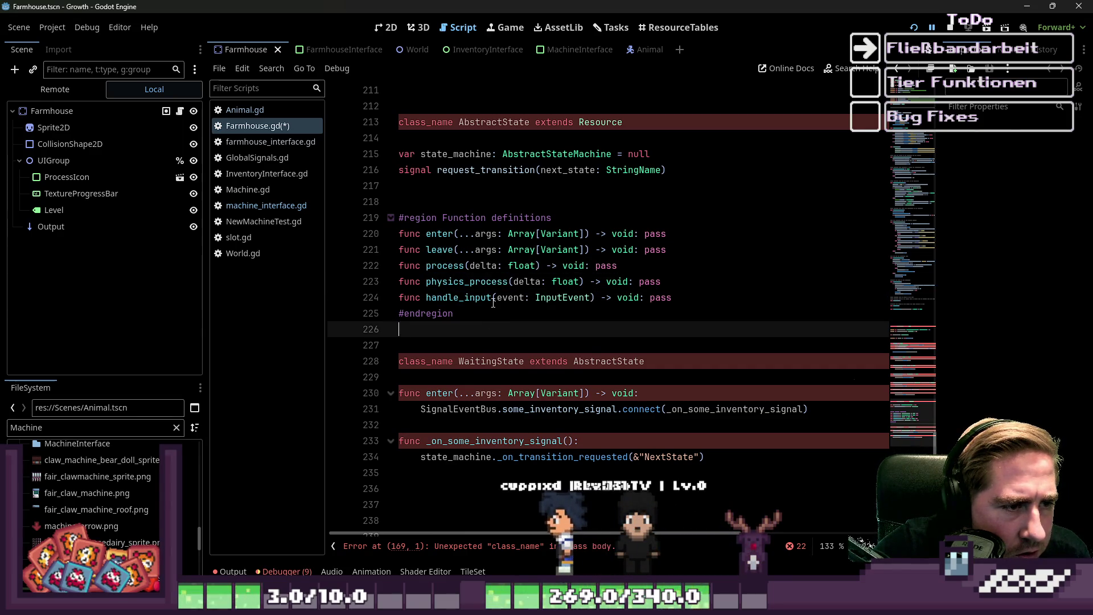
{"action": "scroll", "coordinate": [493, 313], "scroll_direction": "up", "scroll_amount": 1}
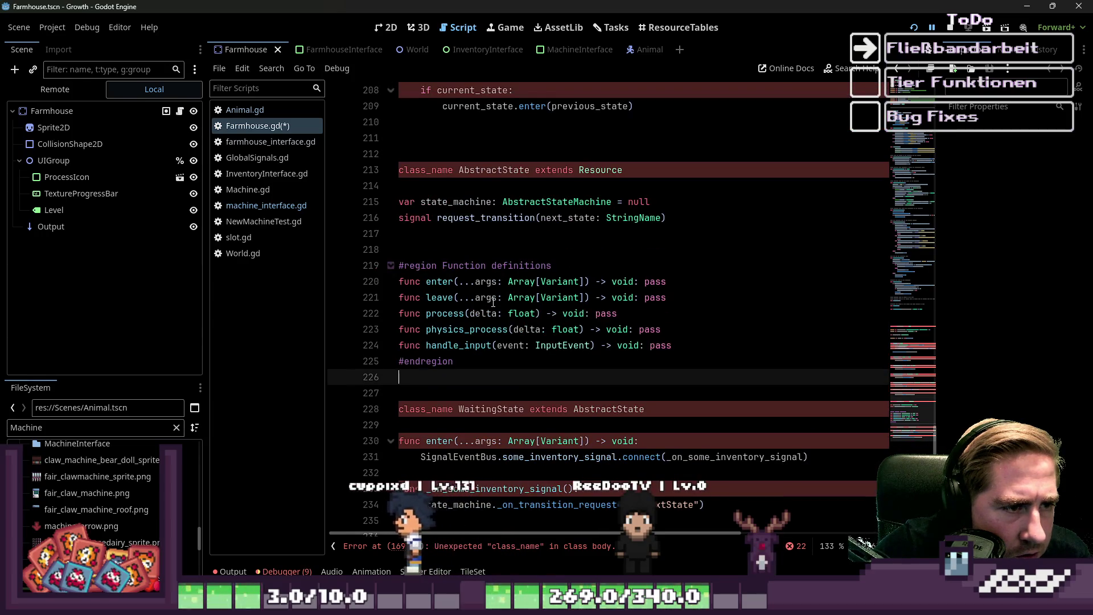
{"action": "scroll", "coordinate": [493, 303], "scroll_direction": "down", "scroll_amount": 1}
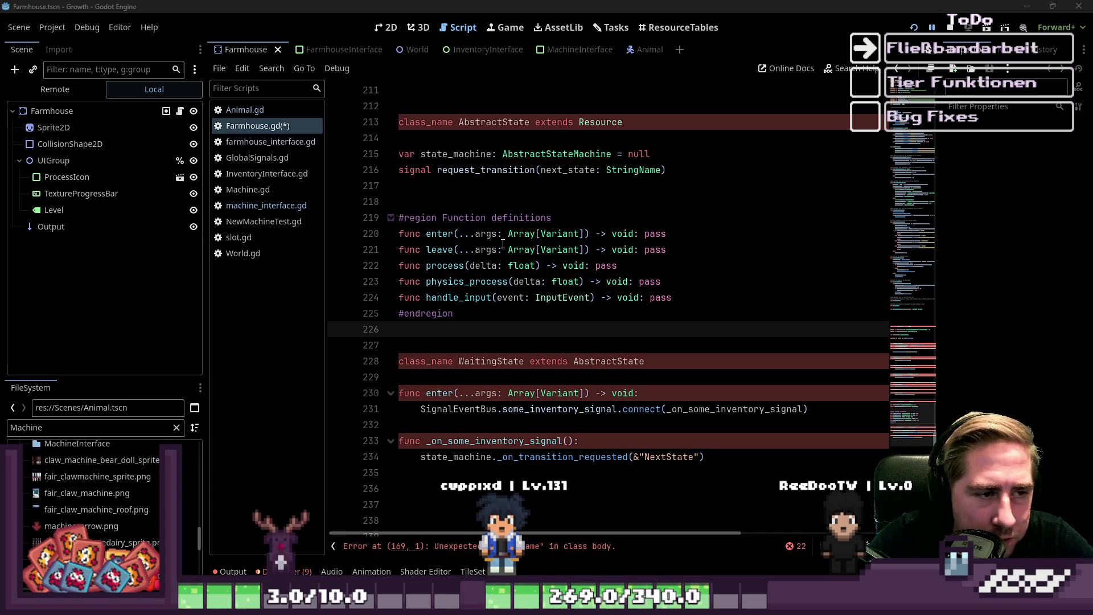
{"action": "left_click", "coordinate": [471, 236]}
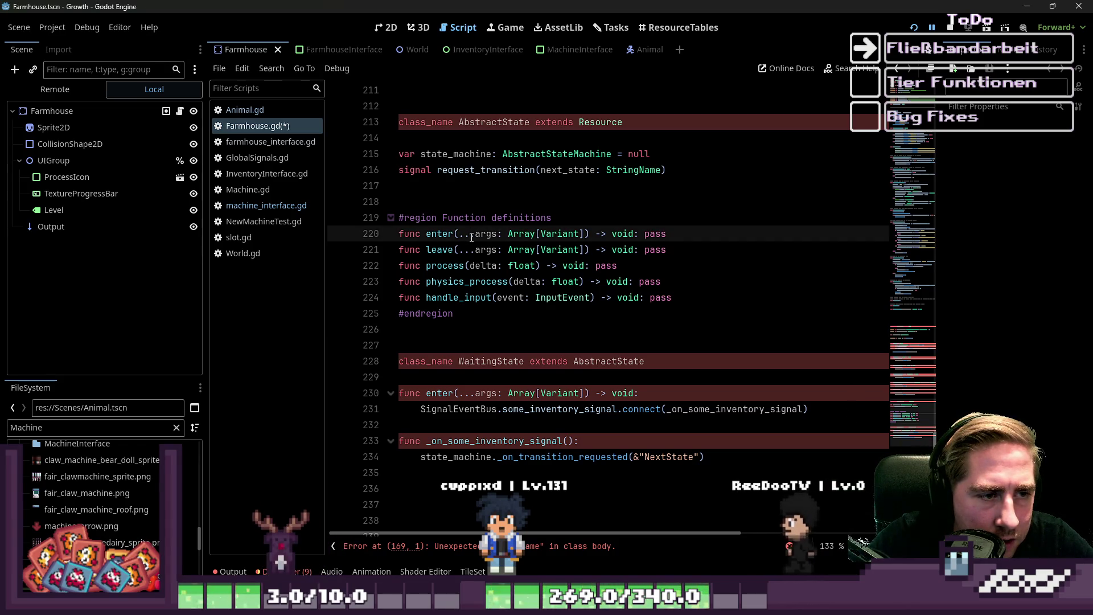
{"action": "double_click", "coordinate": [487, 234]}
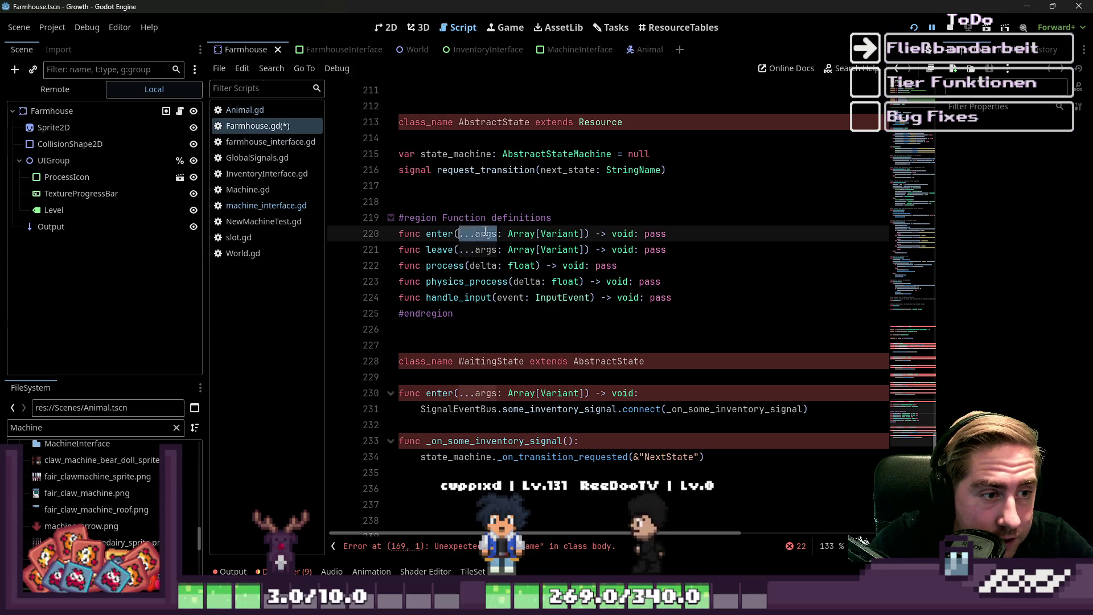
{"action": "left_click", "coordinate": [495, 234]}
{"action": "left_click_drag", "start_coordinate": [508, 234], "coordinate": [584, 238]}
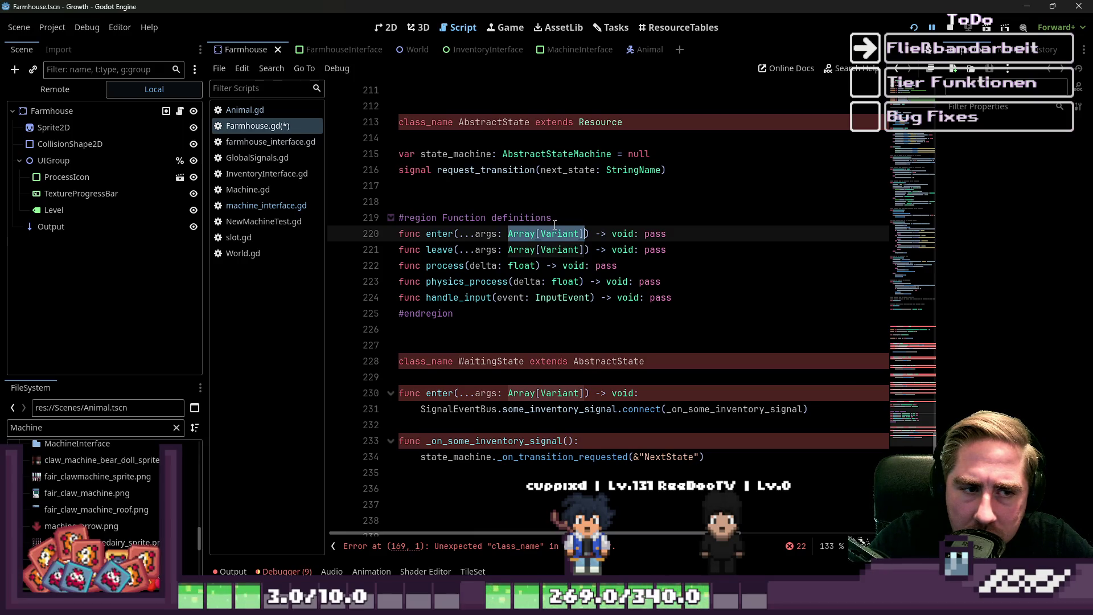
{"action": "double_click", "coordinate": [655, 234]}
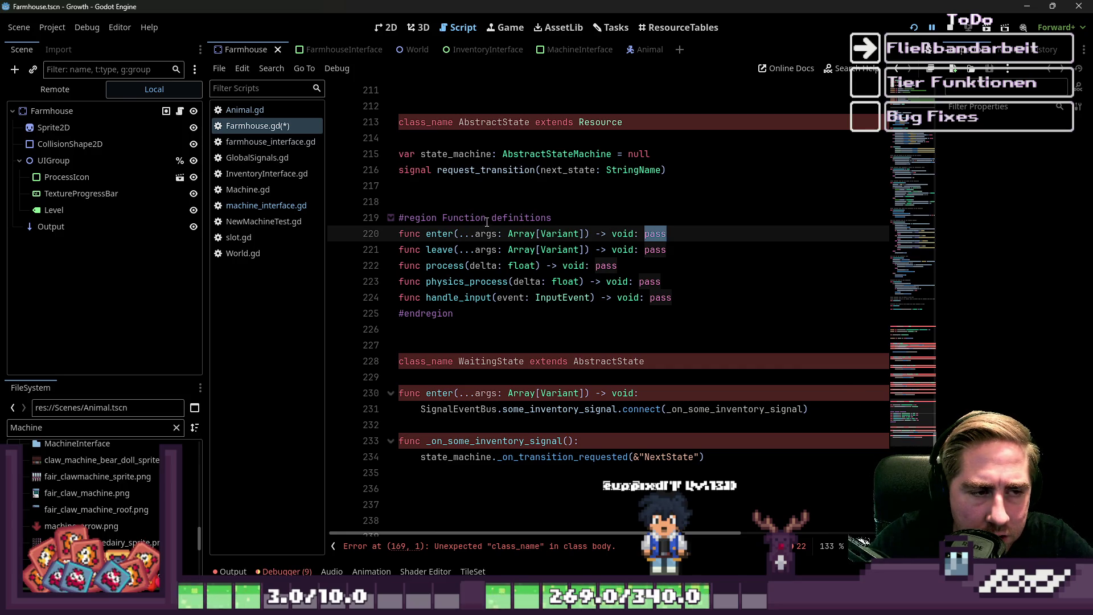
{"action": "left_click_drag", "start_coordinate": [509, 234], "coordinate": [587, 232]}
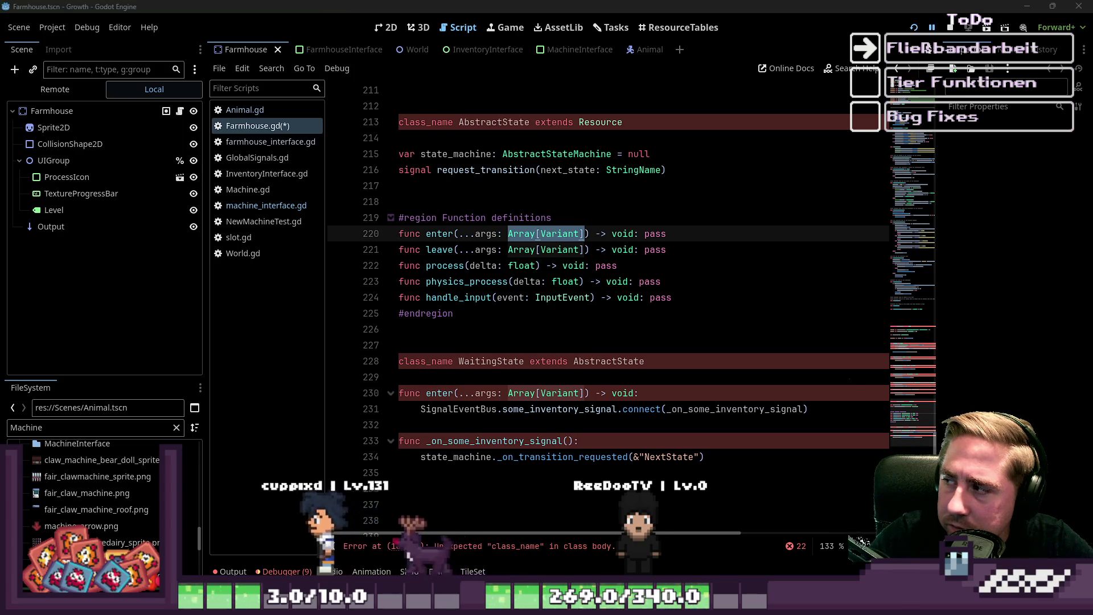
{"action": "left_click", "coordinate": [471, 231]}
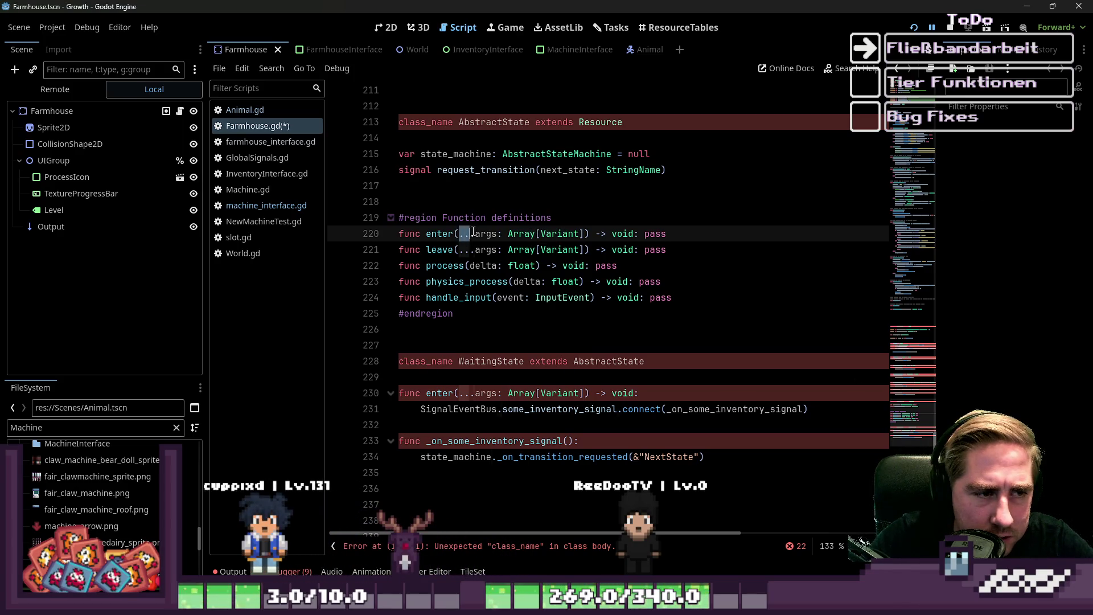
{"action": "left_click", "coordinate": [515, 232]}
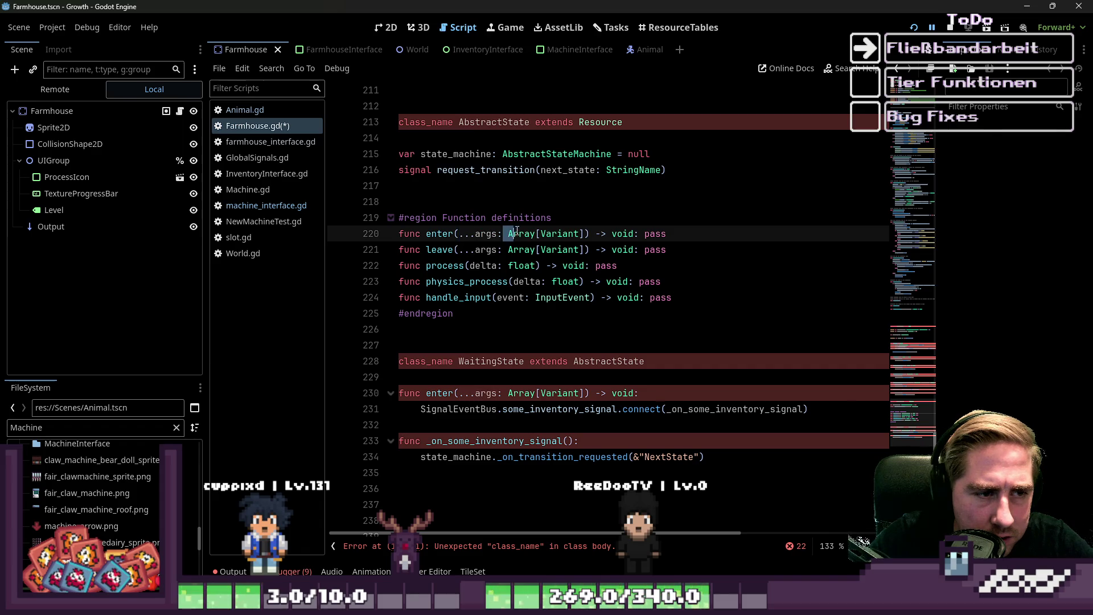
{"action": "left_click_drag", "start_coordinate": [516, 231], "coordinate": [586, 235]}
{"action": "left_click", "coordinate": [584, 233]}
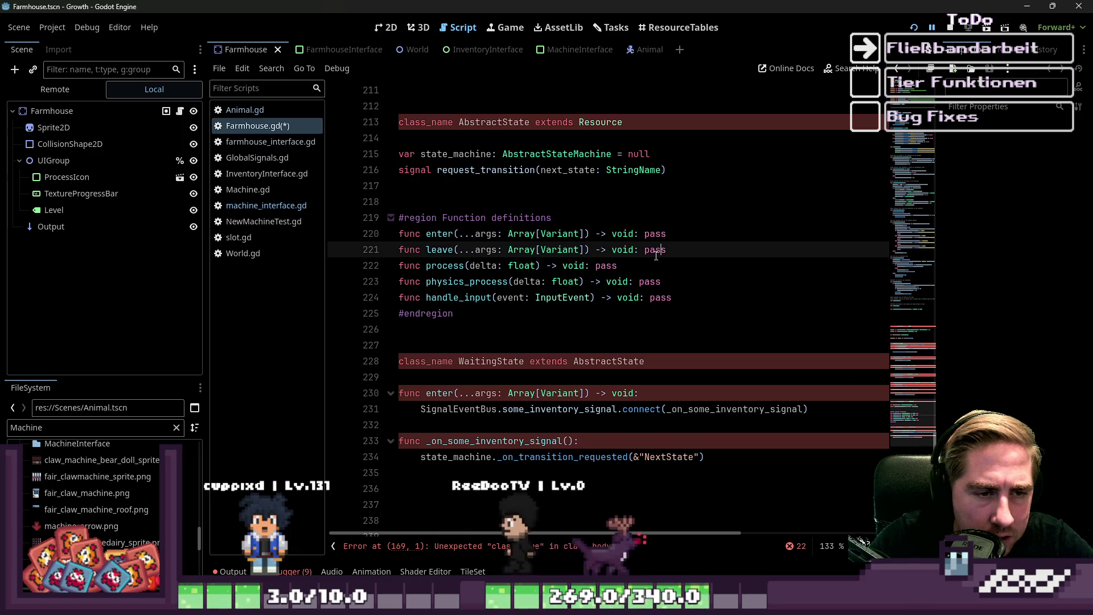
{"action": "left_click", "coordinate": [426, 268]}
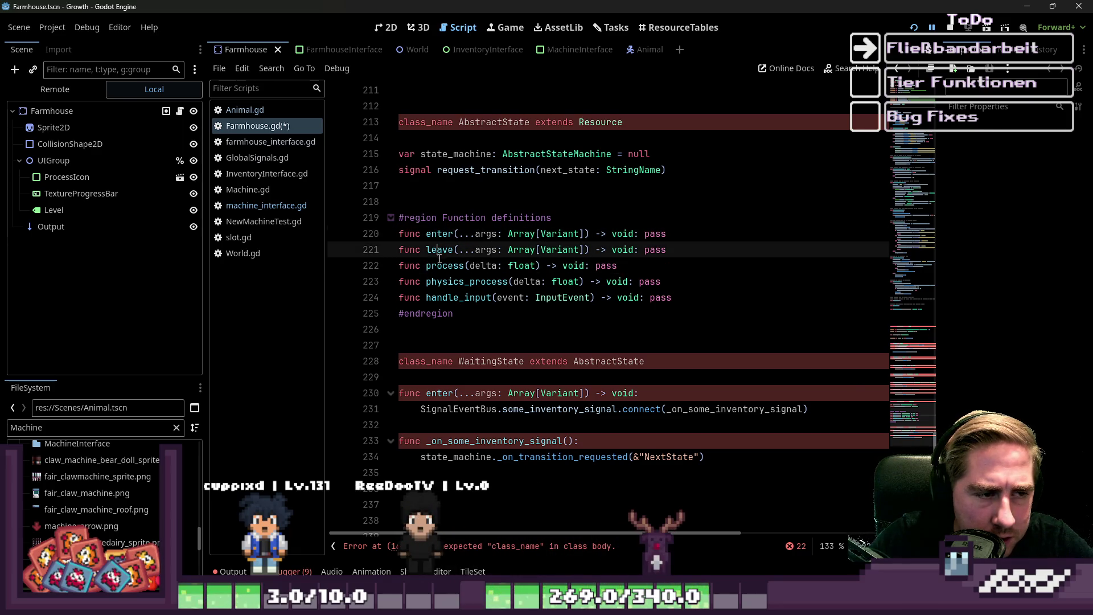
{"action": "left_click", "coordinate": [435, 281]}
{"action": "double_click", "coordinate": [439, 295]}
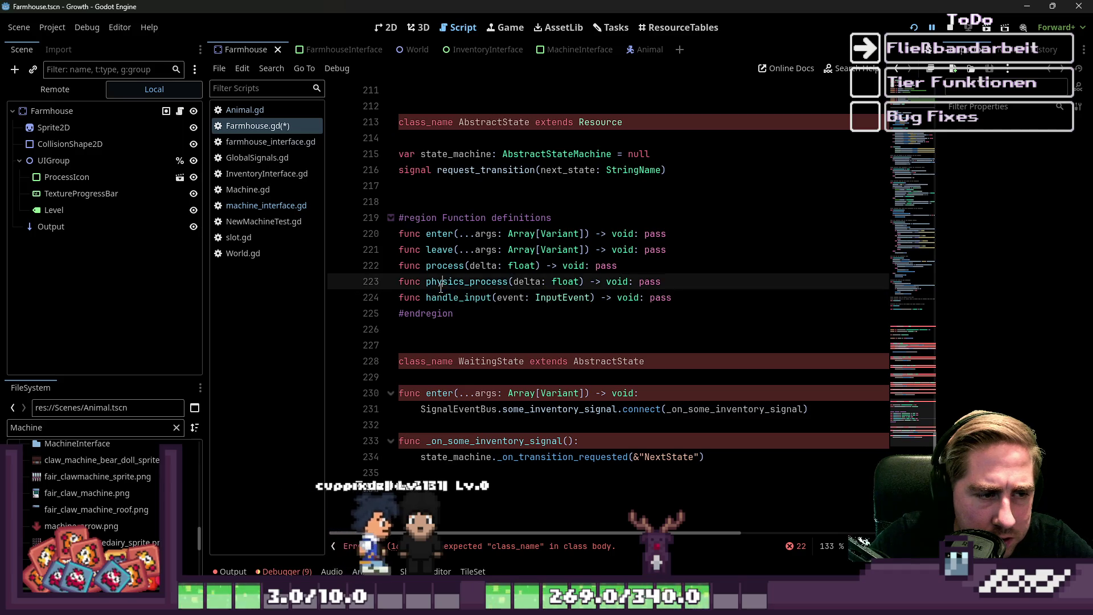
{"action": "double_click", "coordinate": [436, 281]}
{"action": "double_click", "coordinate": [438, 294]}
{"action": "double_click", "coordinate": [445, 266]}
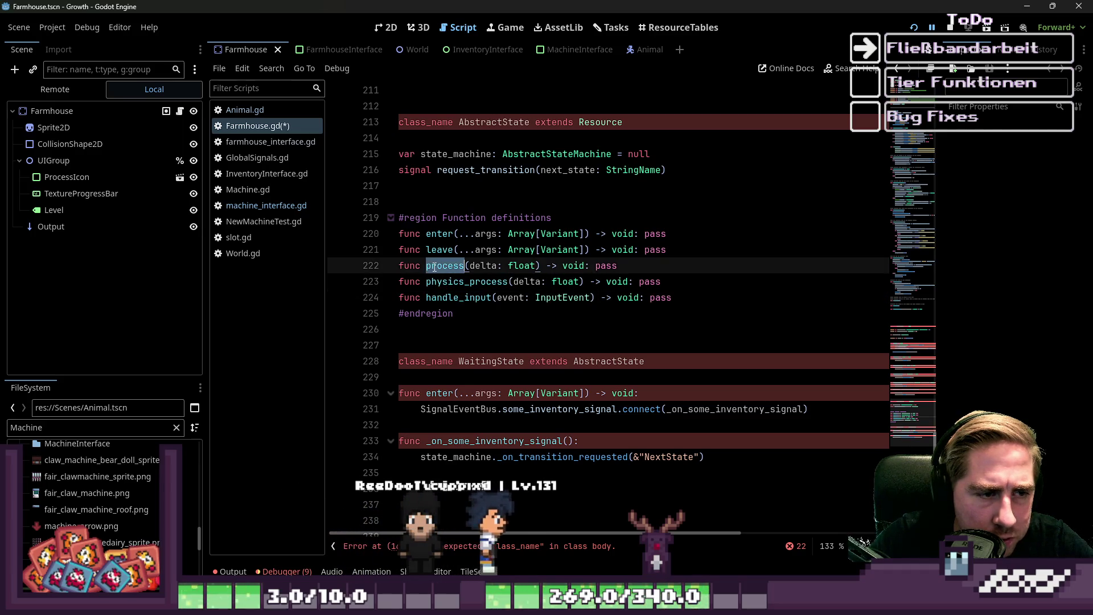
{"action": "double_click", "coordinate": [462, 281]}
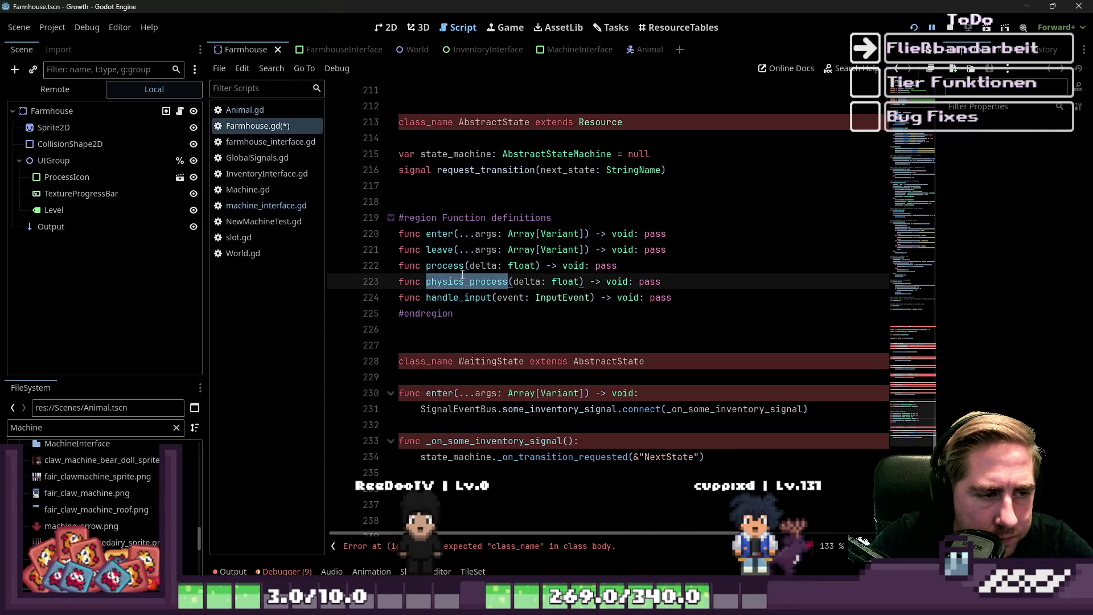
{"action": "scroll", "coordinate": [473, 273], "scroll_direction": "down", "scroll_amount": 2}
{"action": "left_click", "coordinate": [481, 271]}
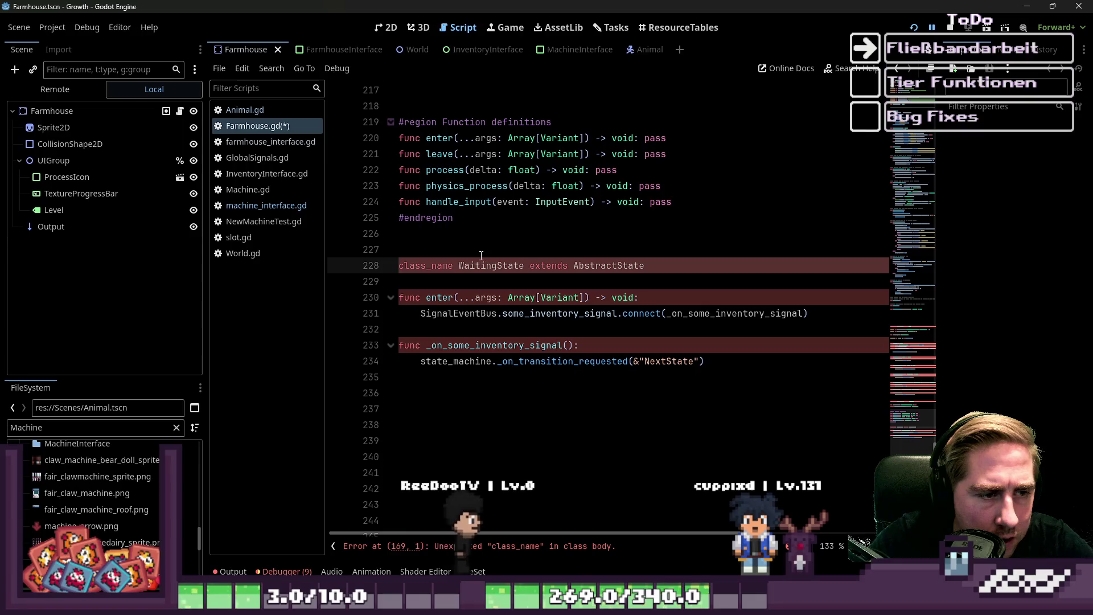
{"action": "double_click", "coordinate": [608, 267]}
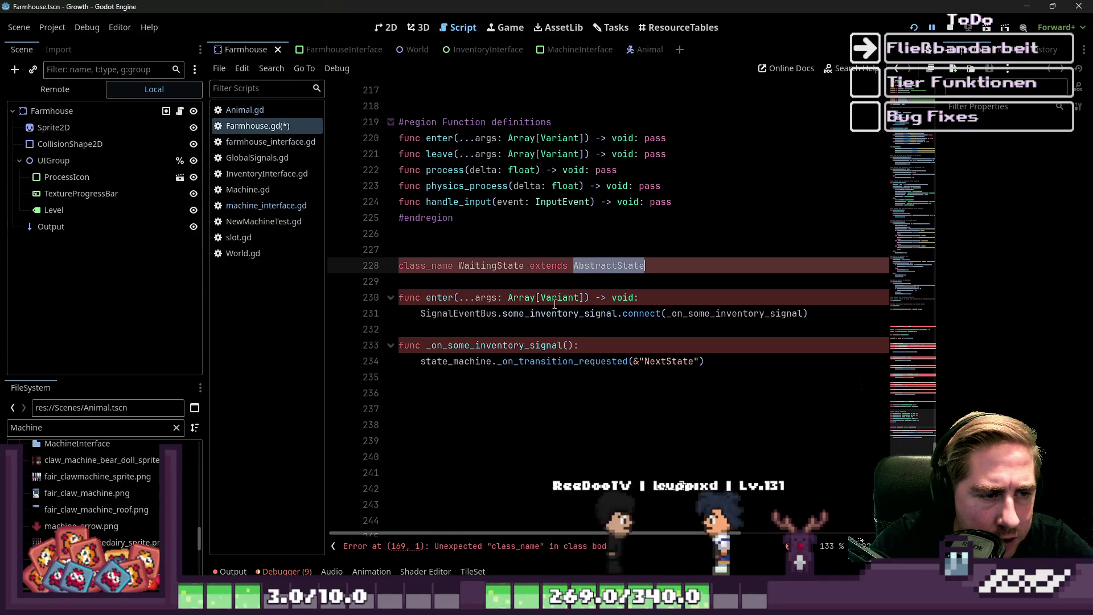
{"action": "scroll", "coordinate": [512, 250], "scroll_direction": "down", "scroll_amount": 1}
{"action": "left_click", "coordinate": [437, 248]}
{"action": "left_click_drag", "start_coordinate": [476, 217], "coordinate": [649, 217]}
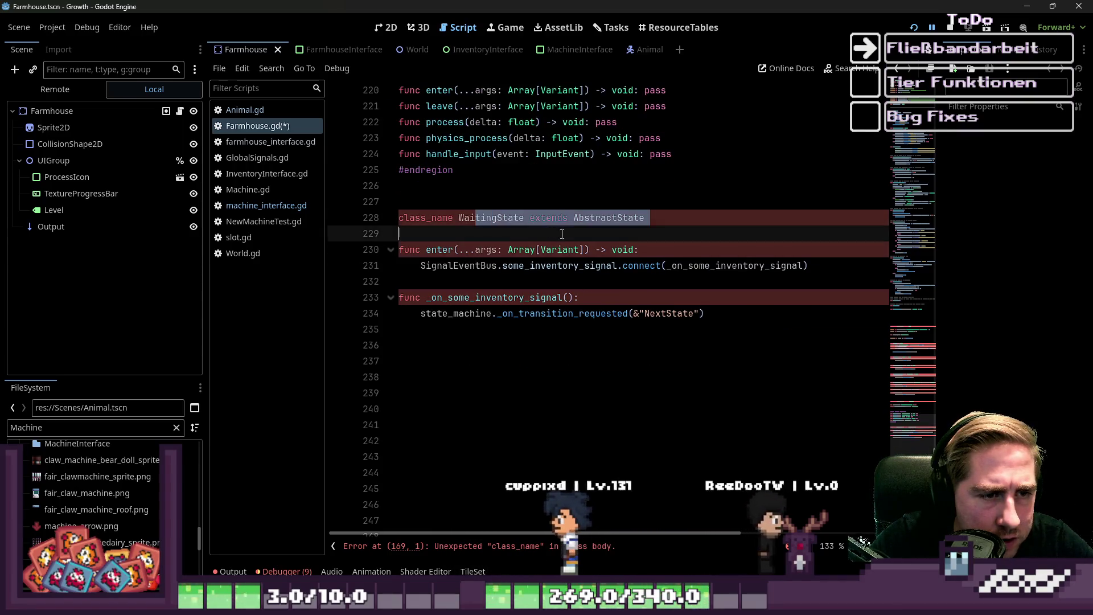
{"action": "scroll", "coordinate": [513, 239], "scroll_direction": "up", "scroll_amount": 3}
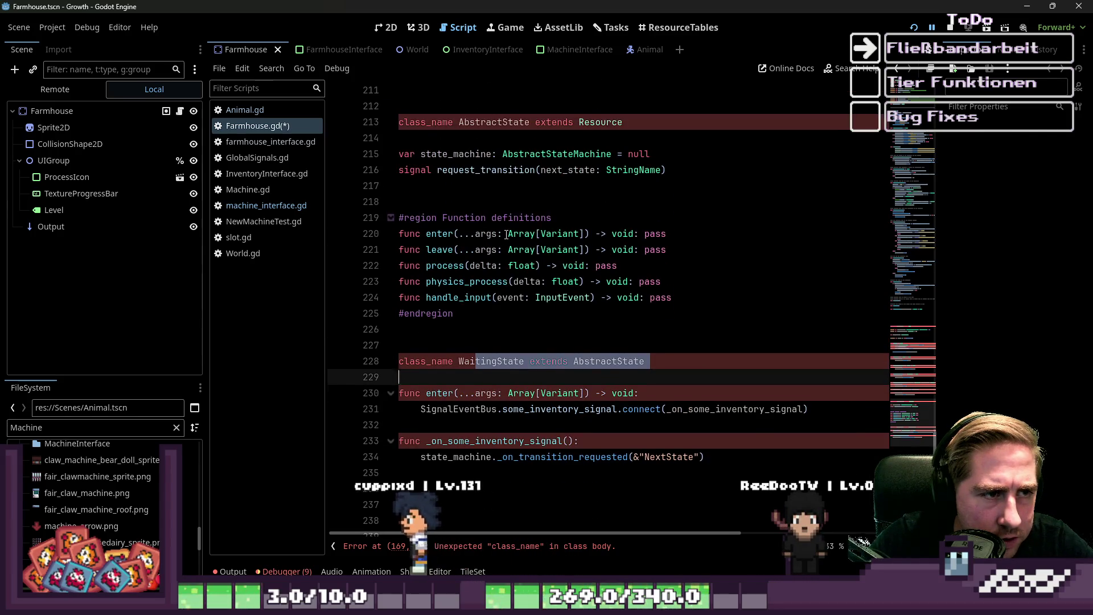
{"action": "scroll", "coordinate": [506, 234], "scroll_direction": "up", "scroll_amount": 3}
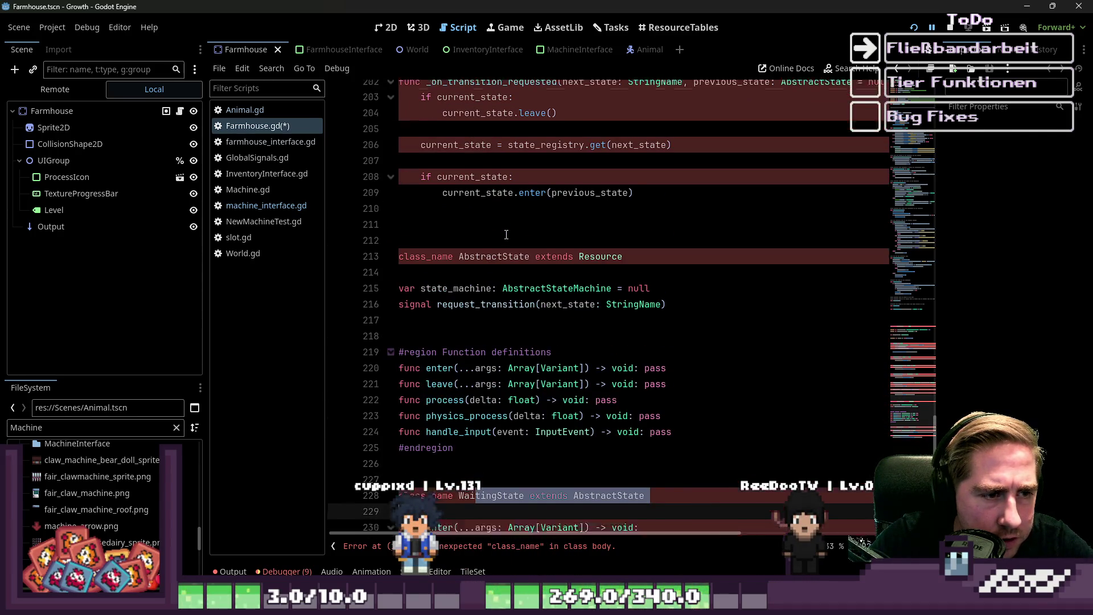
{"action": "scroll", "coordinate": [506, 234], "scroll_direction": "down", "scroll_amount": 1}
{"action": "left_click_drag", "start_coordinate": [399, 217], "coordinate": [402, 266]}
{"action": "scroll", "coordinate": [407, 284], "scroll_direction": "down", "scroll_amount": 3}
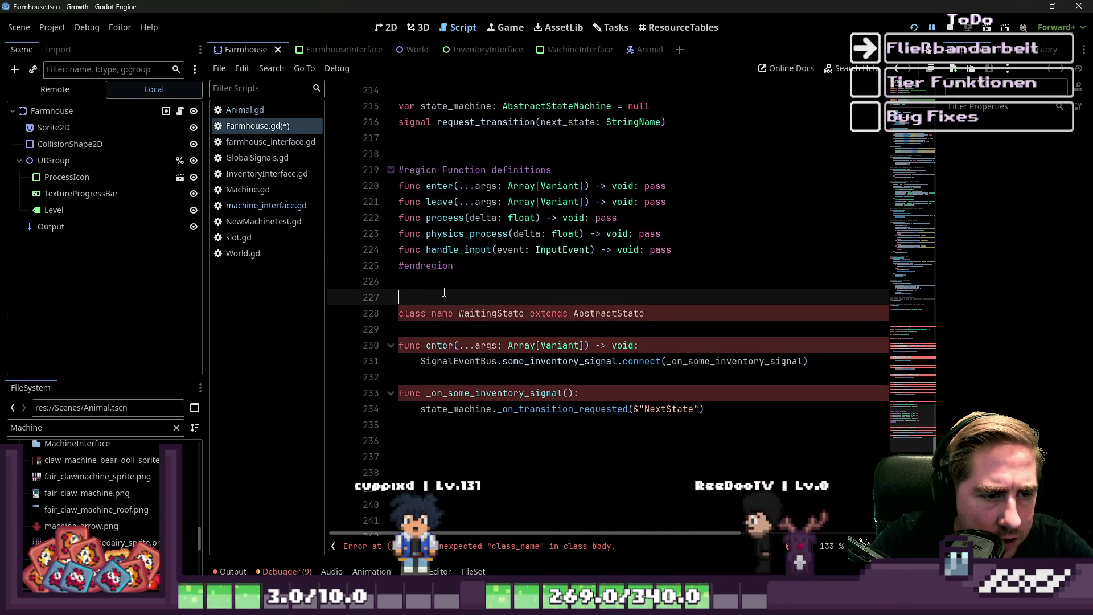
{"action": "left_click_drag", "start_coordinate": [408, 303], "coordinate": [807, 361]}
{"action": "left_click", "coordinate": [468, 314]}
{"action": "triple_click", "coordinate": [469, 313]}
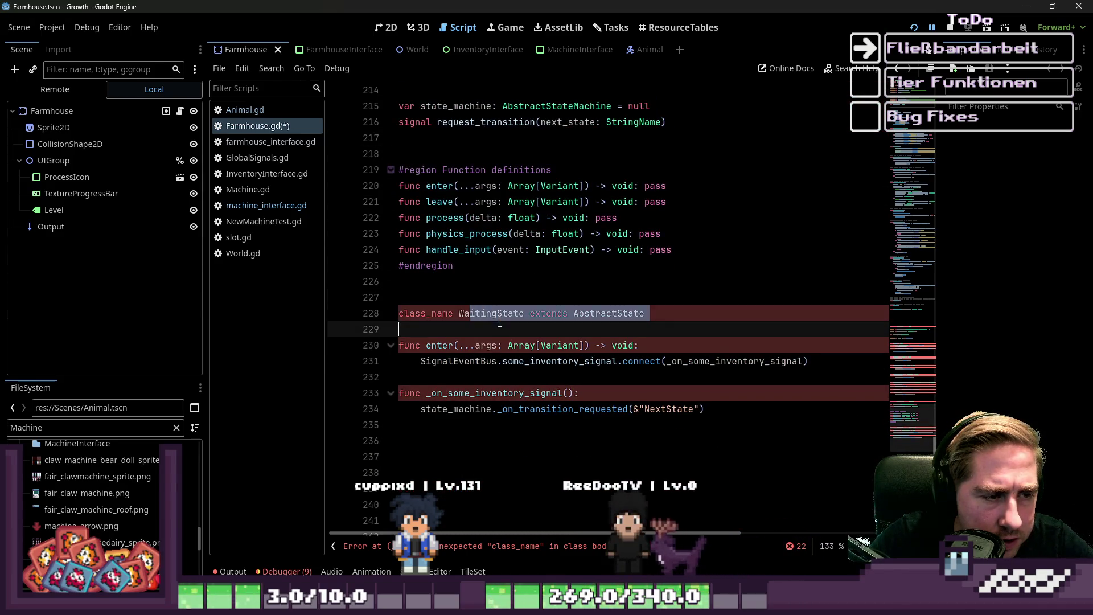
{"action": "double_click", "coordinate": [468, 313]}
{"action": "scroll", "coordinate": [469, 314], "scroll_direction": "down", "scroll_amount": 2}
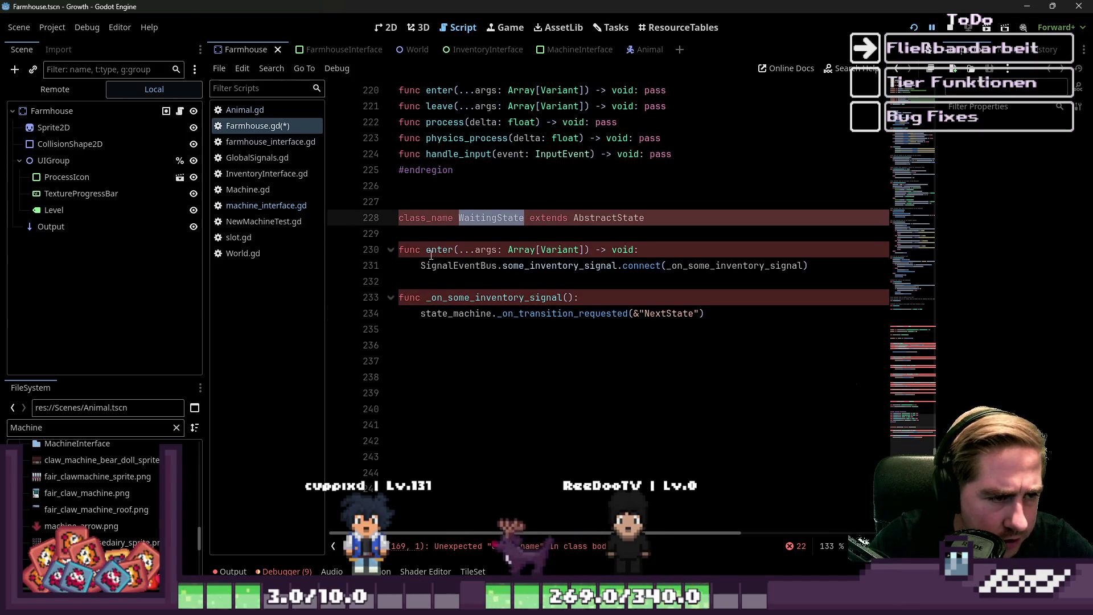
{"action": "scroll", "coordinate": [431, 255], "scroll_direction": "up", "scroll_amount": 1}
{"action": "left_click", "coordinate": [475, 322]}
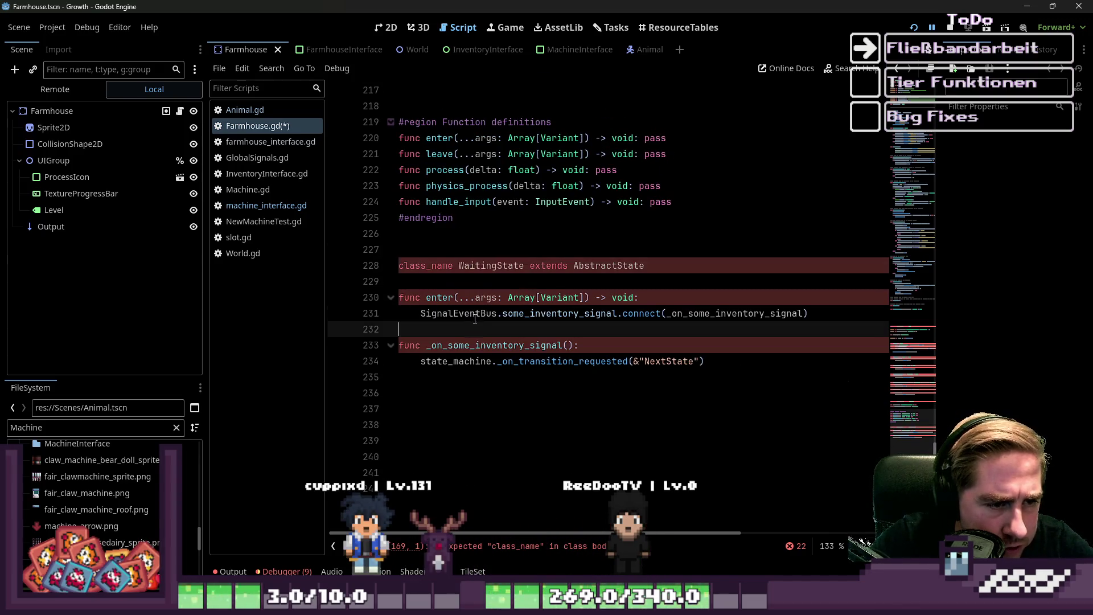
{"action": "double_click", "coordinate": [532, 313]}
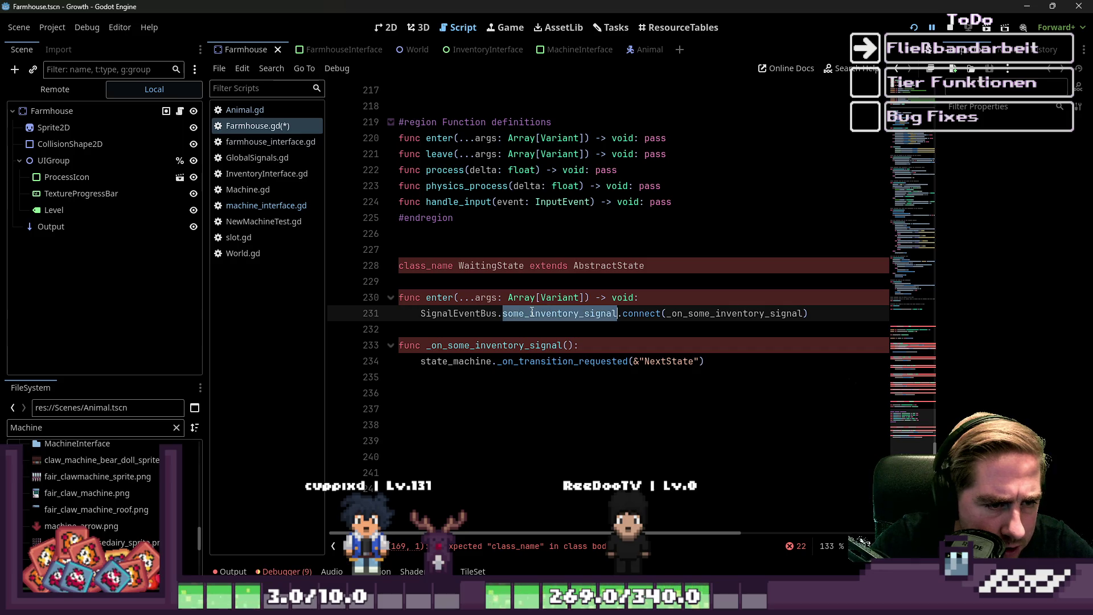
{"action": "left_click", "coordinate": [637, 316]}
{"action": "double_click", "coordinate": [690, 313]}
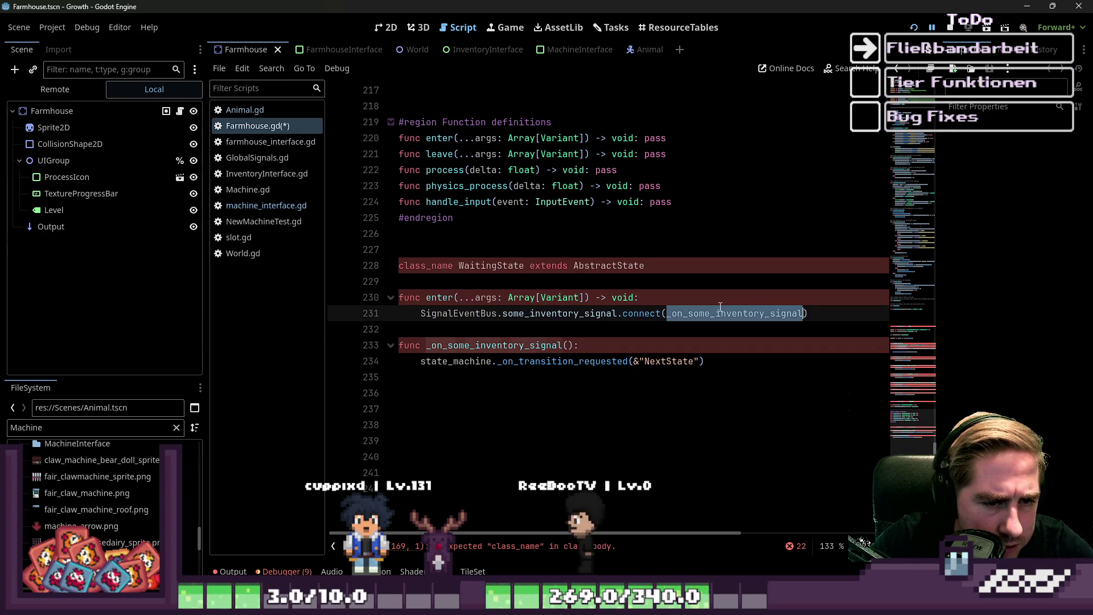
{"action": "key", "text": "Down"}
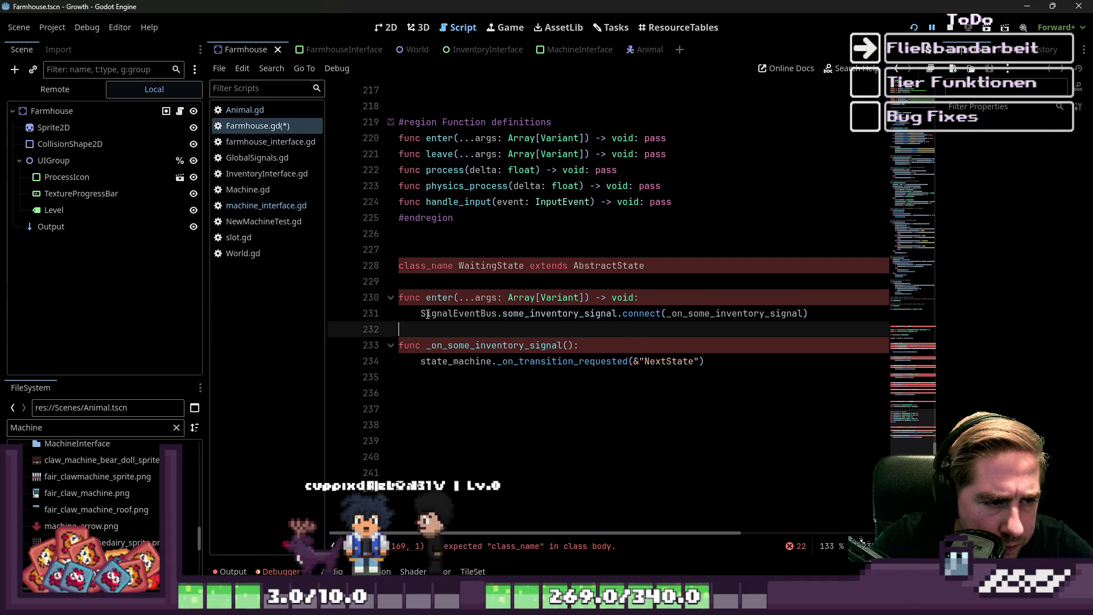
{"action": "left_click_drag", "start_coordinate": [420, 313], "coordinate": [477, 318]}
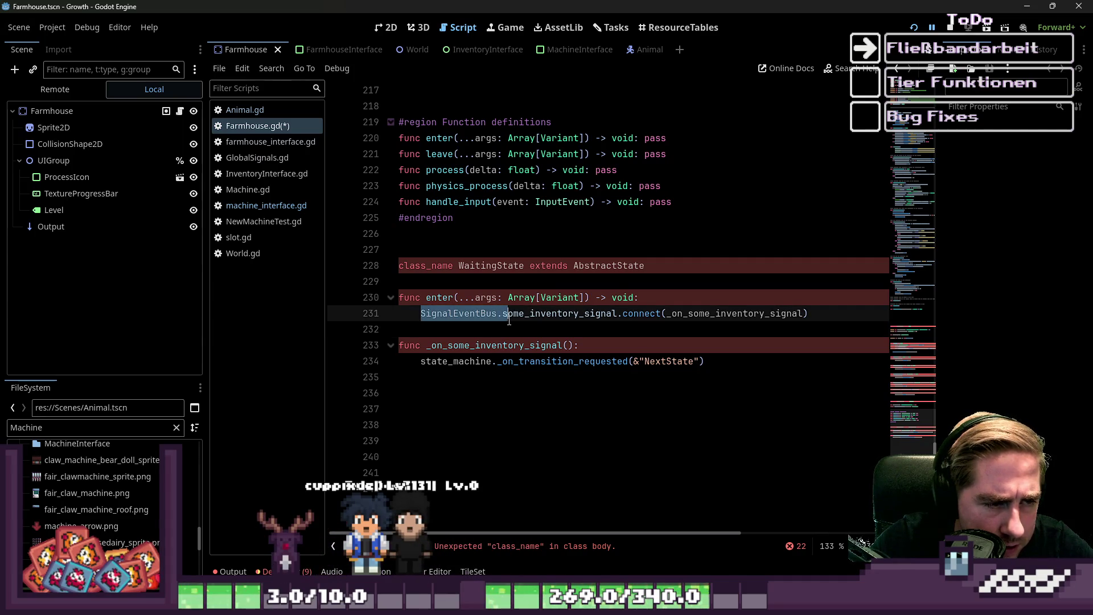
{"action": "left_click", "coordinate": [497, 323]}
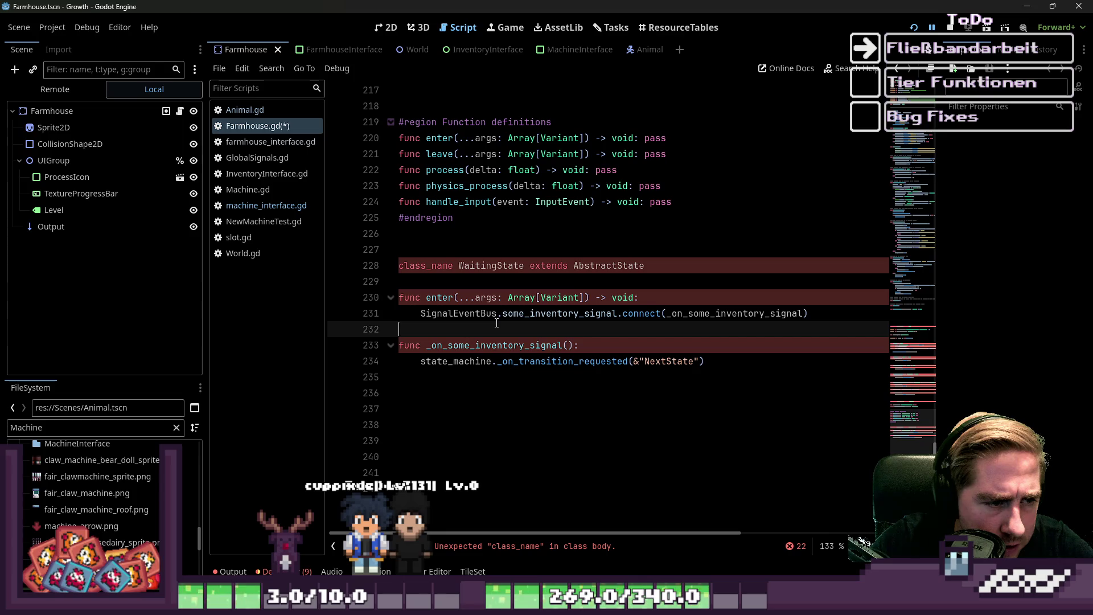
{"action": "left_click", "coordinate": [547, 297]}
{"action": "key", "text": "Up"}
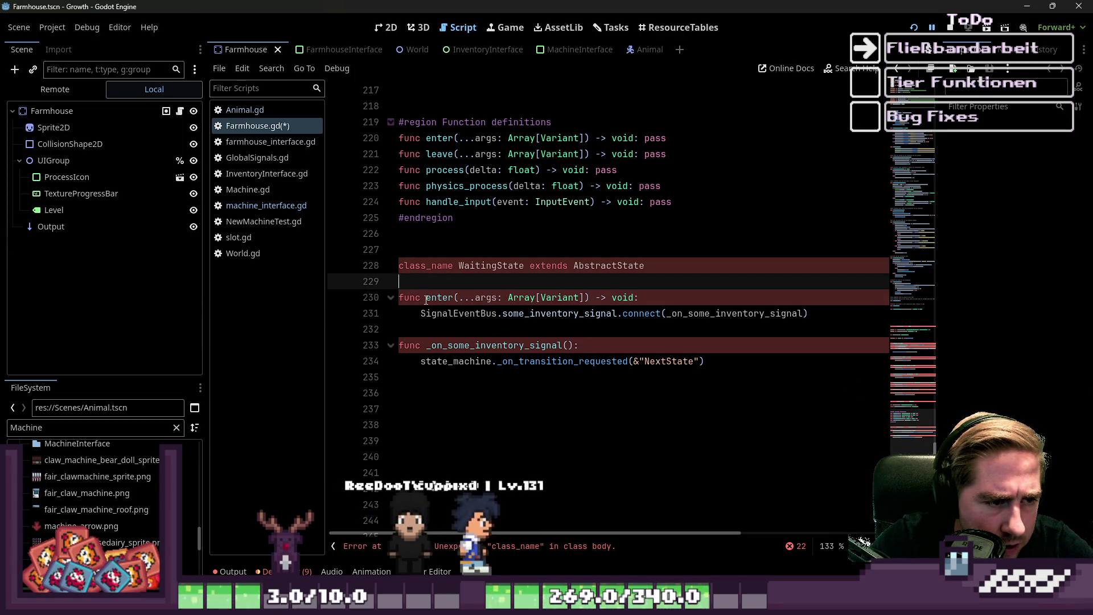
{"action": "left_click", "coordinate": [426, 297]}
{"action": "double_click", "coordinate": [438, 297]}
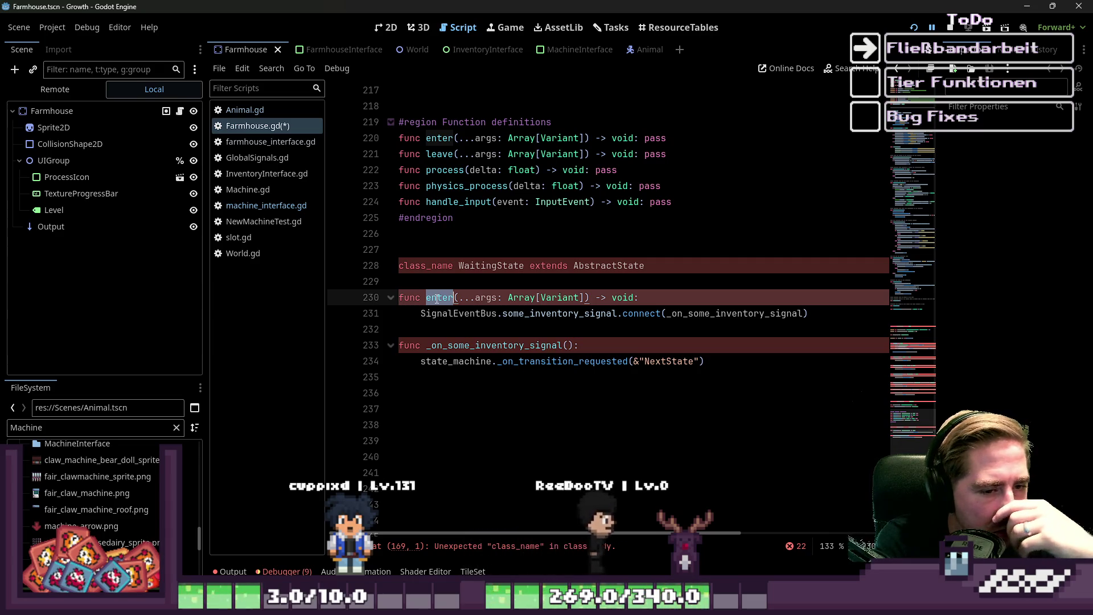
{"action": "left_click", "coordinate": [677, 361]}
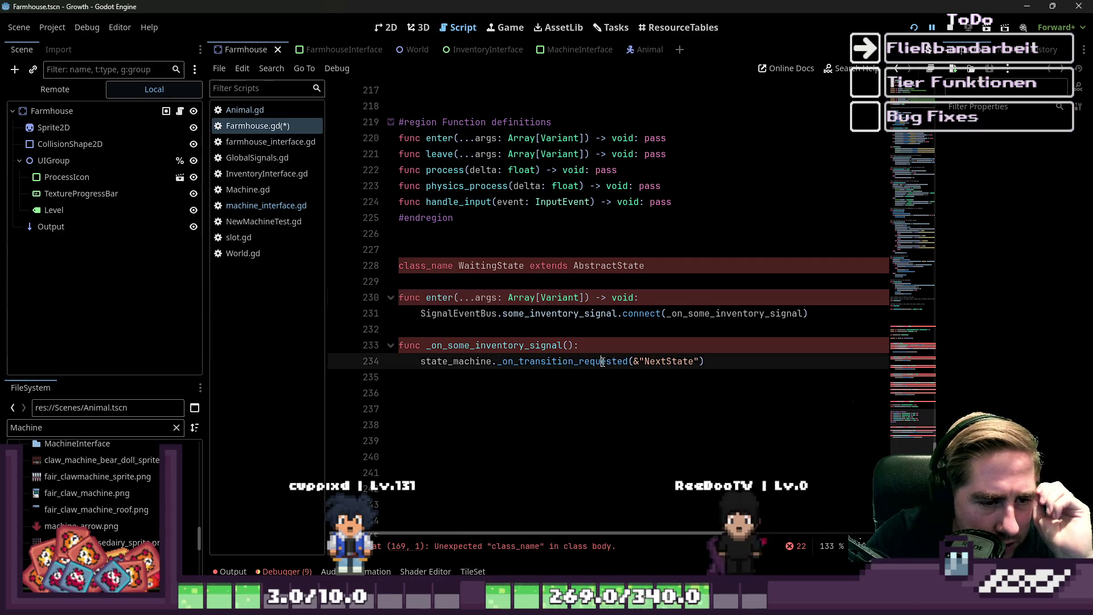
{"action": "left_click_drag", "start_coordinate": [748, 363], "coordinate": [565, 368]}
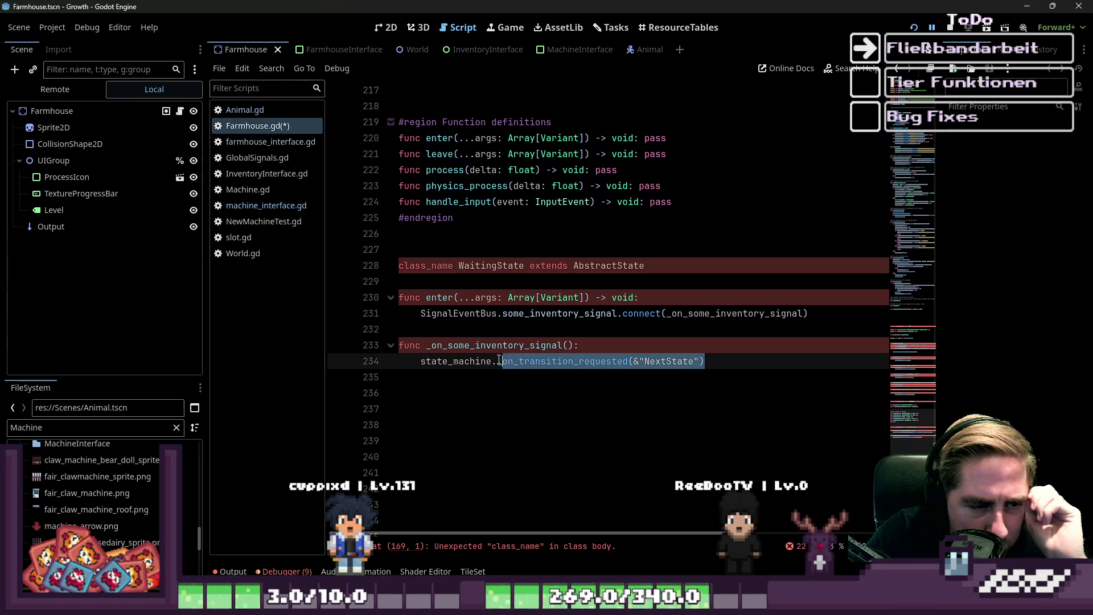
{"action": "left_click", "coordinate": [500, 382]}
{"action": "double_click", "coordinate": [564, 361]}
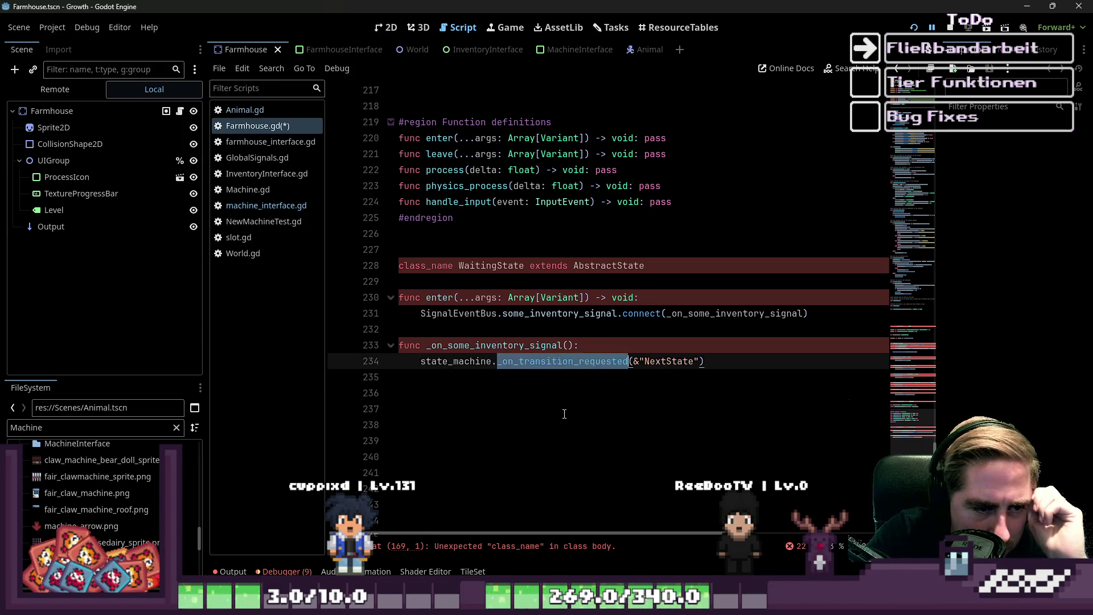
{"action": "scroll", "coordinate": [564, 415], "scroll_direction": "up", "scroll_amount": 7}
{"action": "scroll", "coordinate": [564, 415], "scroll_direction": "up", "scroll_amount": 1}
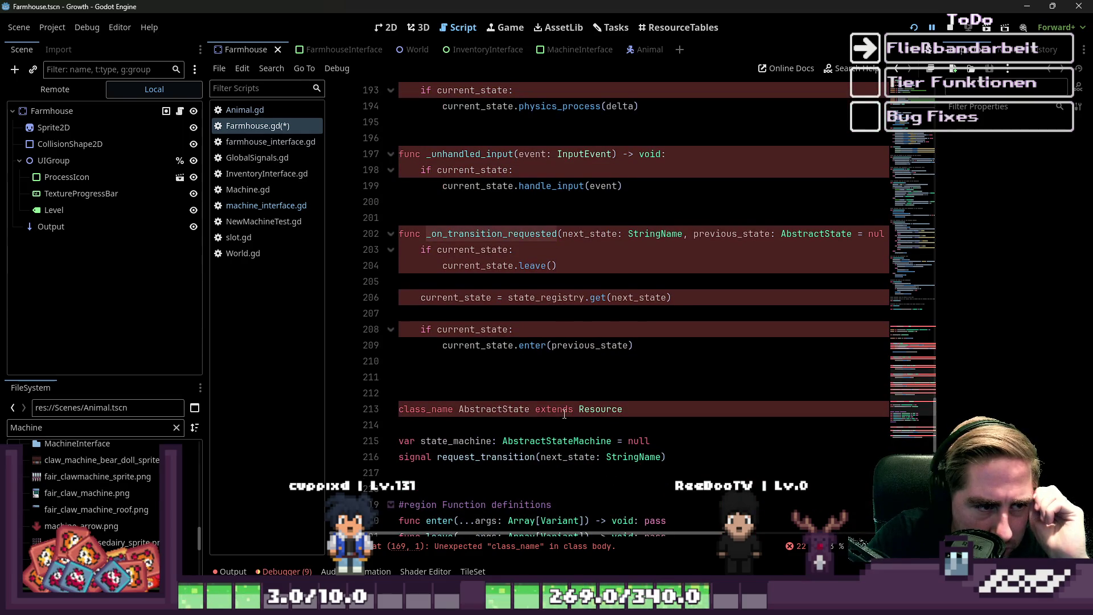
{"action": "left_click", "coordinate": [529, 289]}
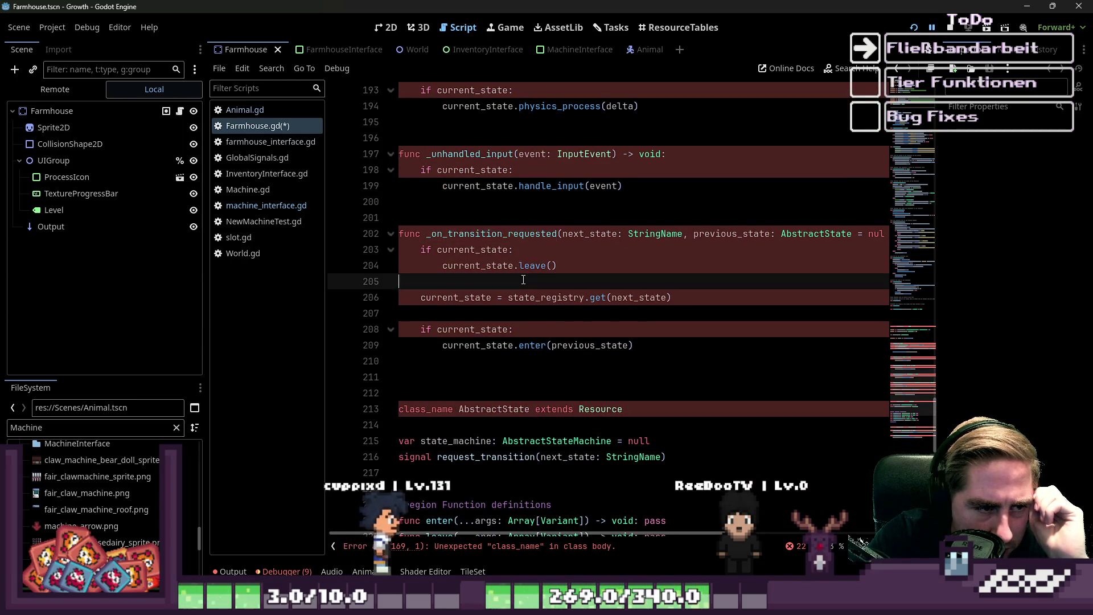
{"action": "double_click", "coordinate": [478, 249]}
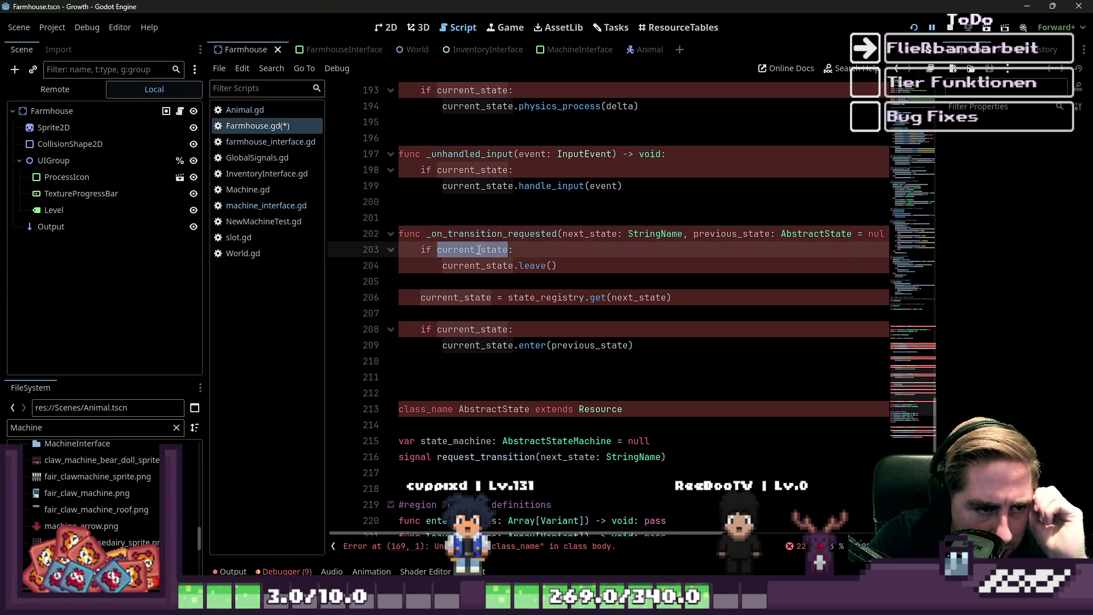
{"action": "left_click", "coordinate": [573, 298]}
{"action": "key", "text": "Down"}
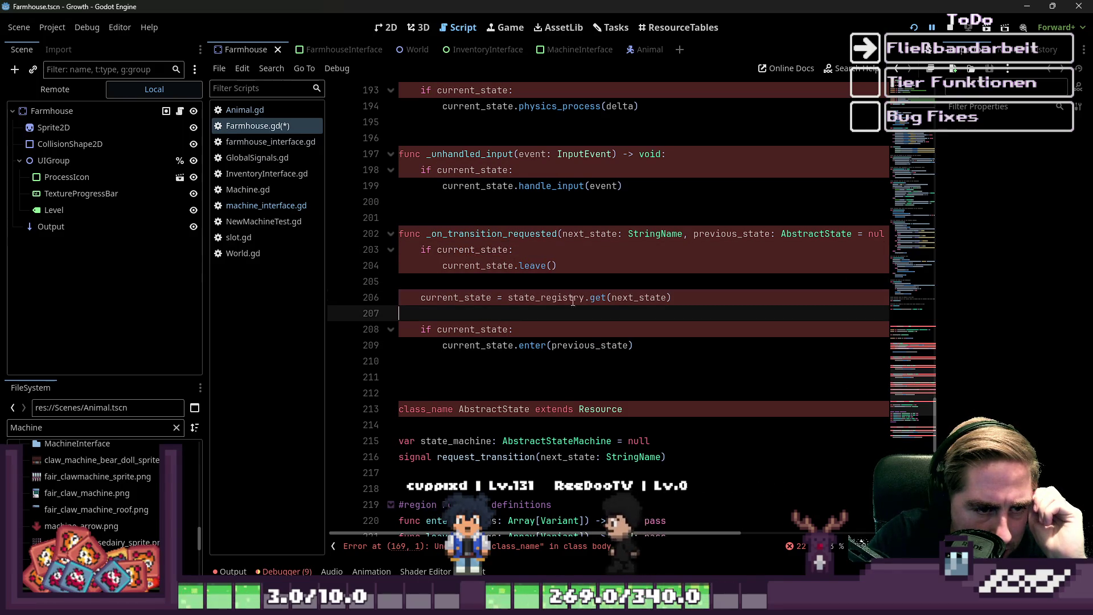
{"action": "double_click", "coordinate": [573, 298]}
{"action": "left_click", "coordinate": [572, 298]}
{"action": "double_click", "coordinate": [628, 298]}
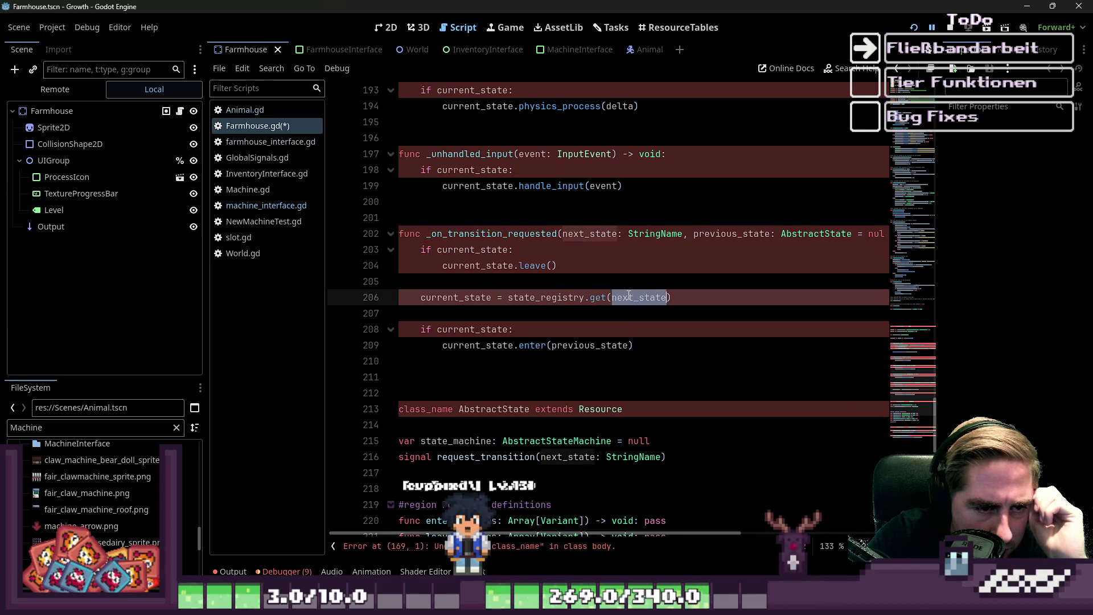
{"action": "left_click", "coordinate": [617, 314]}
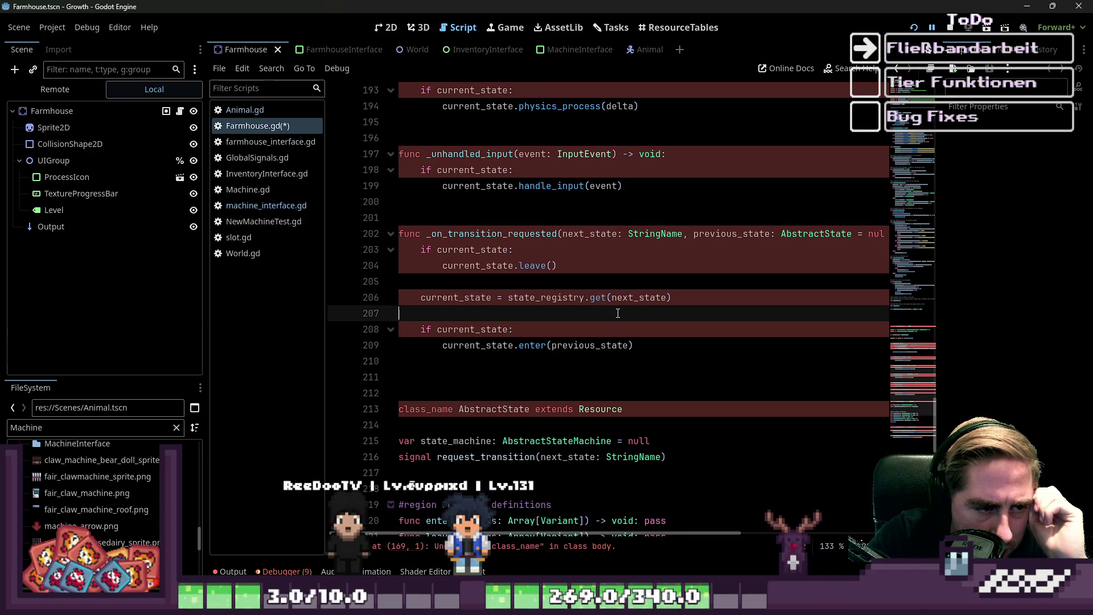
{"action": "left_click", "coordinate": [584, 375]}
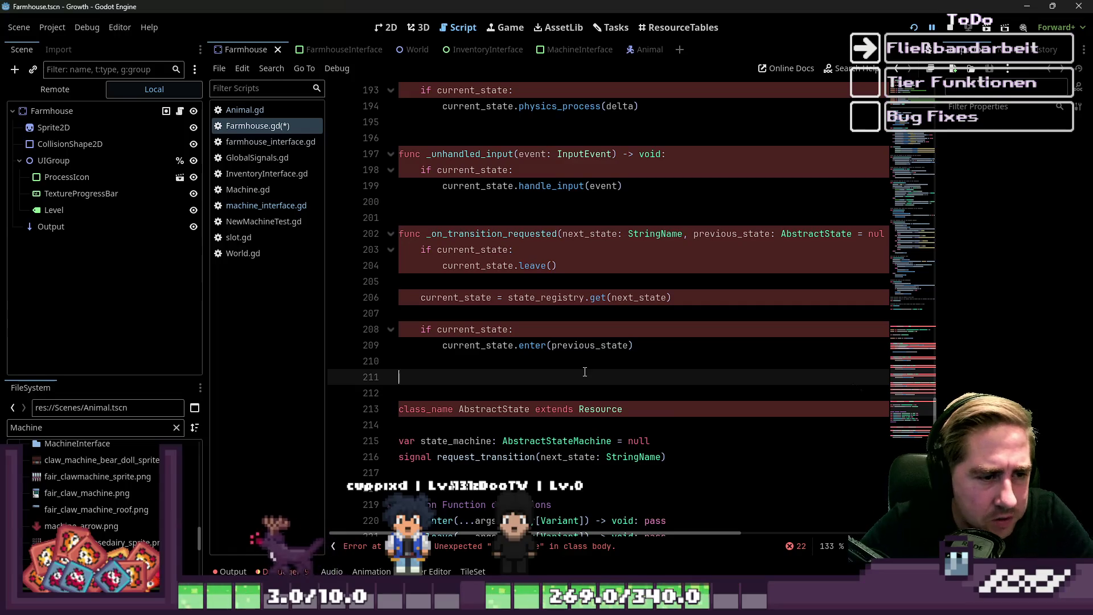
{"action": "double_click", "coordinate": [546, 298]}
{"action": "scroll", "coordinate": [594, 313], "scroll_direction": "up", "scroll_amount": 1}
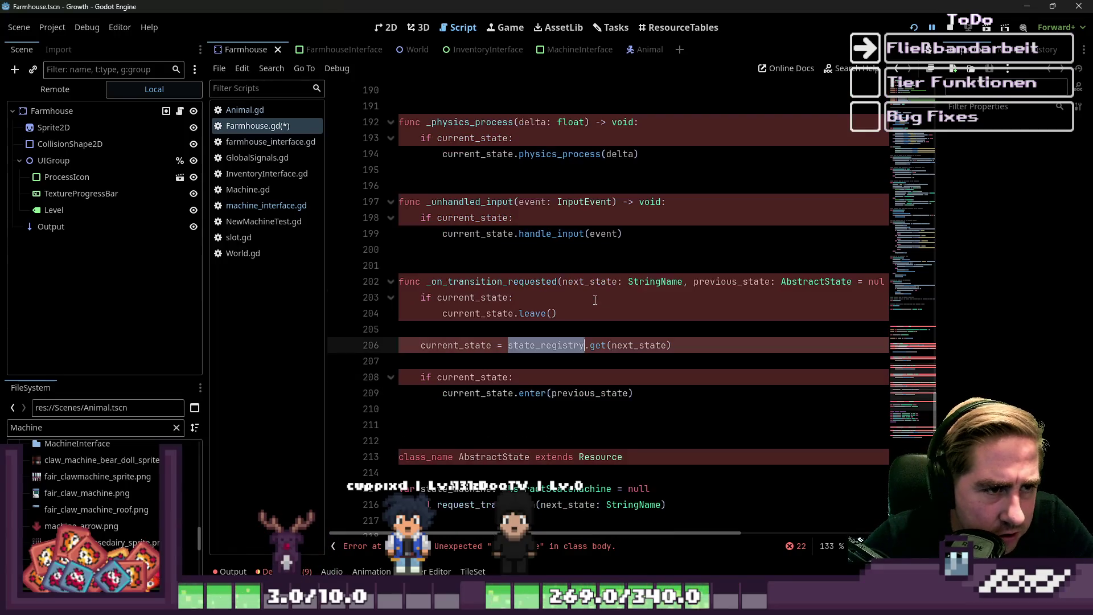
{"action": "scroll", "coordinate": [595, 301], "scroll_direction": "up", "scroll_amount": 6}
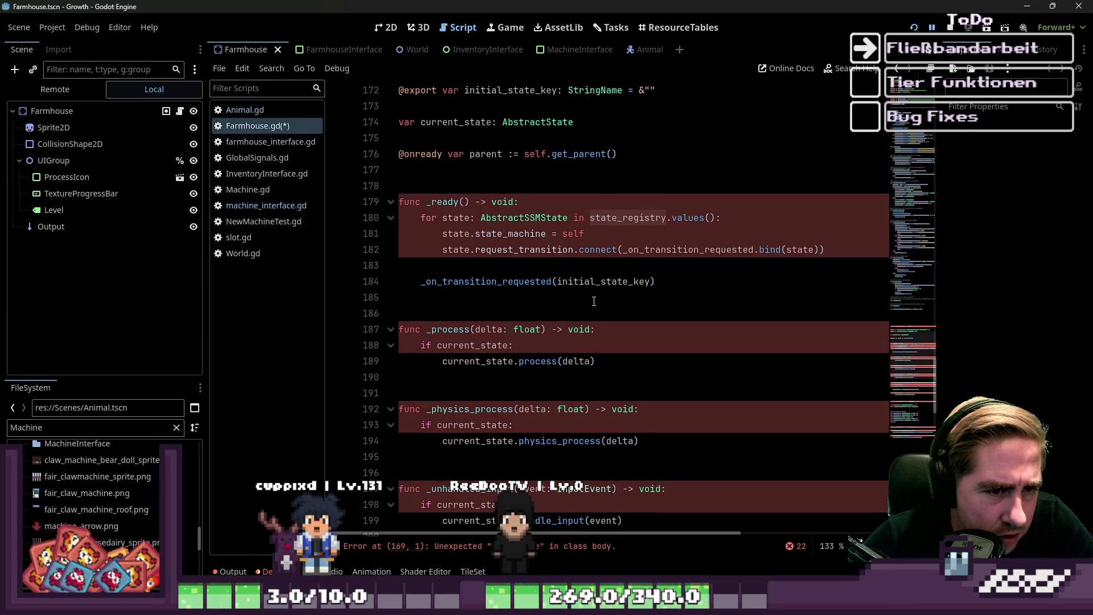
{"action": "scroll", "coordinate": [593, 301], "scroll_direction": "up", "scroll_amount": 2}
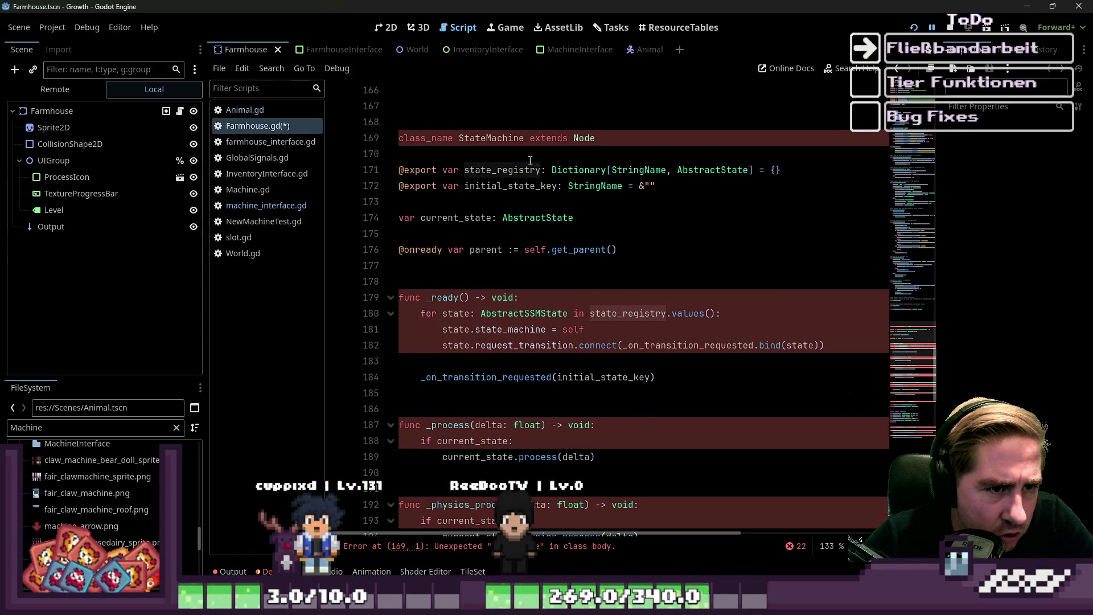
{"action": "double_click", "coordinate": [514, 169]}
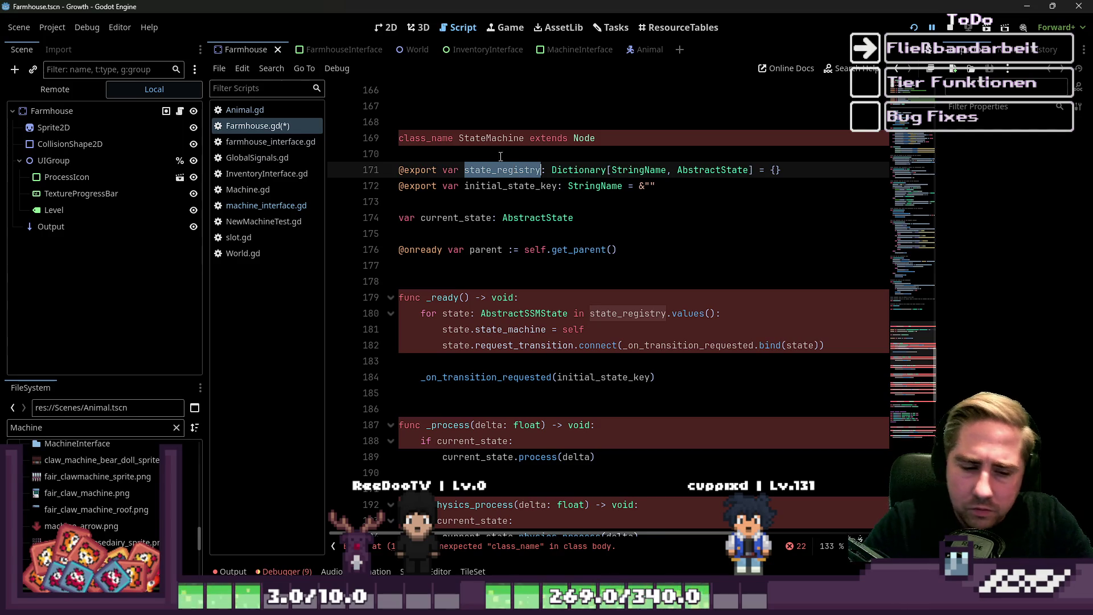
{"action": "left_click", "coordinate": [787, 348]}
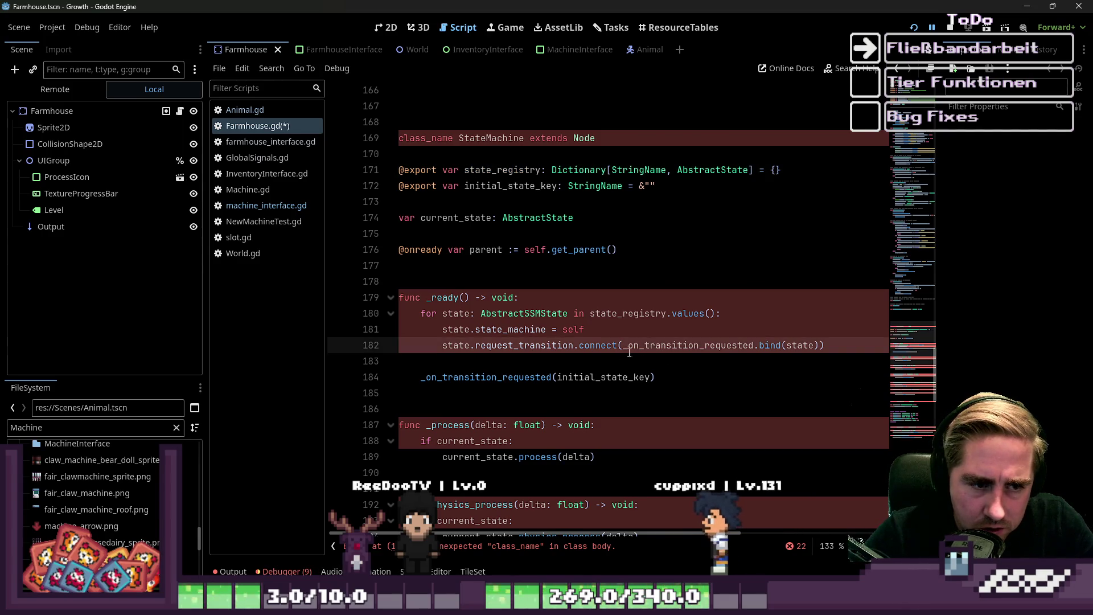
{"action": "scroll", "coordinate": [575, 325], "scroll_direction": "down", "scroll_amount": 1}
{"action": "left_click", "coordinate": [575, 328]}
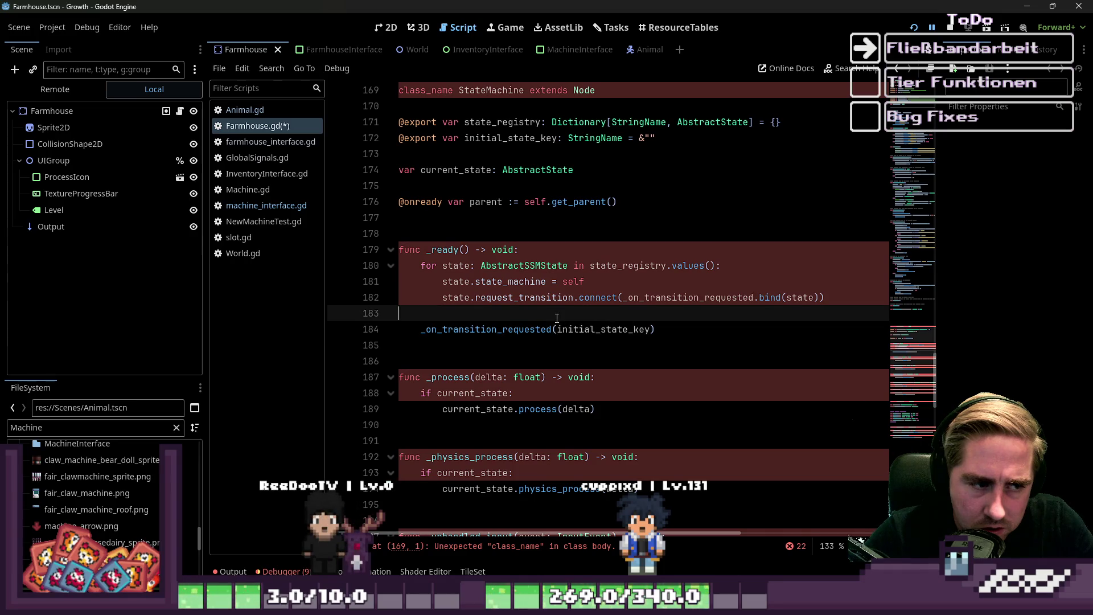
{"action": "scroll", "coordinate": [541, 353], "scroll_direction": "down", "scroll_amount": 1}
{"action": "left_click", "coordinate": [505, 378]}
{"action": "left_click", "coordinate": [473, 396]}
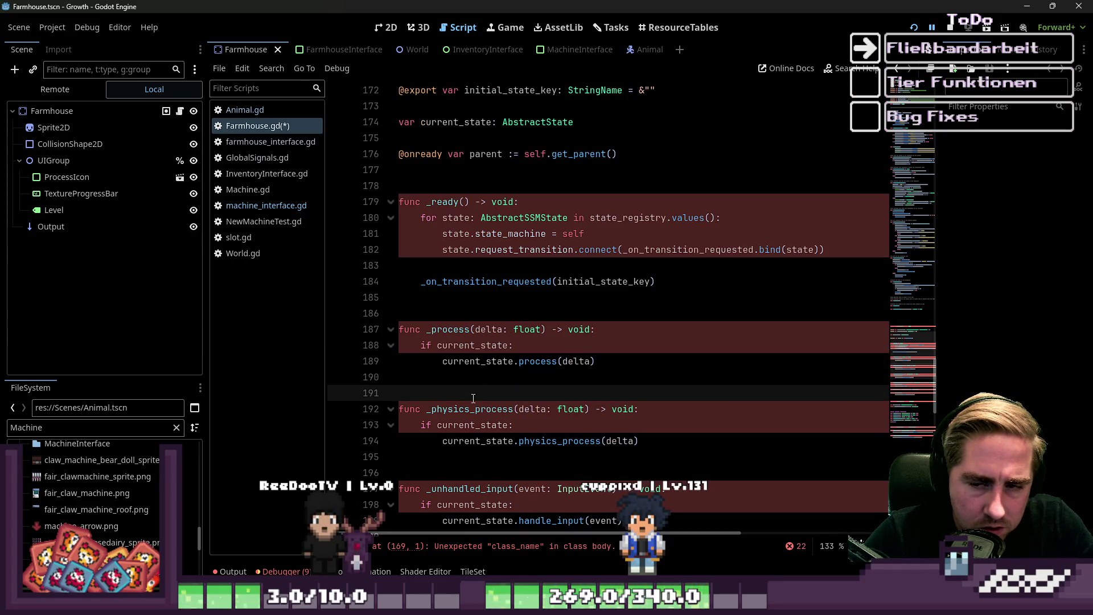
{"action": "left_click", "coordinate": [562, 265]}
{"action": "scroll", "coordinate": [561, 268], "scroll_direction": "up", "scroll_amount": 2}
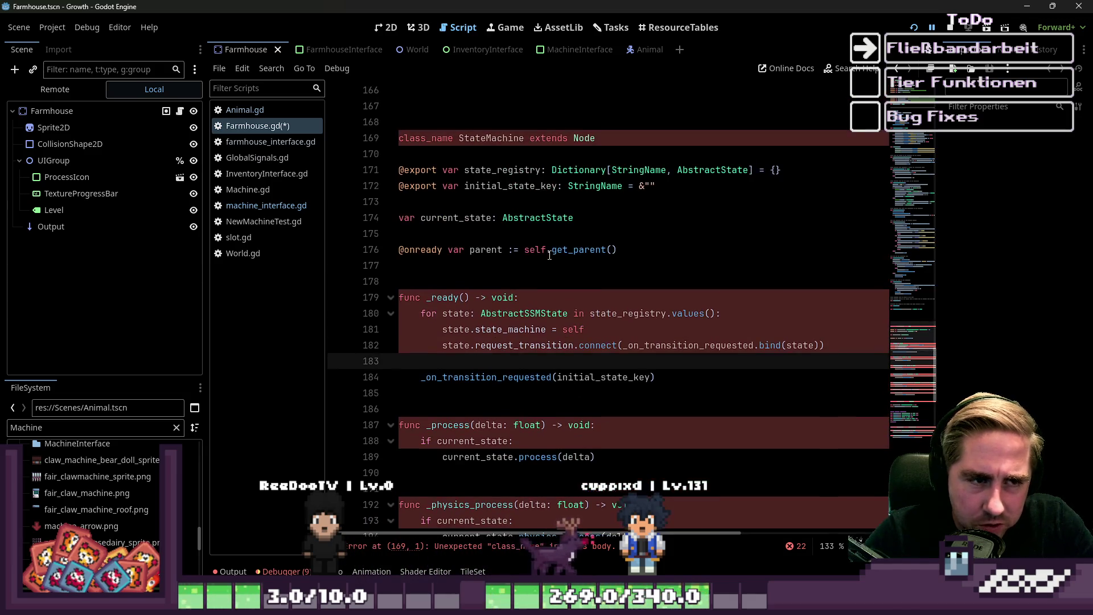
{"action": "double_click", "coordinate": [506, 170]}
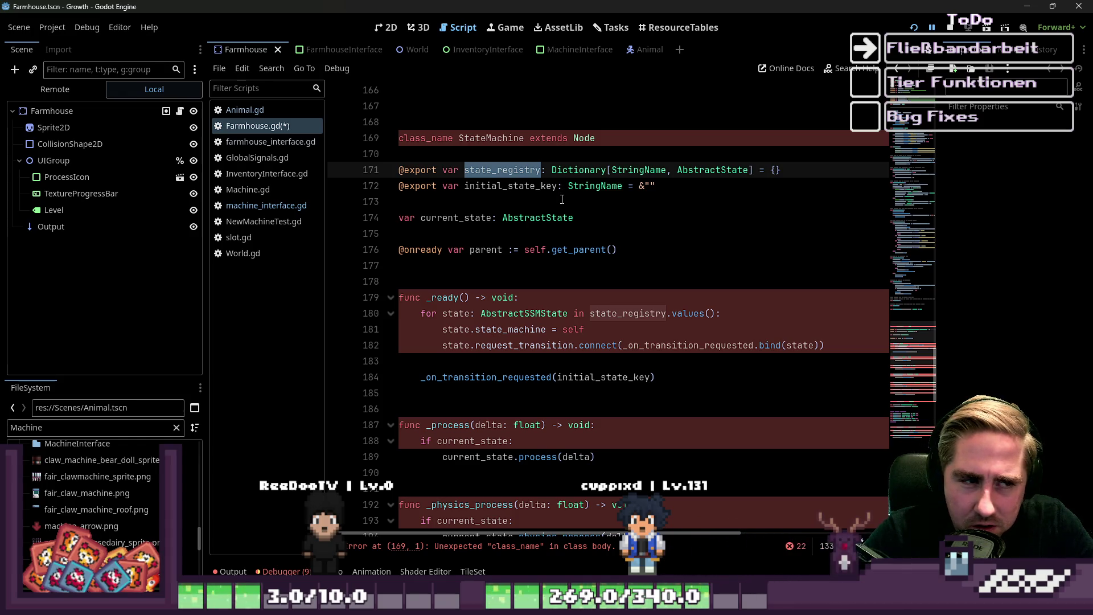
{"action": "scroll", "coordinate": [559, 203], "scroll_direction": "down", "scroll_amount": 1}
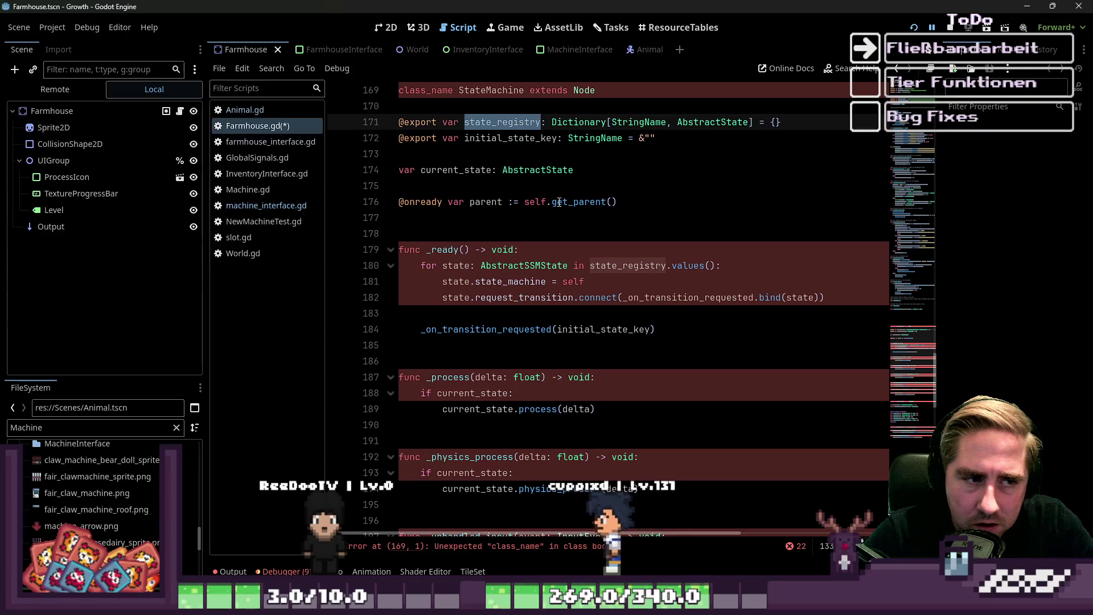
{"action": "left_click", "coordinate": [517, 193]}
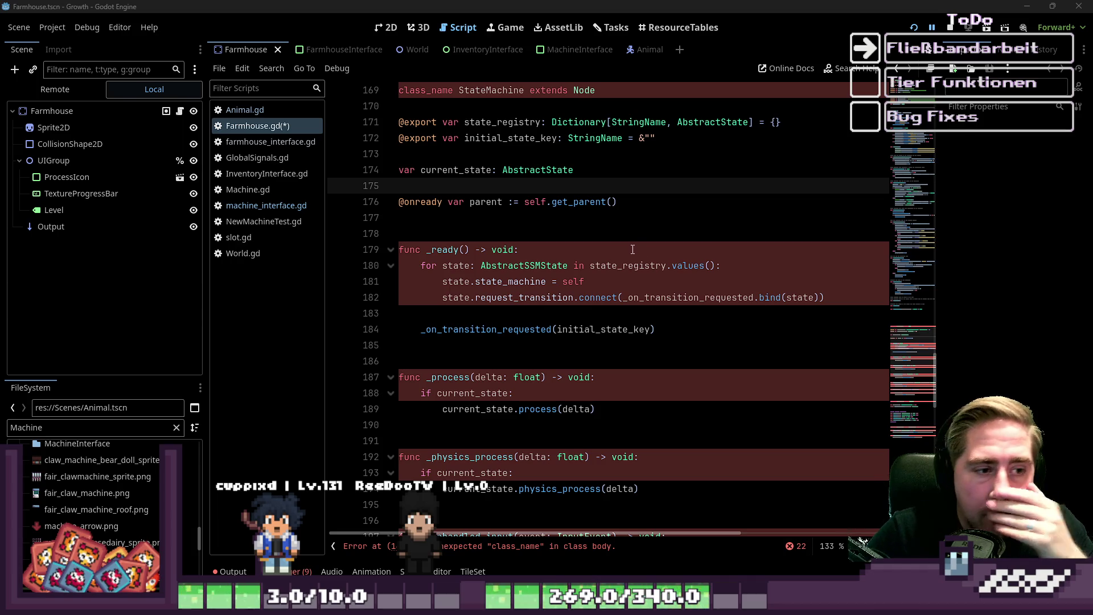
{"action": "scroll", "coordinate": [633, 250], "scroll_direction": "down", "scroll_amount": 6}
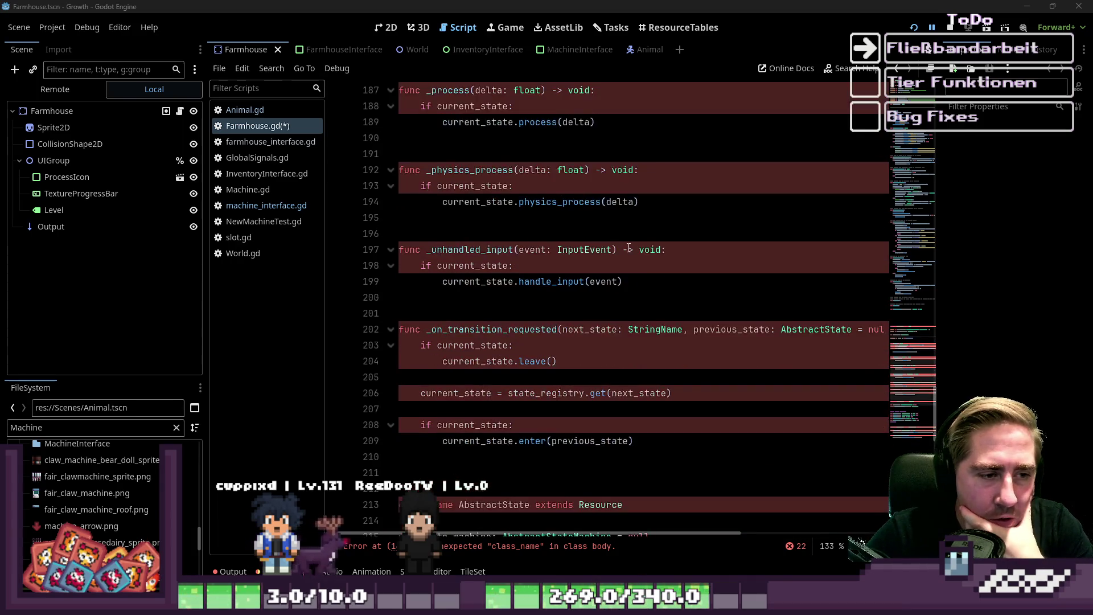
{"action": "scroll", "coordinate": [629, 249], "scroll_direction": "up", "scroll_amount": 7}
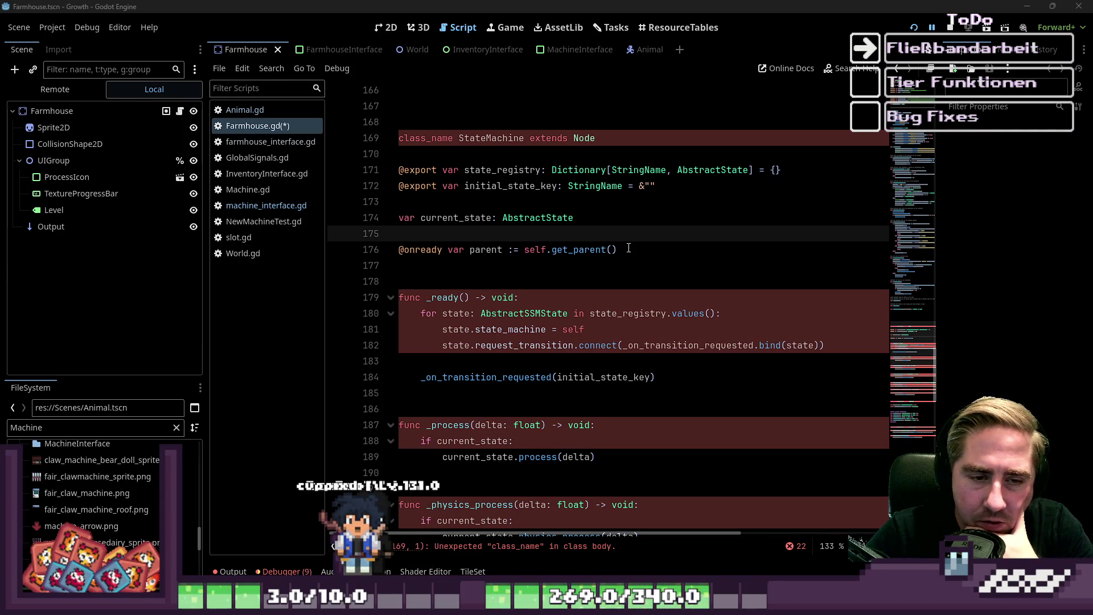
{"action": "left_click", "coordinate": [851, 68]}
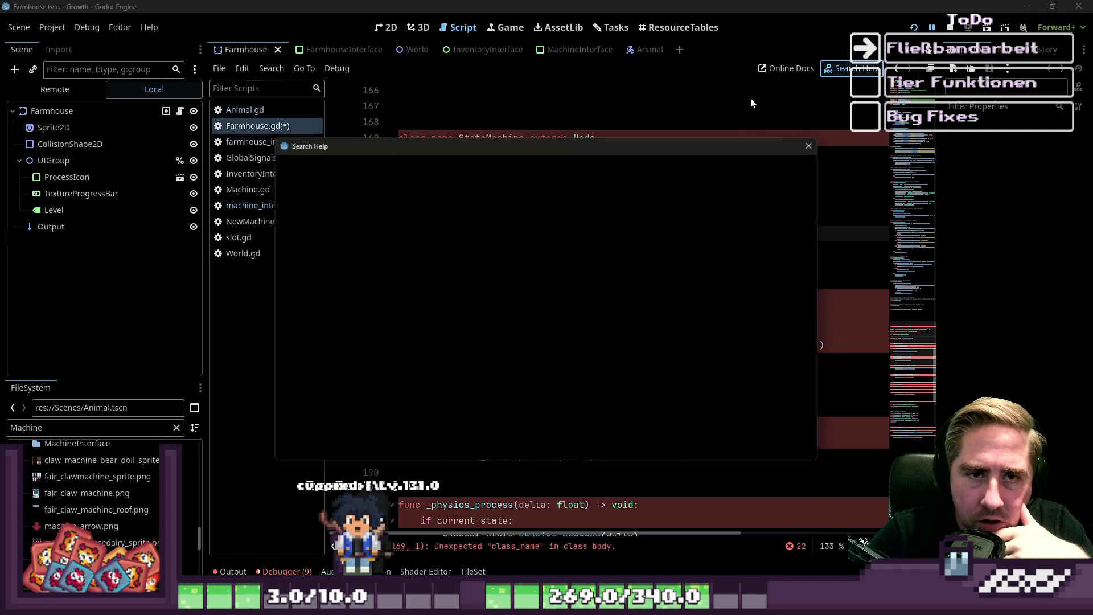
{"action": "type", "text": "args"}
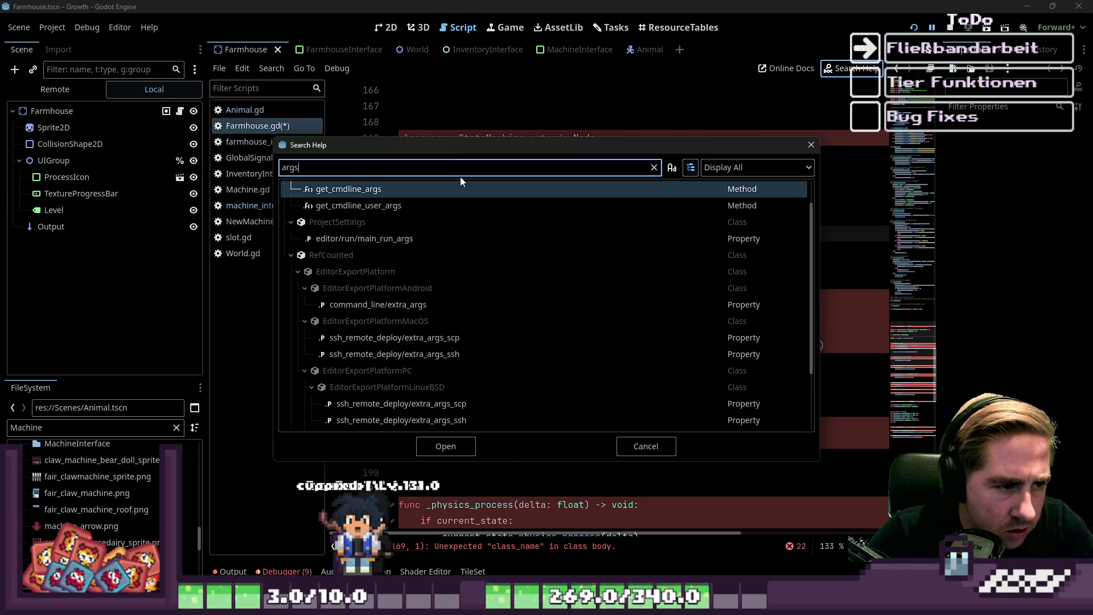
{"action": "scroll", "coordinate": [463, 193], "scroll_direction": "up", "scroll_amount": 1}
{"action": "key", "text": "ctrl+a"}
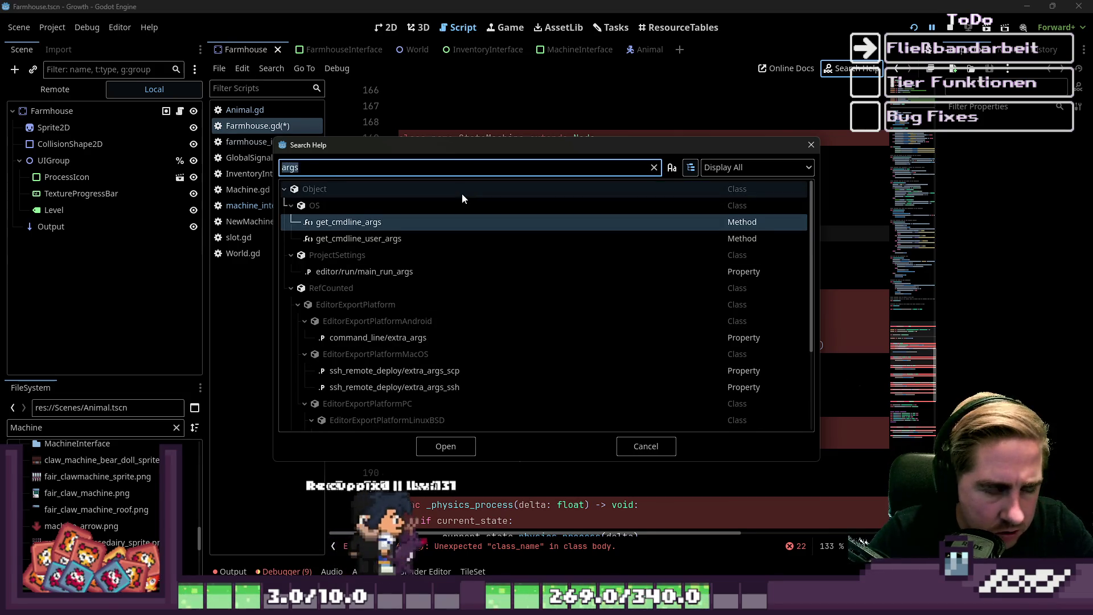
{"action": "key", "text": "BackSpace"}
{"action": "key", "text": "Escape"}
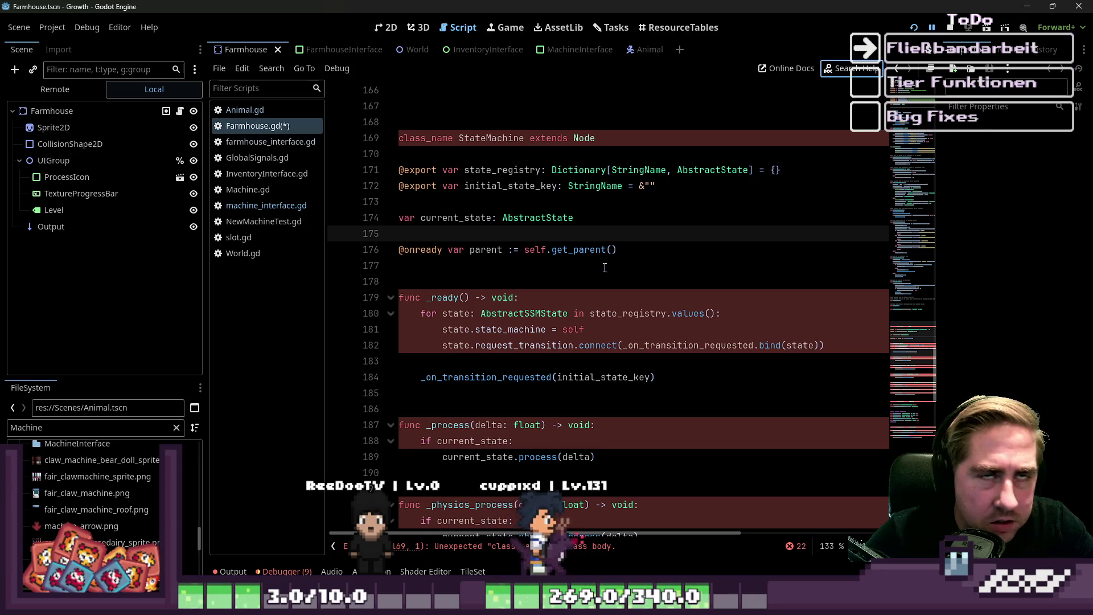
{"action": "left_click", "coordinate": [602, 228]}
{"action": "scroll", "coordinate": [603, 227], "scroll_direction": "down", "scroll_amount": 7}
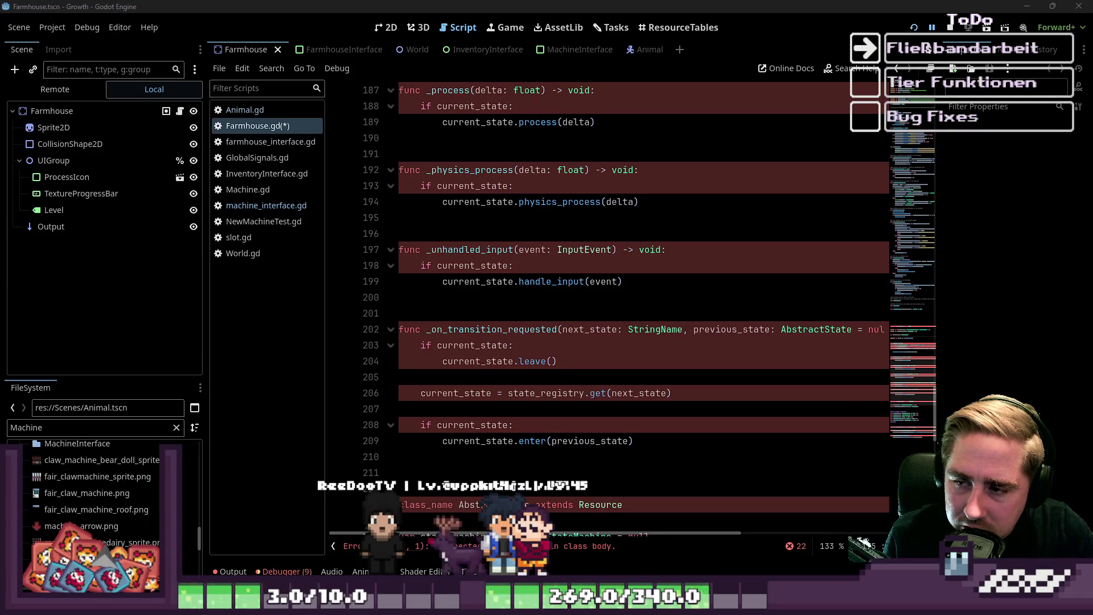
{"action": "left_click", "coordinate": [716, 318]}
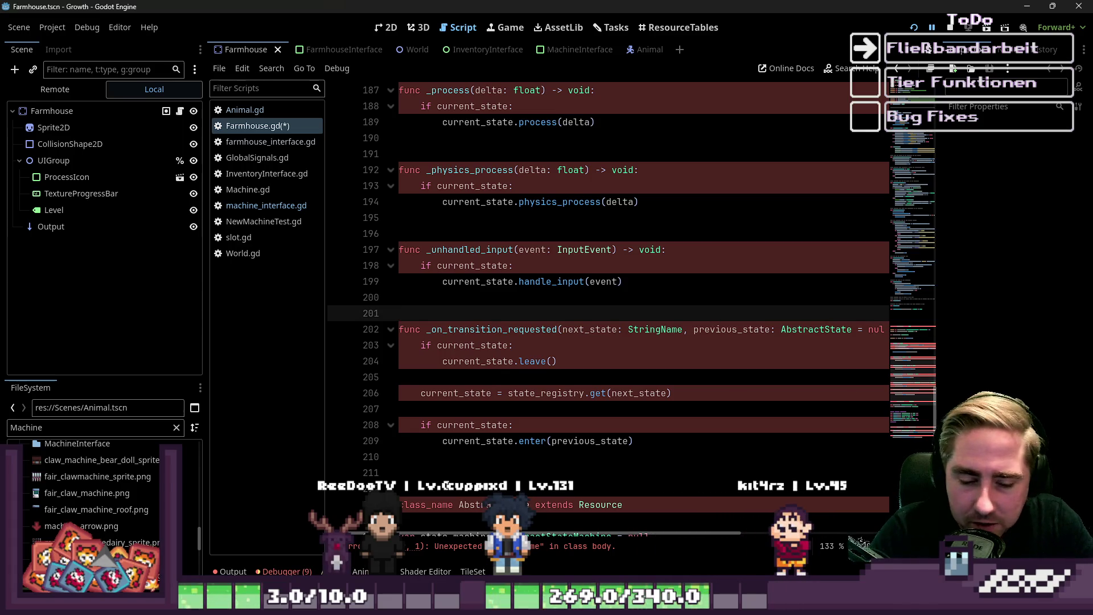
{"action": "left_click", "coordinate": [585, 222]}
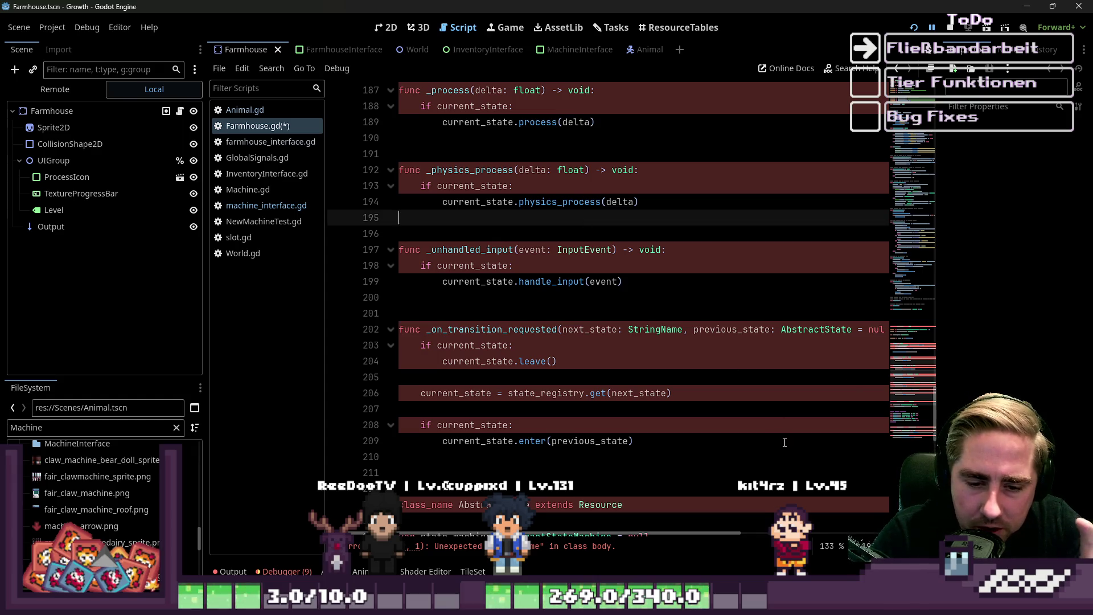
{"action": "left_click", "coordinate": [836, 73]}
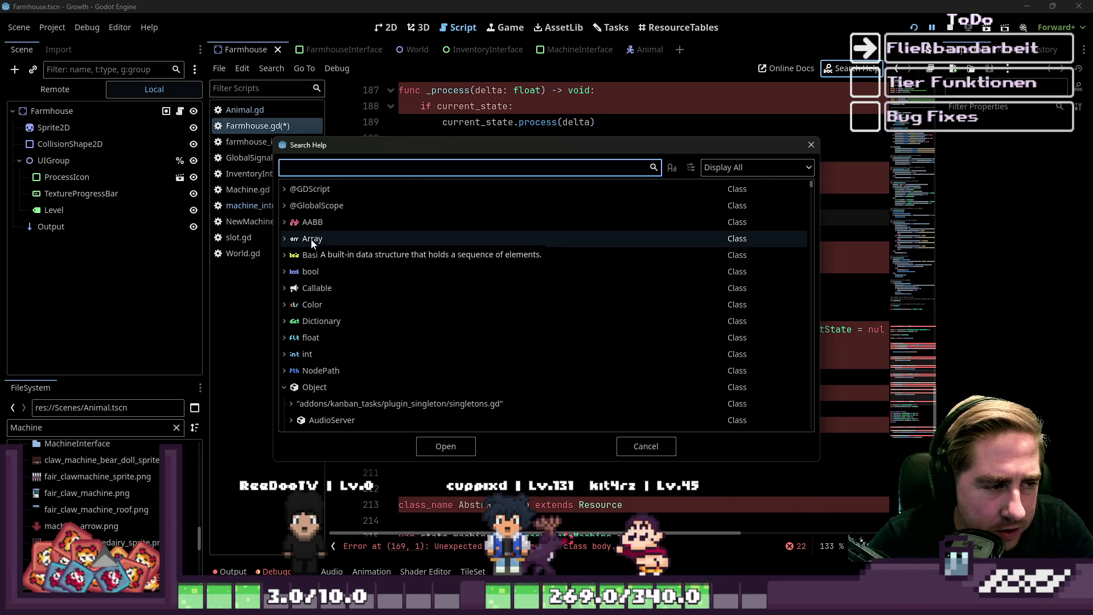
{"action": "key", "text": "Escape"}
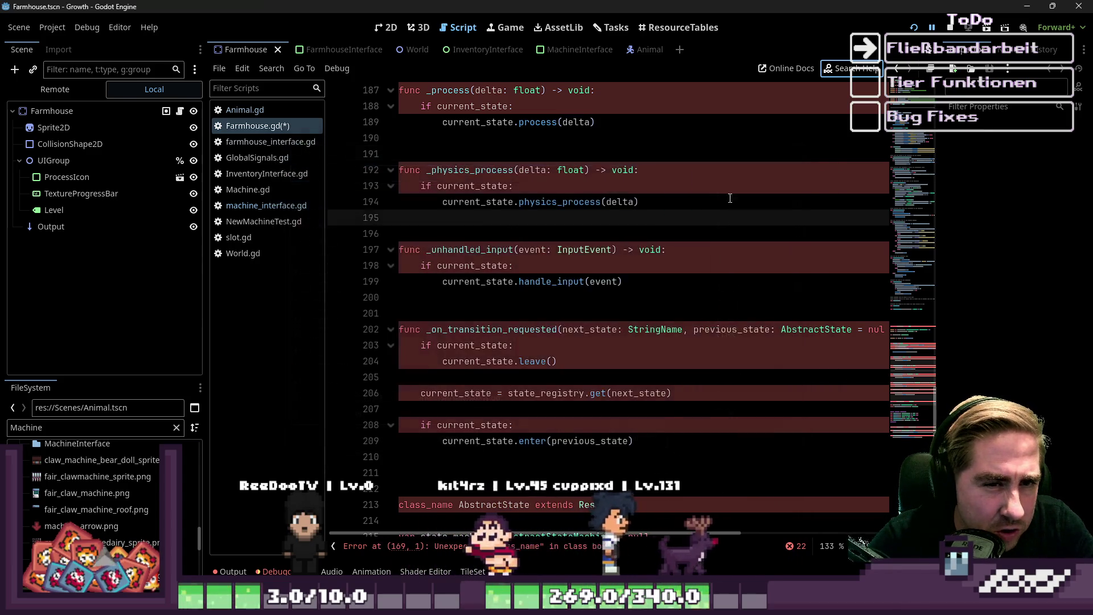
{"action": "left_click_drag", "start_coordinate": [524, 170], "coordinate": [569, 170]}
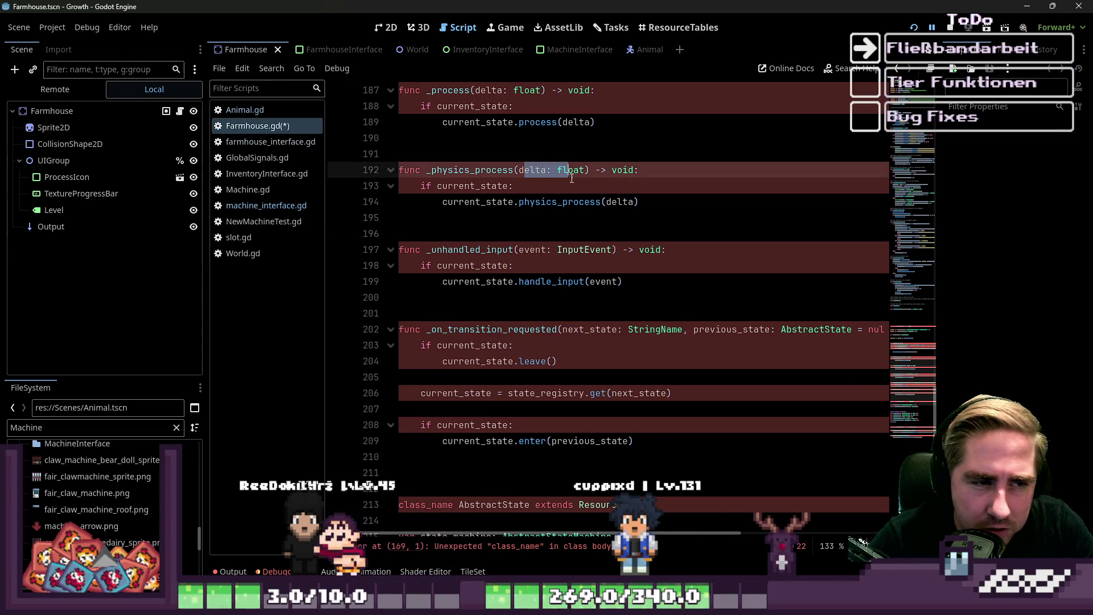
{"action": "left_click", "coordinate": [840, 74]}
{"action": "scroll", "coordinate": [476, 349], "scroll_direction": "down", "scroll_amount": 3}
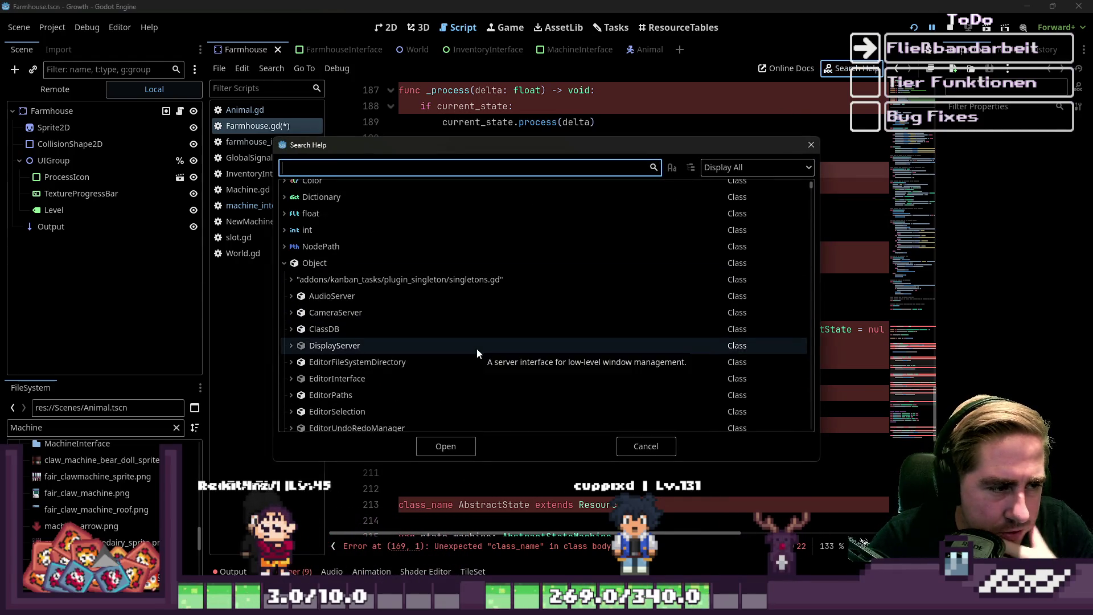
{"action": "left_click", "coordinate": [284, 263]}
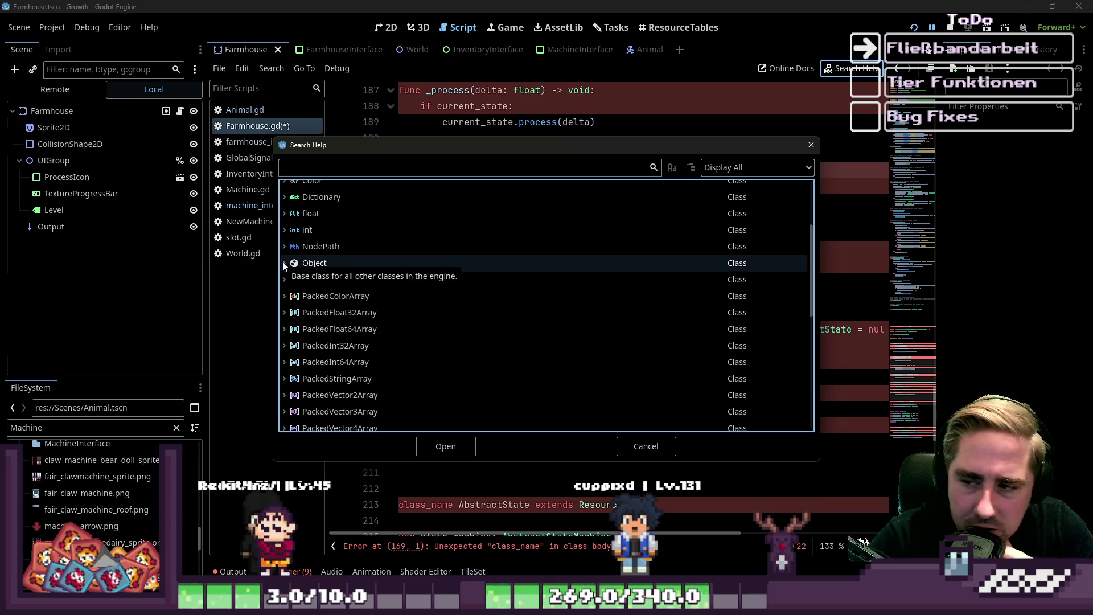
{"action": "left_click", "coordinate": [811, 145]}
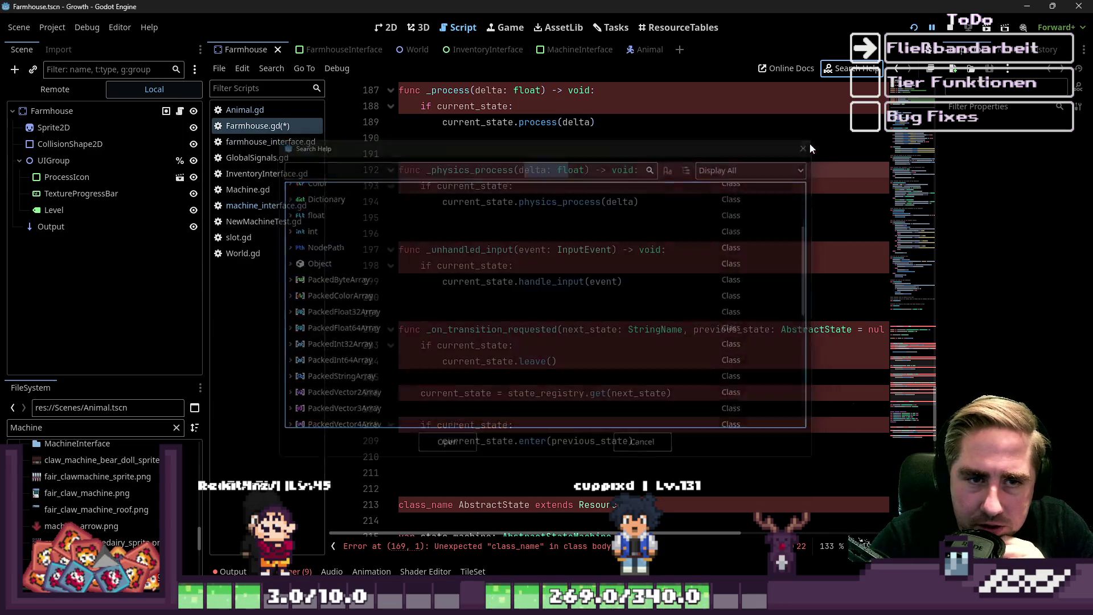
{"action": "left_click", "coordinate": [416, 294]}
{"action": "scroll", "coordinate": [438, 320], "scroll_direction": "down", "scroll_amount": 1}
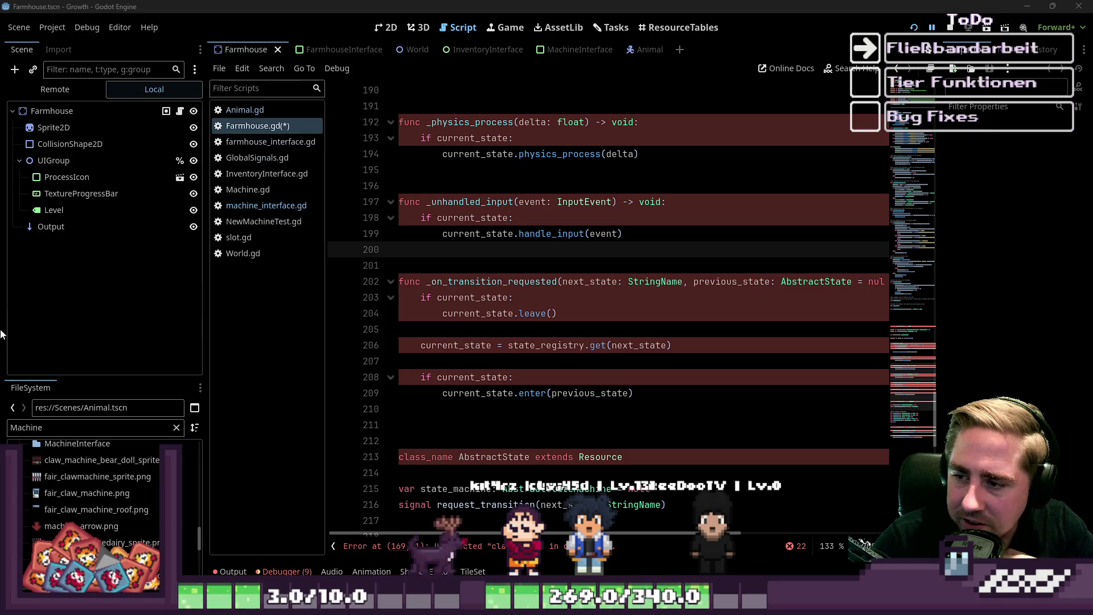
{"action": "left_click", "coordinate": [423, 291]}
{"action": "scroll", "coordinate": [513, 369], "scroll_direction": "up", "scroll_amount": 6}
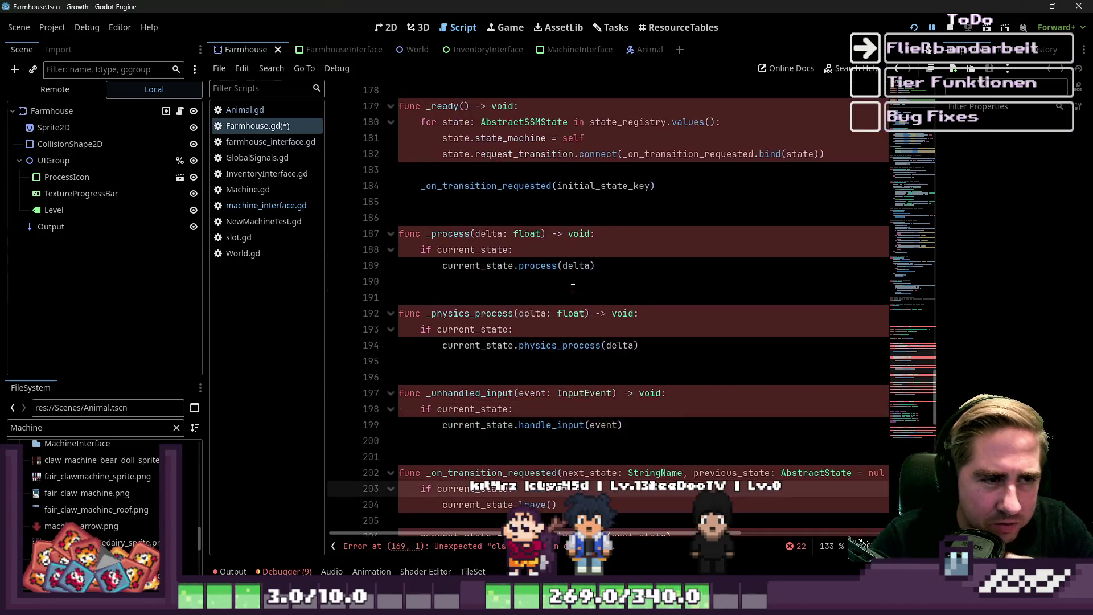
{"action": "left_click", "coordinate": [508, 234]}
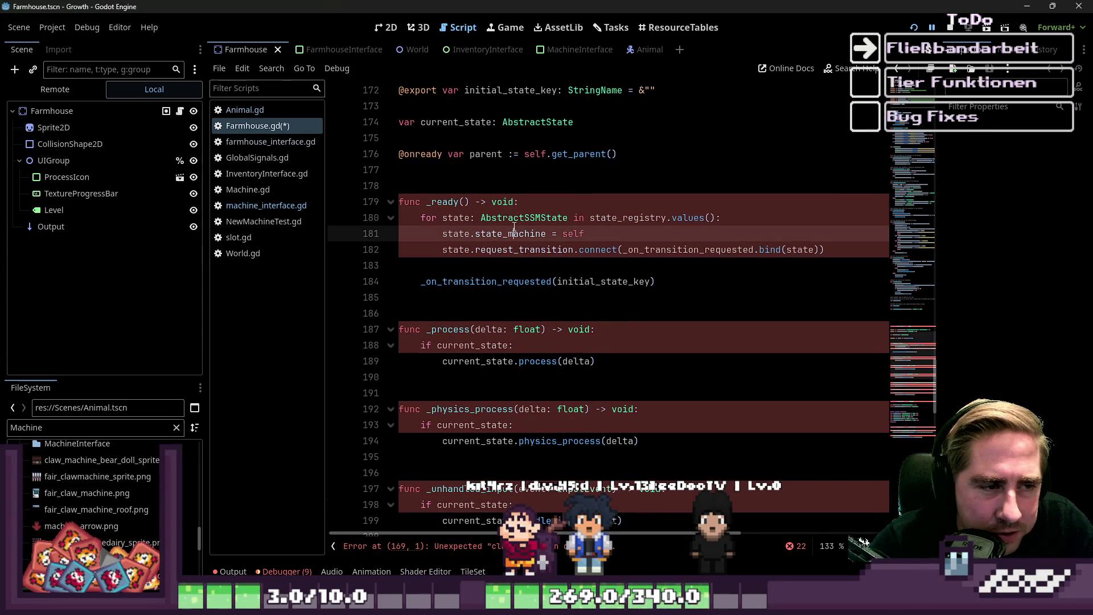
{"action": "left_click", "coordinate": [492, 219]}
{"action": "left_click_drag", "start_coordinate": [589, 218], "coordinate": [688, 219]}
{"action": "left_click", "coordinate": [656, 231]}
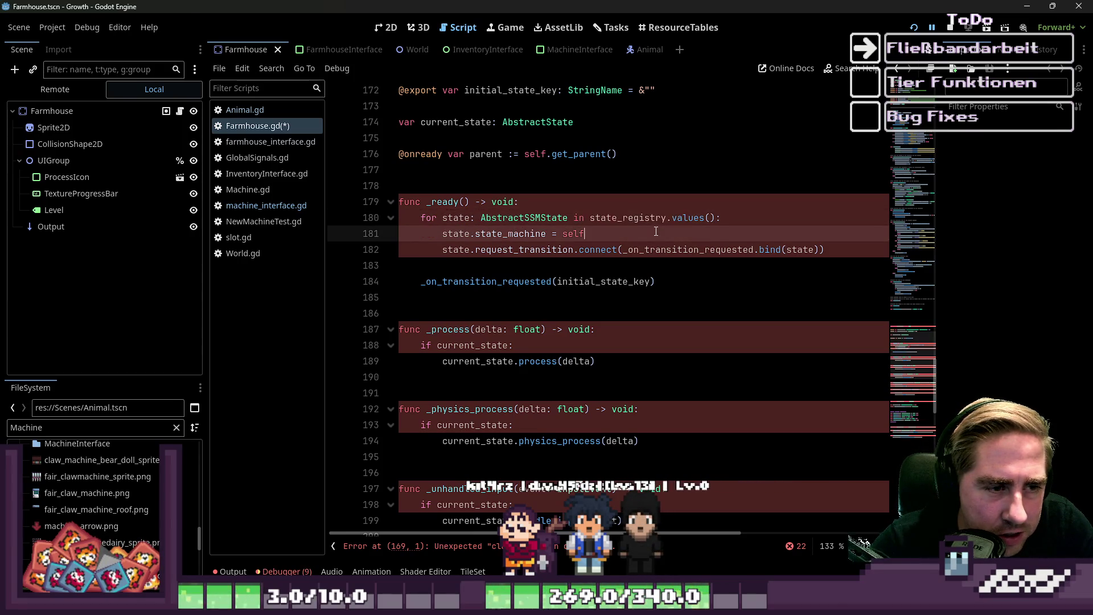
{"action": "double_click", "coordinate": [609, 219]}
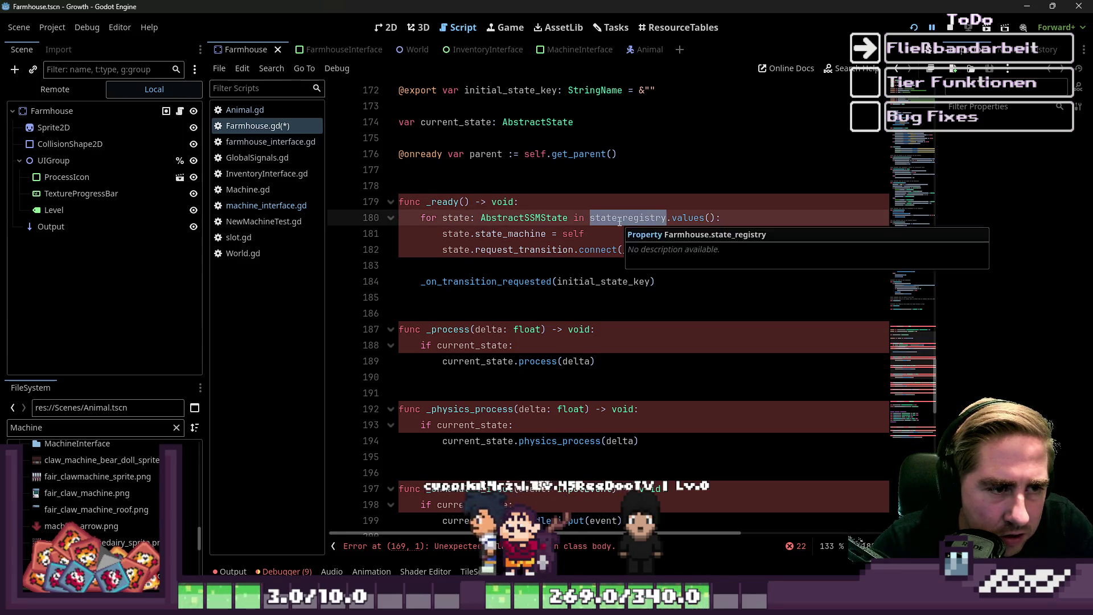
{"action": "scroll", "coordinate": [608, 174], "scroll_direction": "down", "scroll_amount": 1}
{"action": "left_click", "coordinate": [637, 201]}
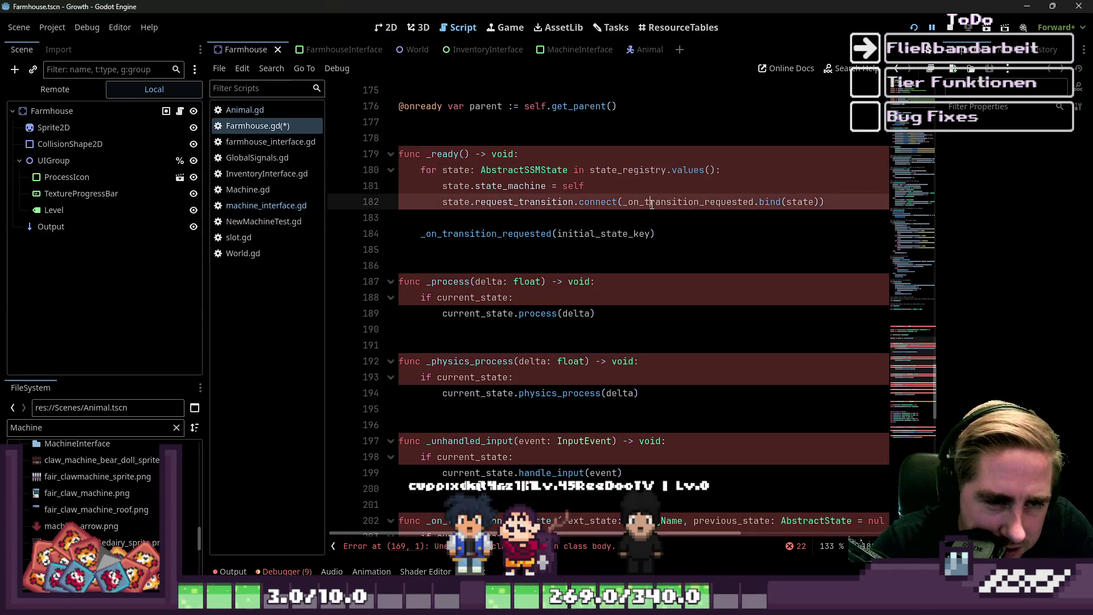
{"action": "scroll", "coordinate": [637, 202], "scroll_direction": "down", "scroll_amount": 2}
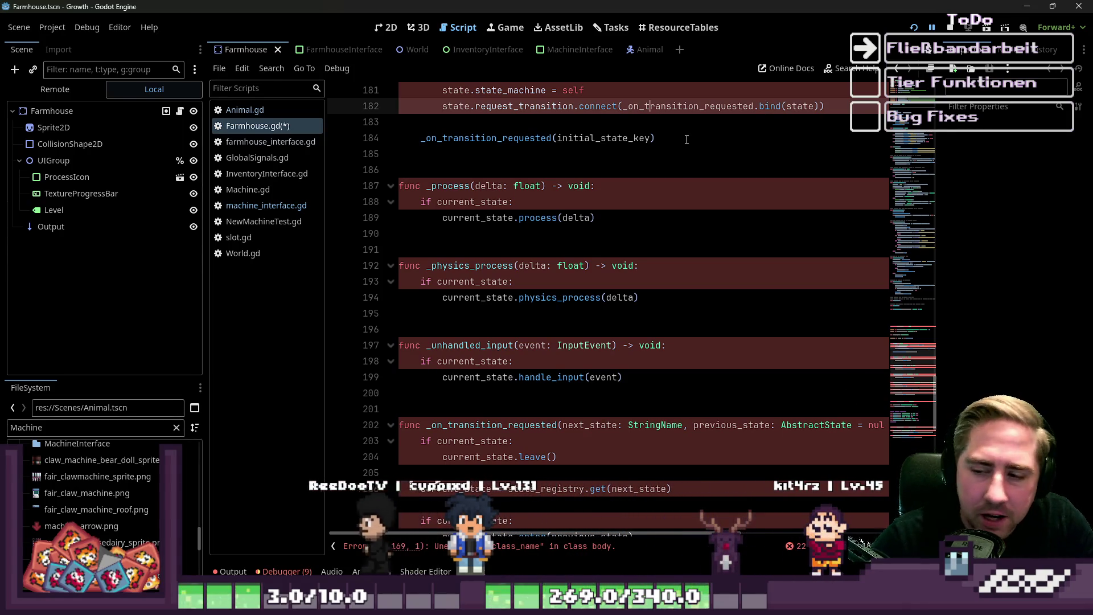
{"action": "left_click", "coordinate": [612, 266]}
{"action": "scroll", "coordinate": [612, 265], "scroll_direction": "down", "scroll_amount": 8}
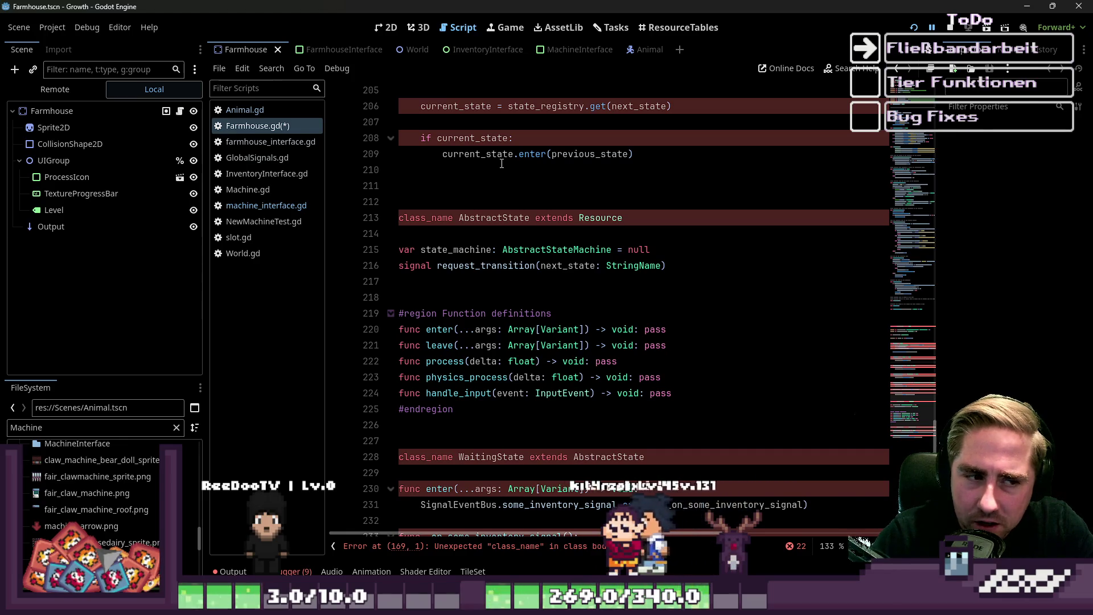
{"action": "scroll", "coordinate": [502, 164], "scroll_direction": "down", "scroll_amount": 6}
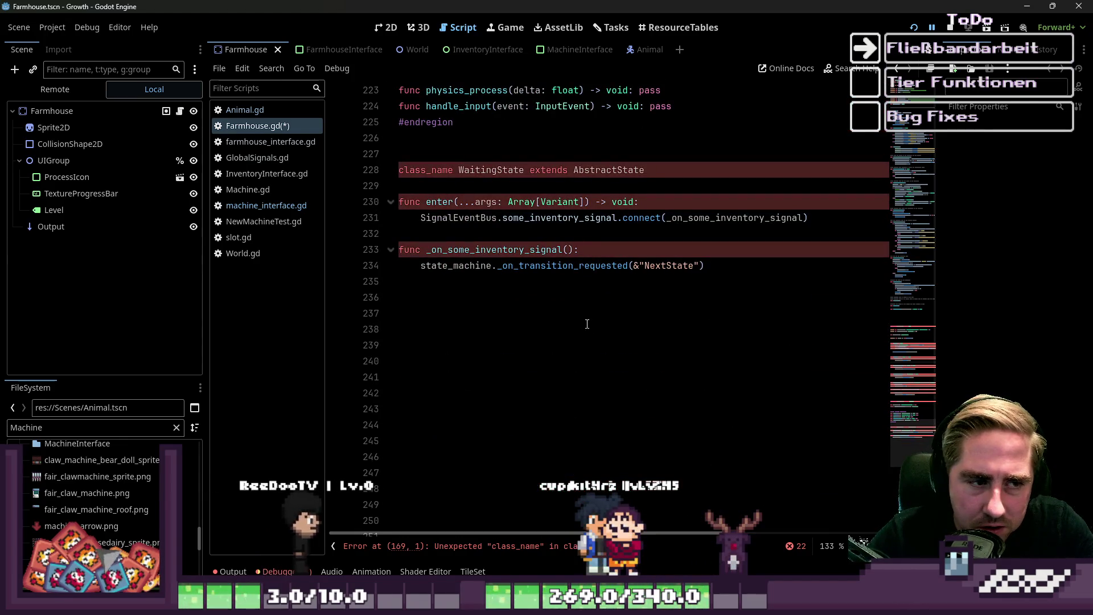
Select the enter args declaration and position the caret between lines 230 and 231.
{"action": "scroll", "coordinate": [588, 276], "scroll_direction": "up", "scroll_amount": 1}
{"action": "left_click_drag", "start_coordinate": [459, 249], "coordinate": [586, 251]}
{"action": "left_click", "coordinate": [533, 286]}
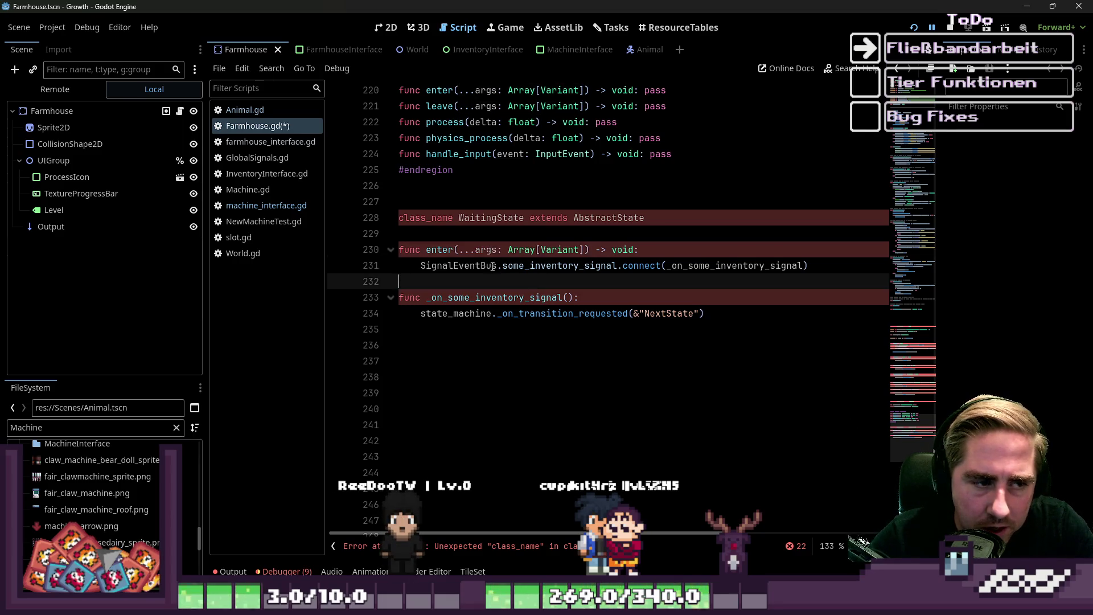
{"action": "left_click", "coordinate": [698, 256]}
{"action": "left_click", "coordinate": [422, 266]}
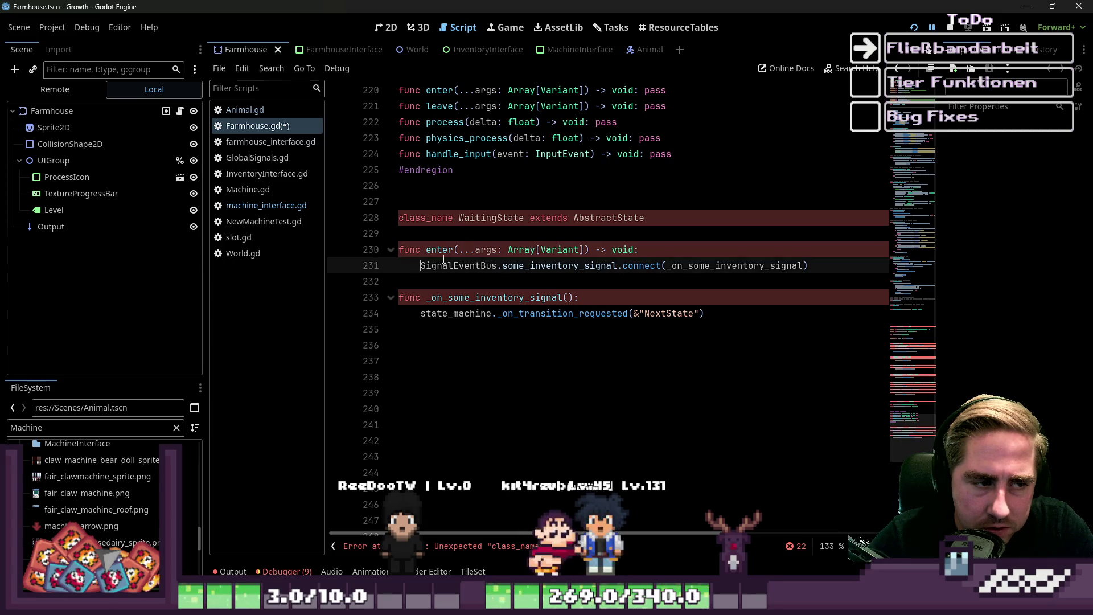
{"action": "left_click", "coordinate": [653, 257]}
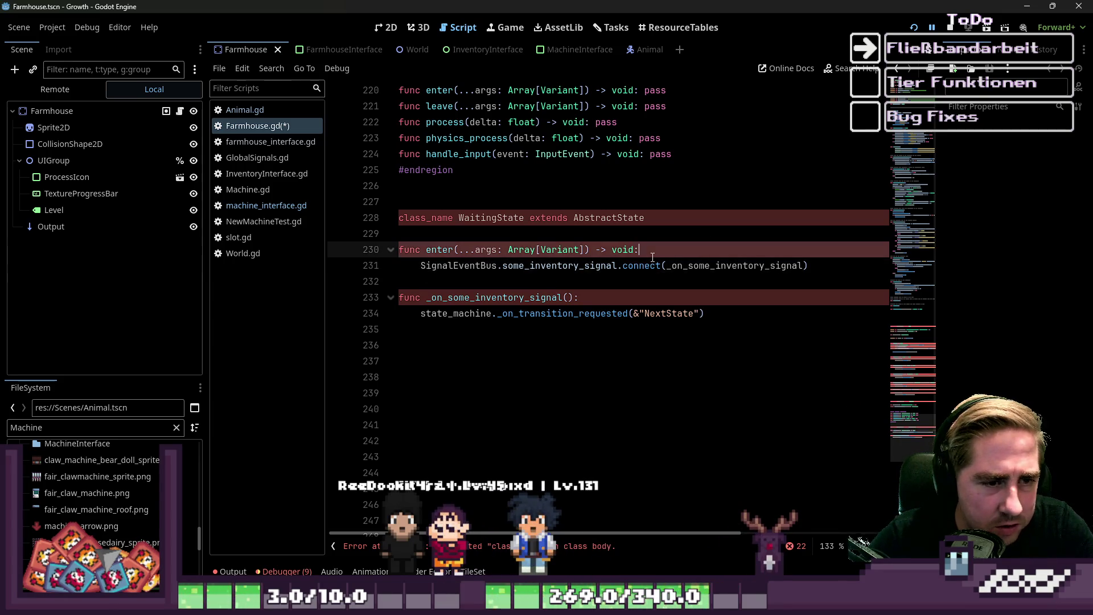
{"action": "left_click", "coordinate": [427, 260]}
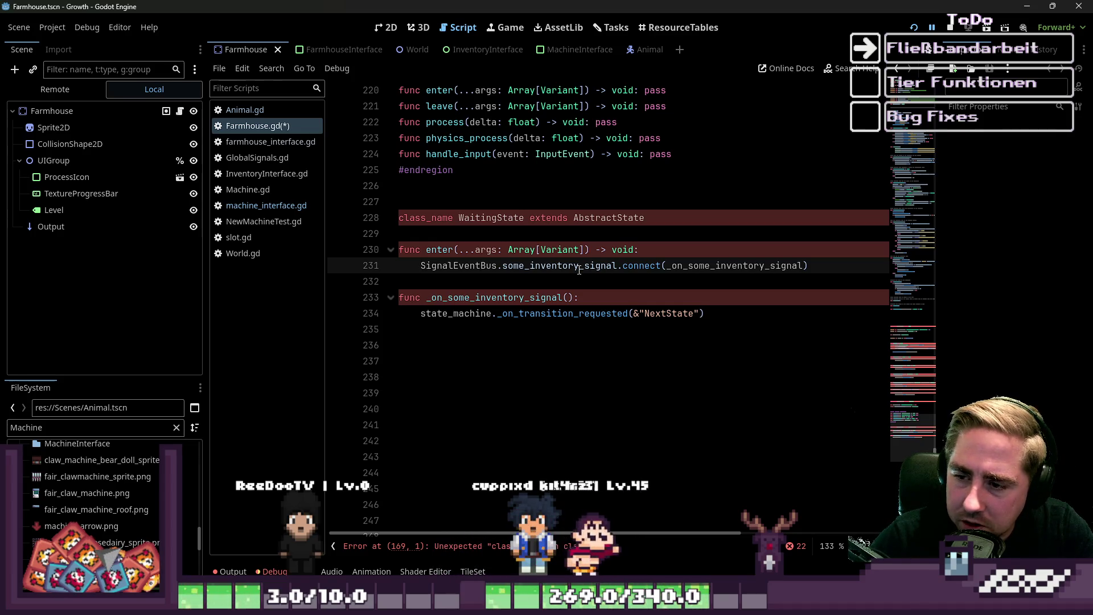
Add a test call enter(1, "dwa") on a new line below the enter function.
{"action": "key", "text": "Return"}
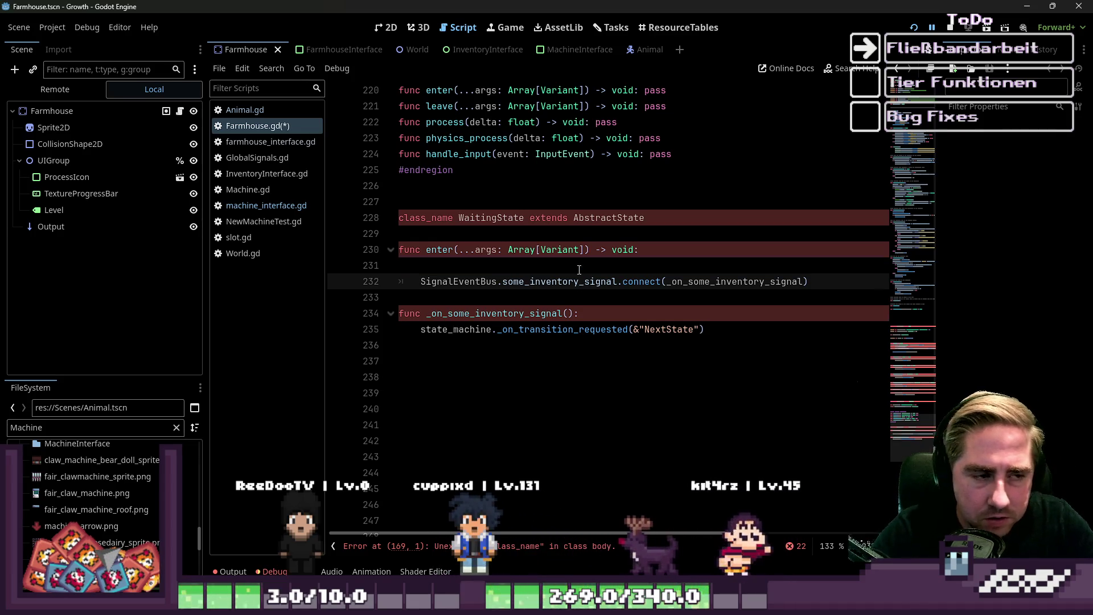
{"action": "key", "text": "Up"}
{"action": "key", "text": "Left"}
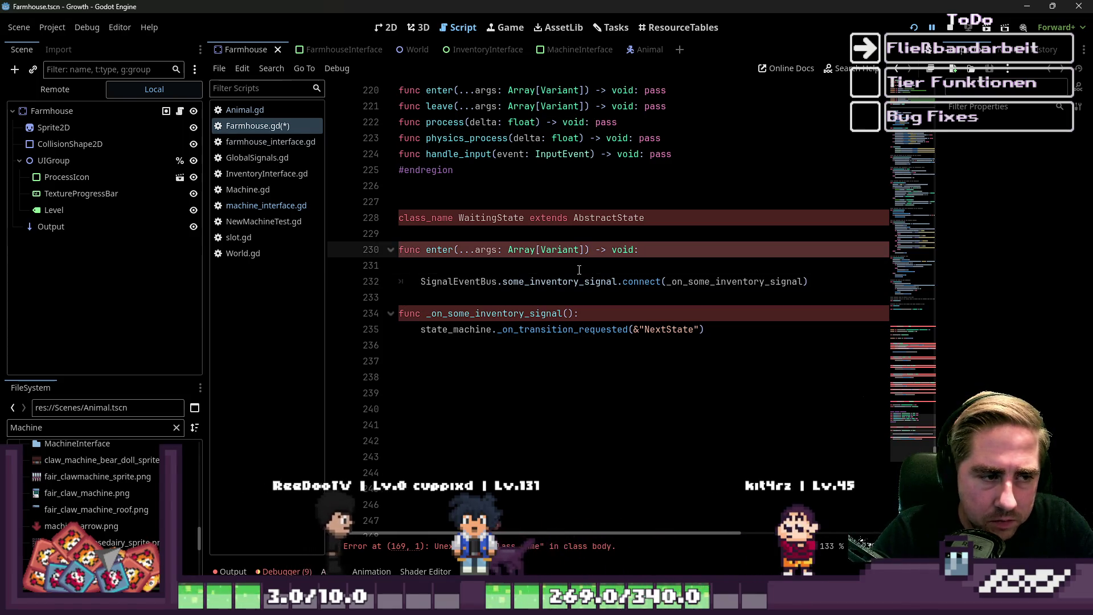
{"action": "key", "text": "Delete"}
{"action": "key", "text": "Down"}
{"action": "key", "text": "Down"}
{"action": "key", "text": "Return"}
{"action": "key", "text": "Return"}
{"action": "key", "text": "Up"}
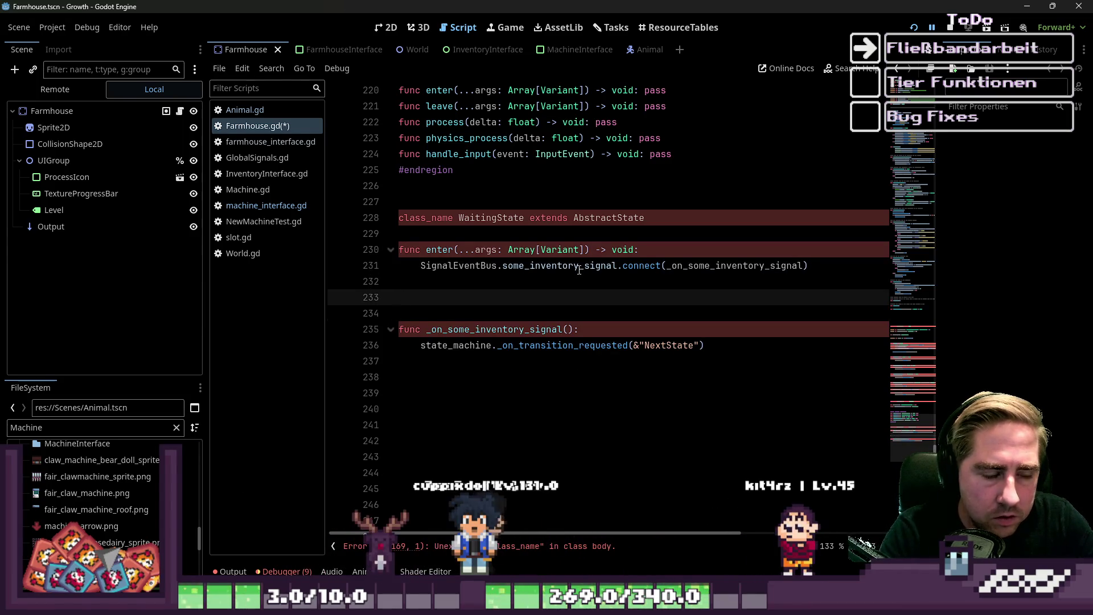
{"action": "type", "text": "enter(1"}
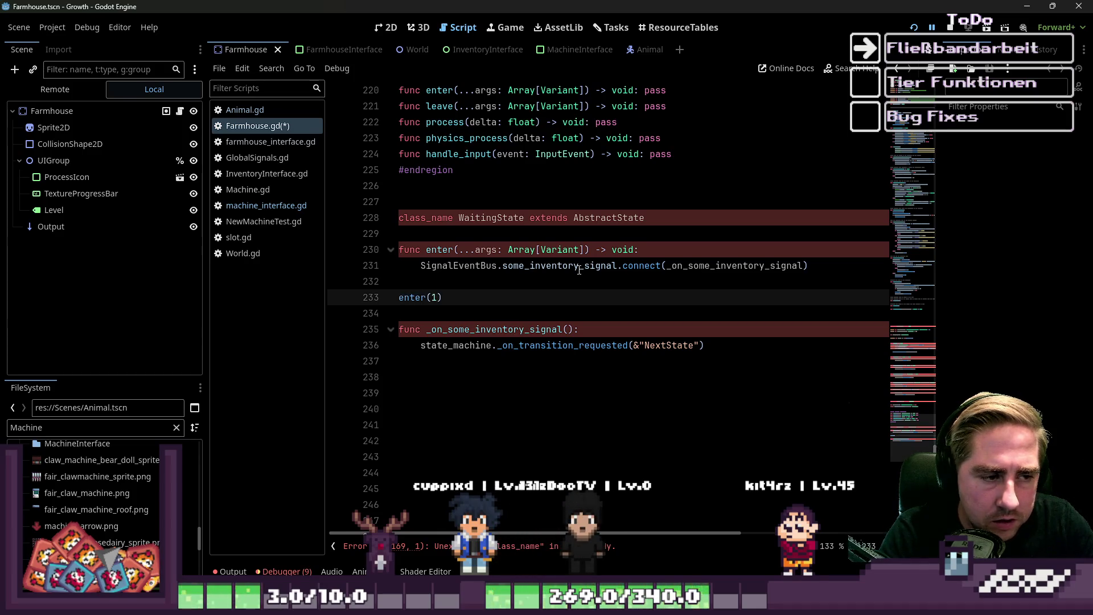
{"action": "type", "text": ", \""}
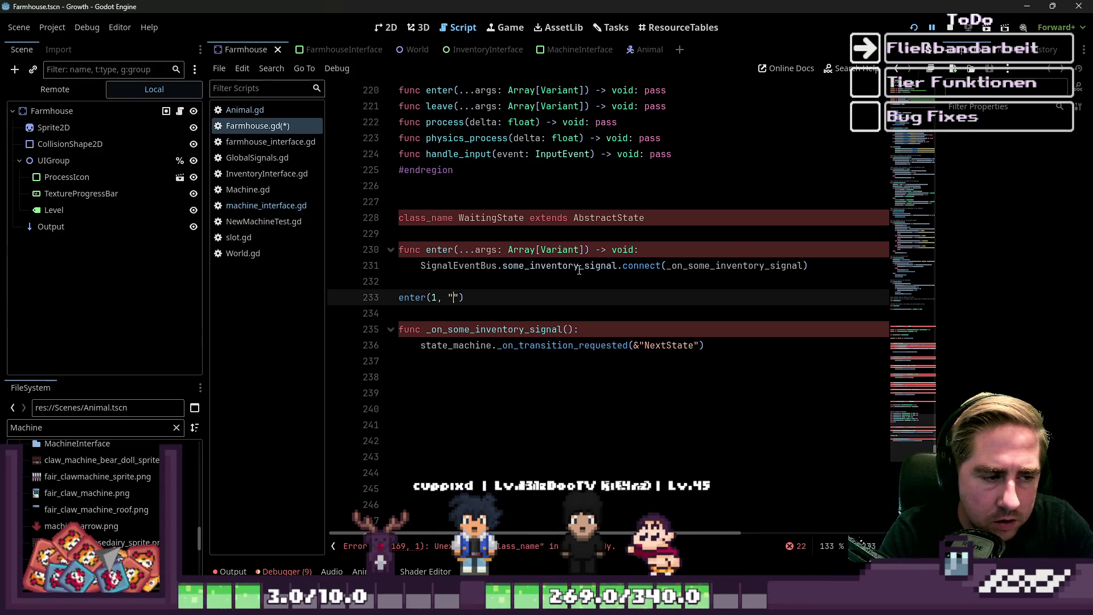
{"action": "type", "text": "dwa\","}
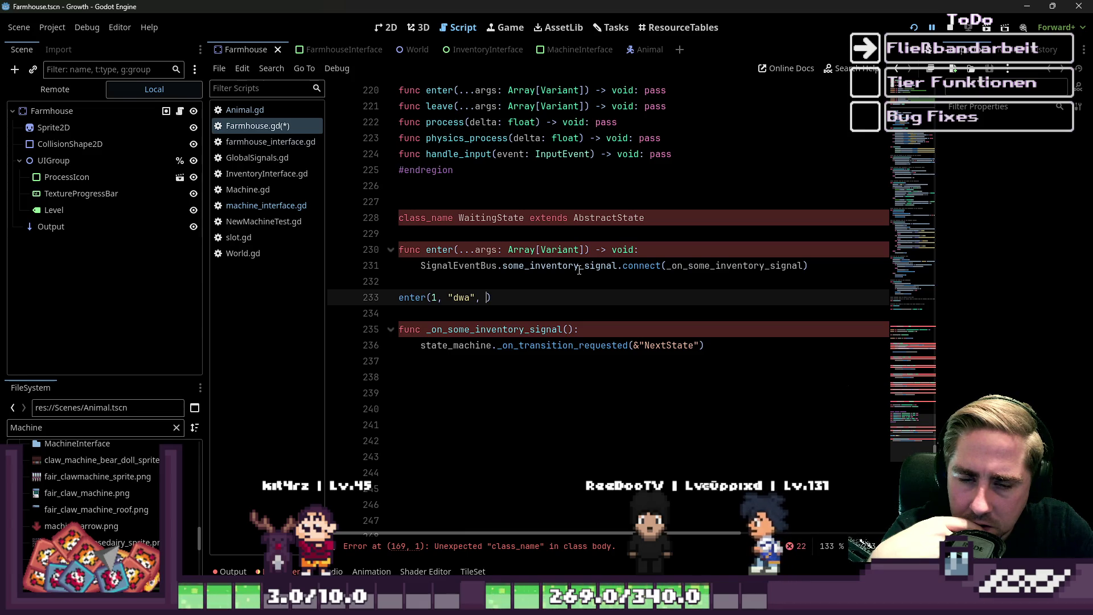
{"action": "key", "text": "BackSpace"}
{"action": "key", "text": "BackSpace"}
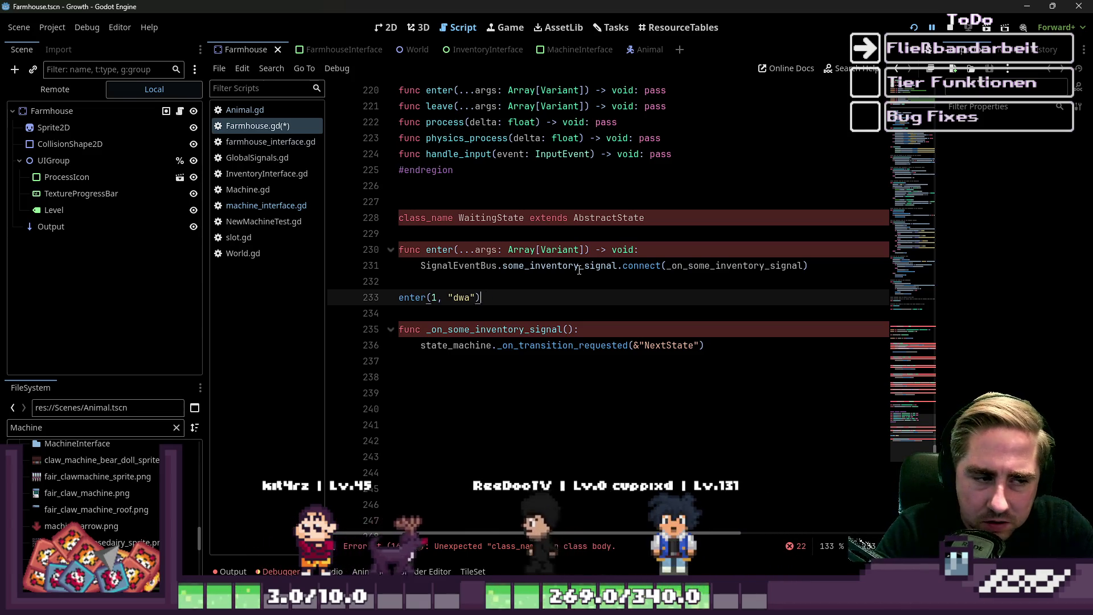
Open a new line inside the enter body right after its header.
{"action": "key", "text": "Up"}
{"action": "key", "text": "Up"}
{"action": "key", "text": "Up"}
{"action": "key", "text": "ctrl+Right"}
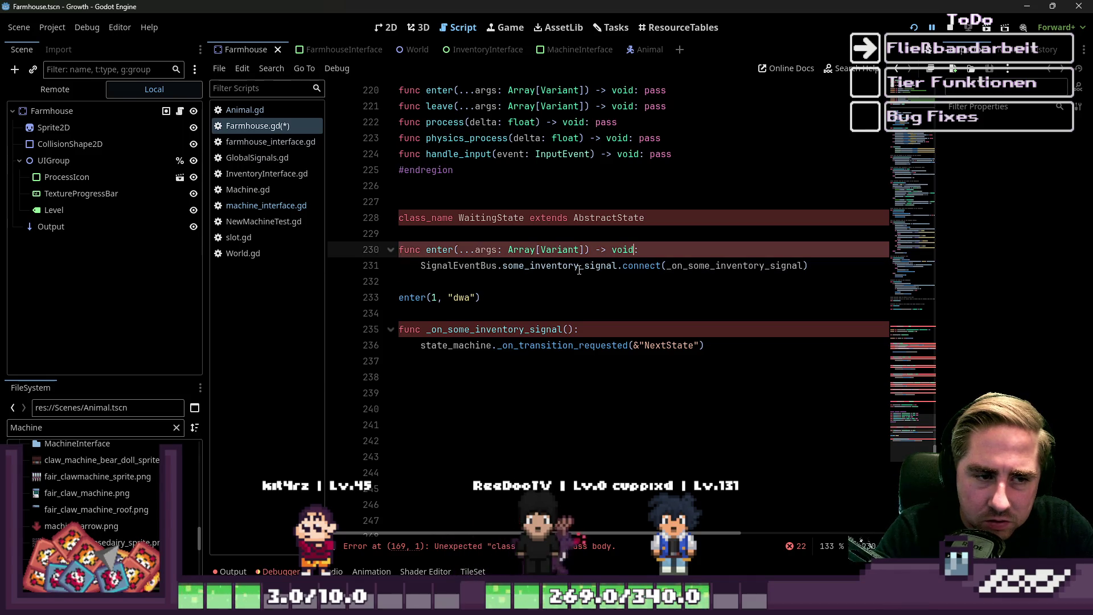
{"action": "key", "text": "End"}
{"action": "key", "text": "Return"}
{"action": "key", "text": "BackSpace"}
{"action": "key", "text": "BackSpace"}
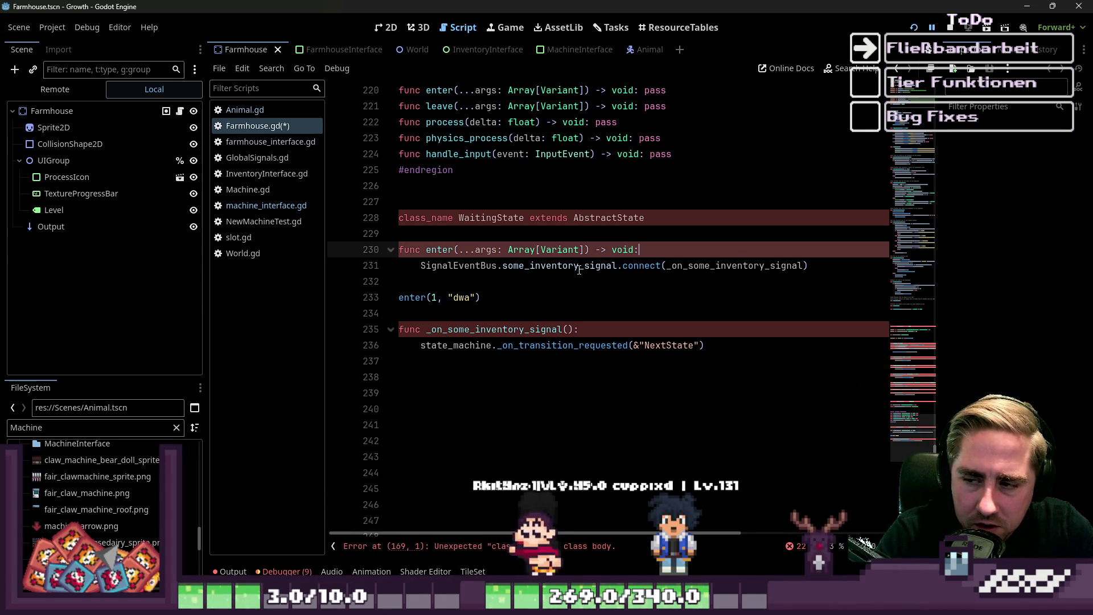
{"action": "key", "text": "Return"}
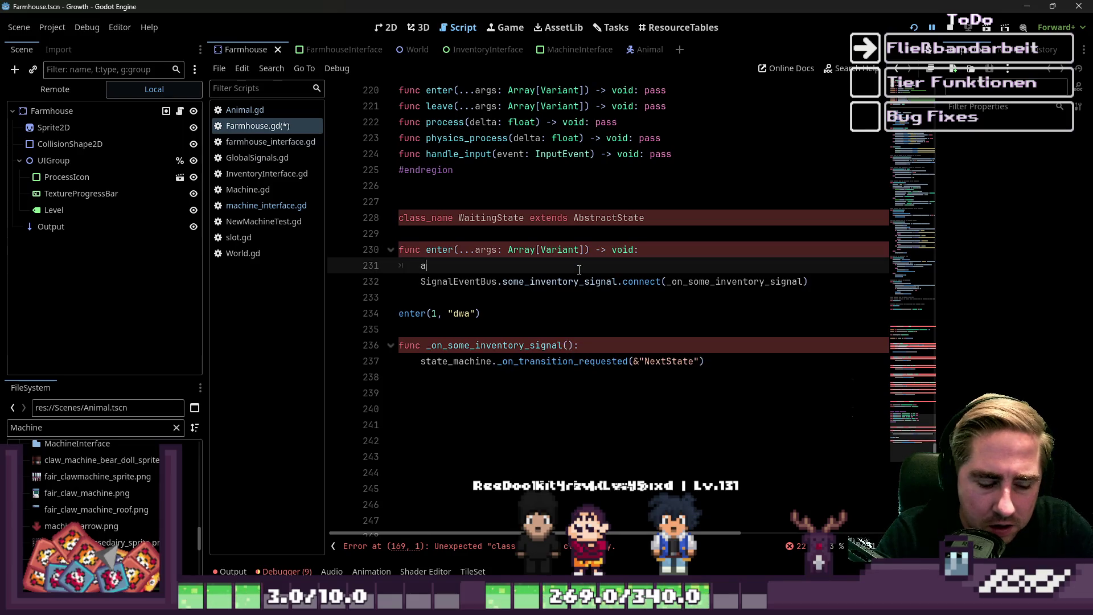
Experiment with args[321] and args.get(2) on the new line, trimming it back to bare args.
{"action": "type", "text": "s[321"}
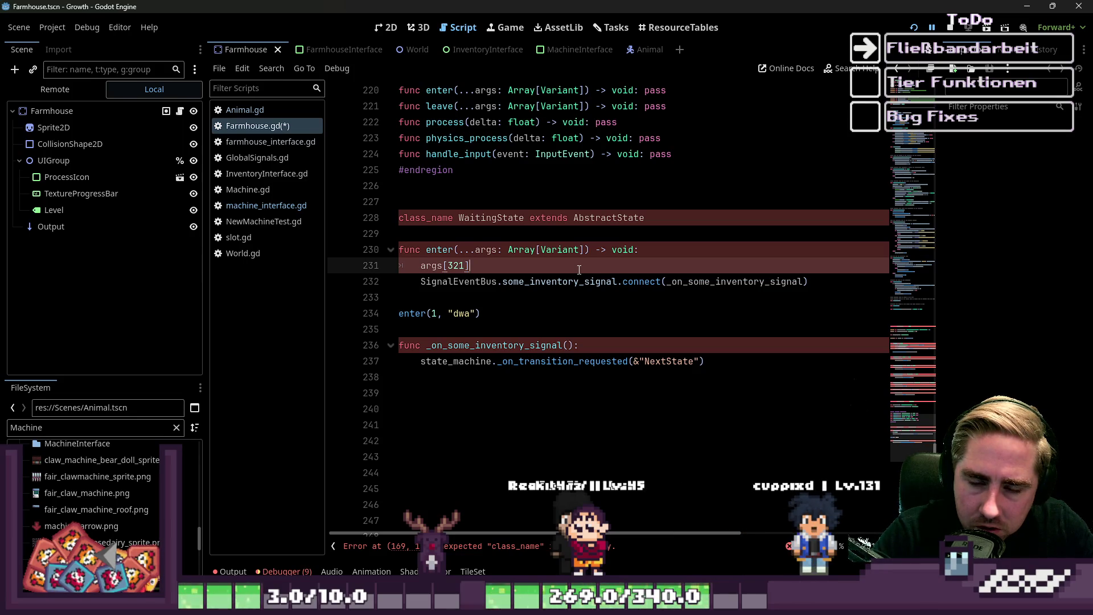
{"action": "key", "text": "Left"}
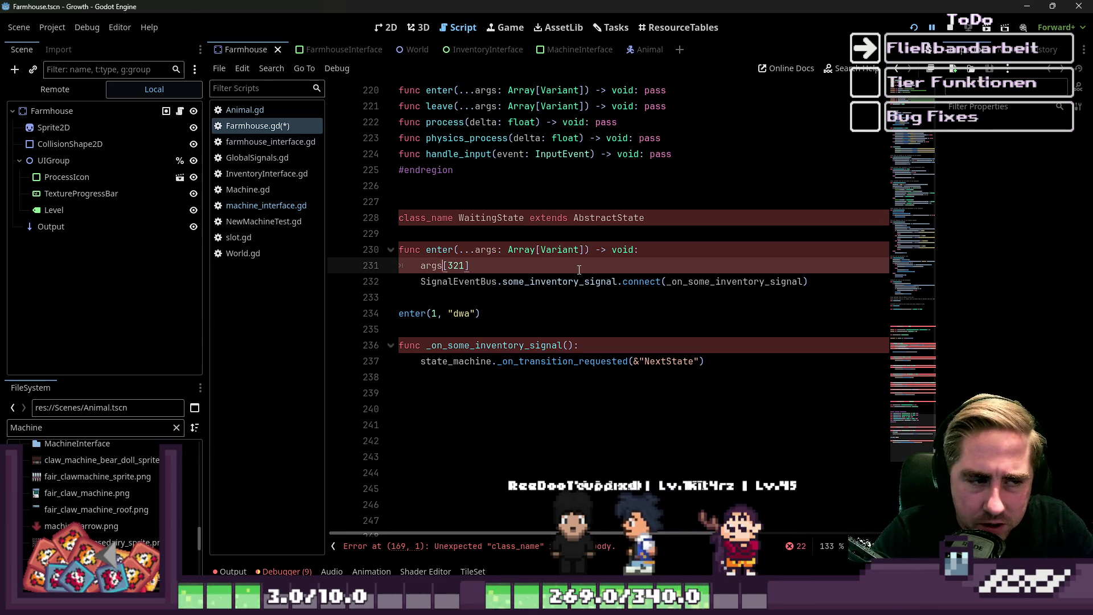
{"action": "left_click", "coordinate": [579, 270]}
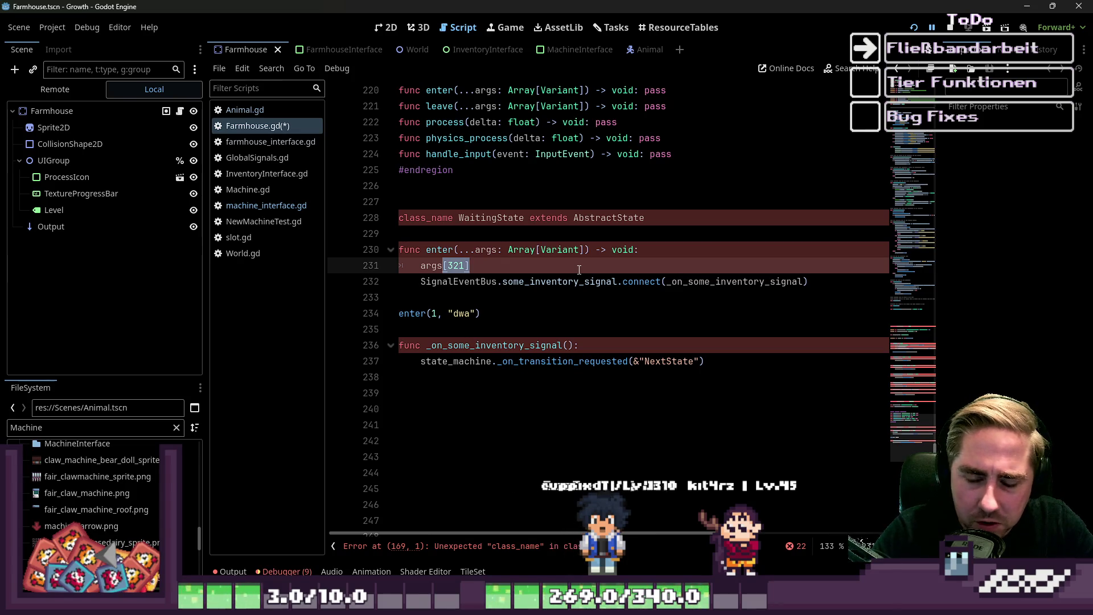
{"action": "type", "text": ",."}
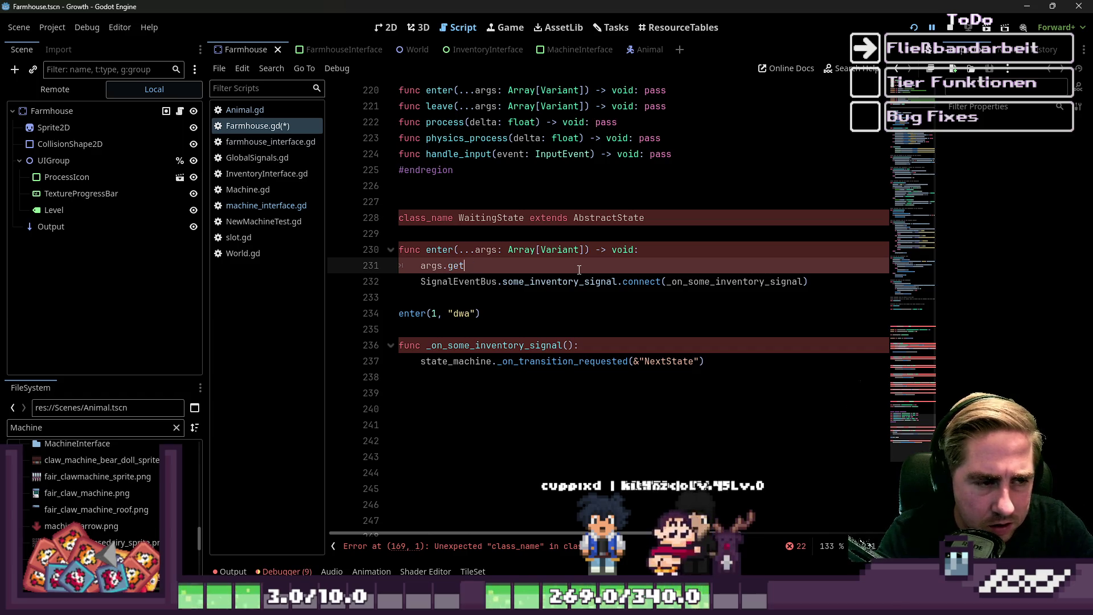
{"action": "key", "text": "BackSpace"}
{"action": "key", "text": "BackSpace"}
{"action": "key", "text": "BackSpace"}
{"action": "key", "text": "BackSpace"}
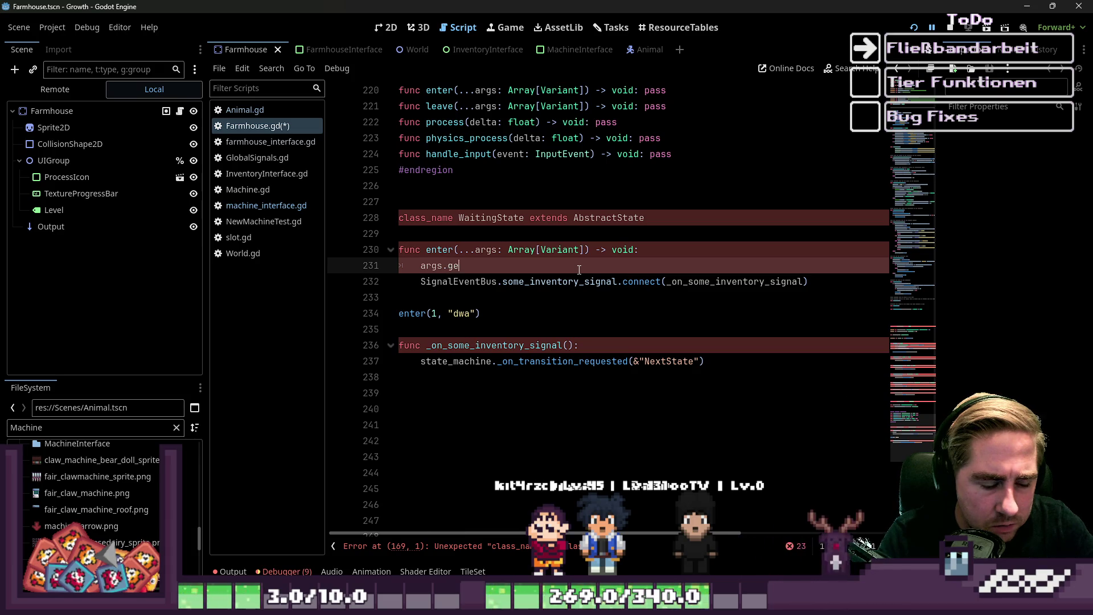
{"action": "key", "text": "BackSpace"}
{"action": "key", "text": "BackSpace"}
{"action": "key", "text": "BackSpace"}
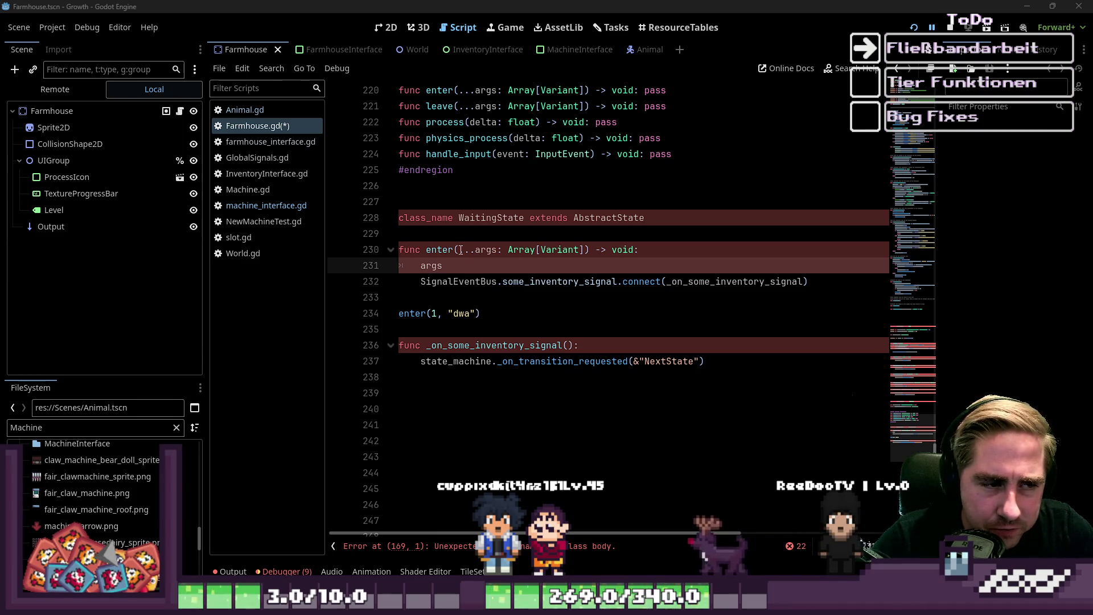
Check the enter args parameter, then delete the bare args line 231.
{"action": "left_click_drag", "start_coordinate": [461, 249], "coordinate": [585, 251]}
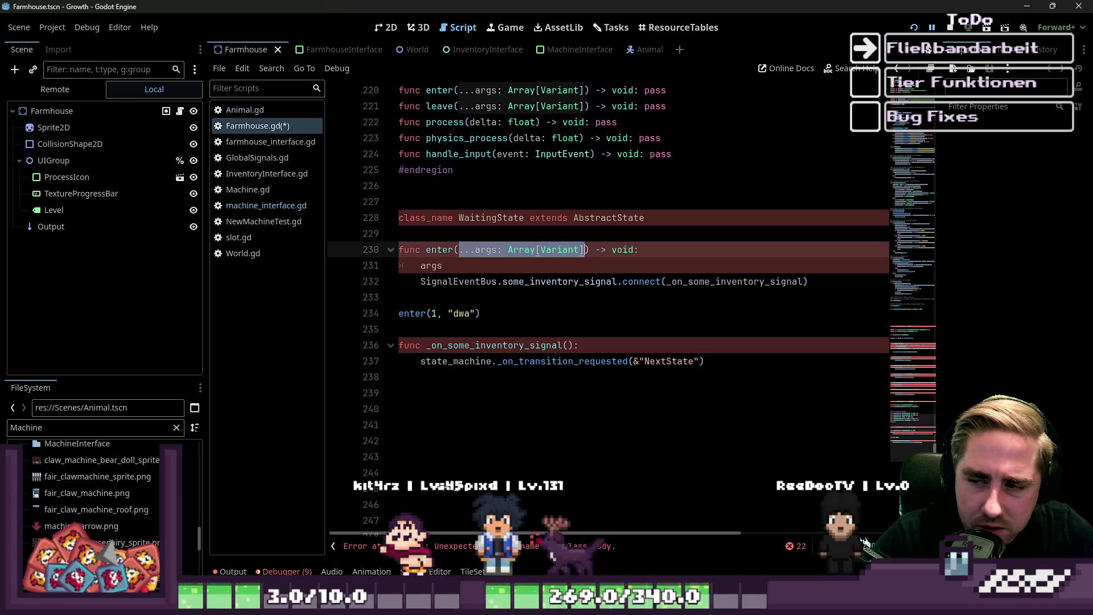
{"action": "left_click", "coordinate": [476, 262]}
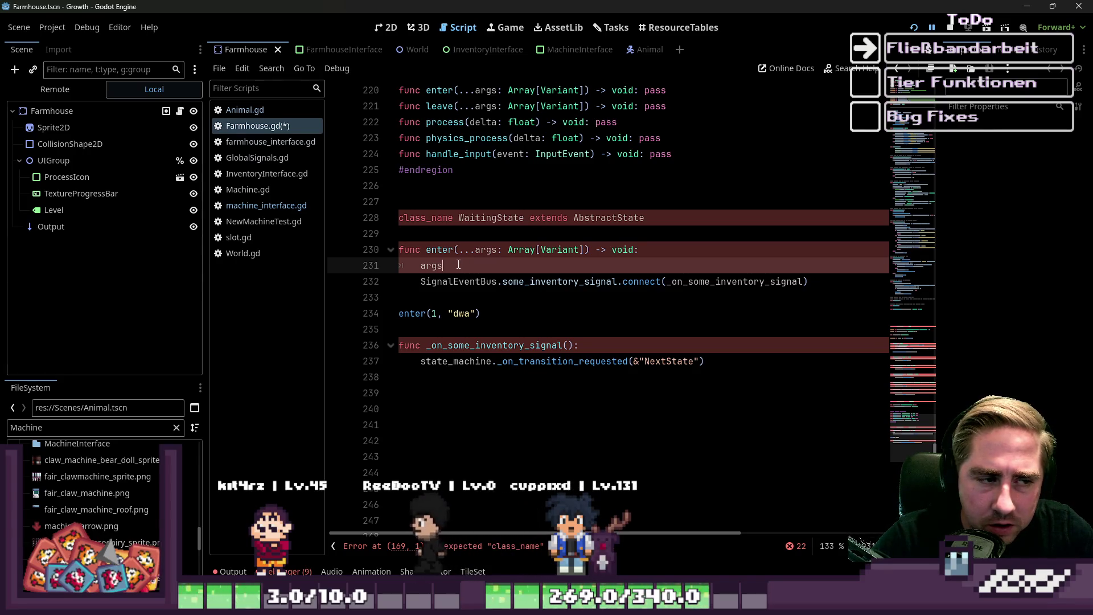
{"action": "left_click_drag", "start_coordinate": [451, 272], "coordinate": [421, 268]}
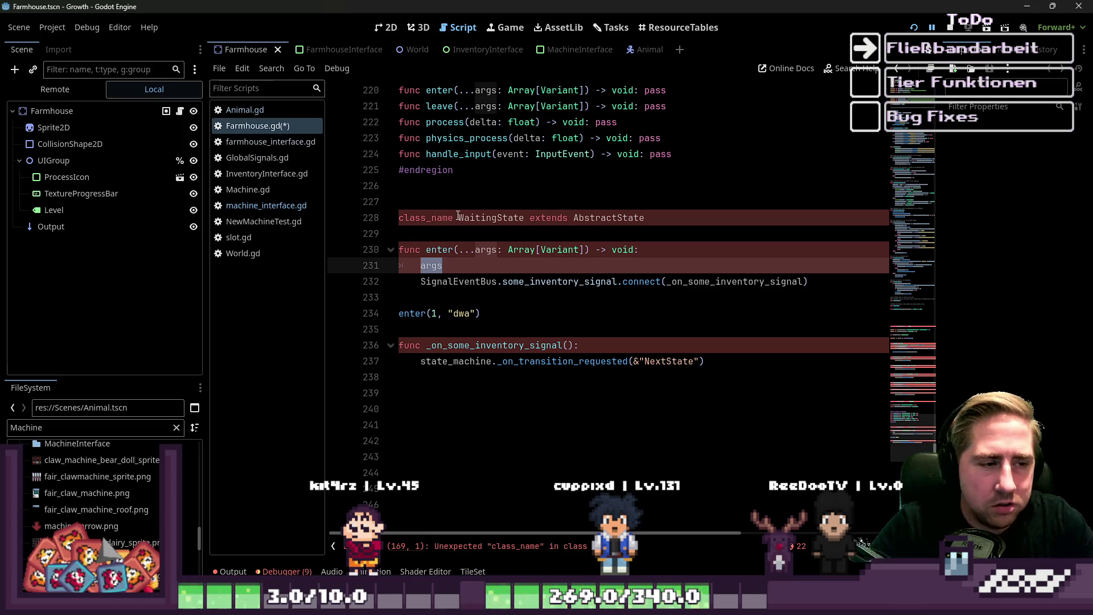
{"action": "key", "text": "BackSpace"}
{"action": "key", "text": "BackSpace"}
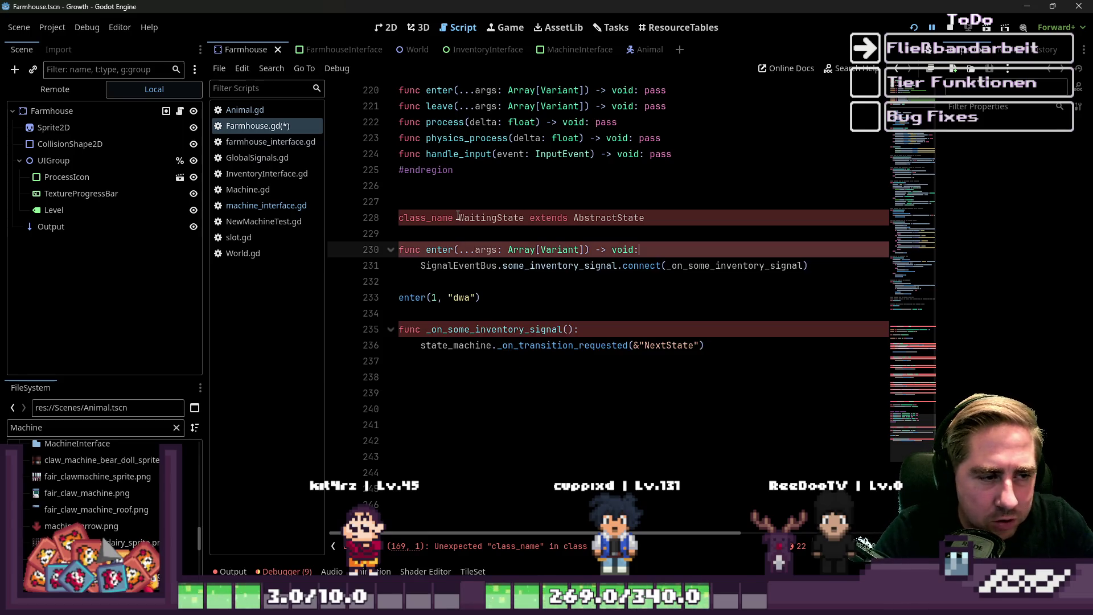
Delete the enter(1, "dwa") test call line.
{"action": "key", "text": "Down"}
{"action": "key", "text": "Down"}
{"action": "key", "text": "Down"}
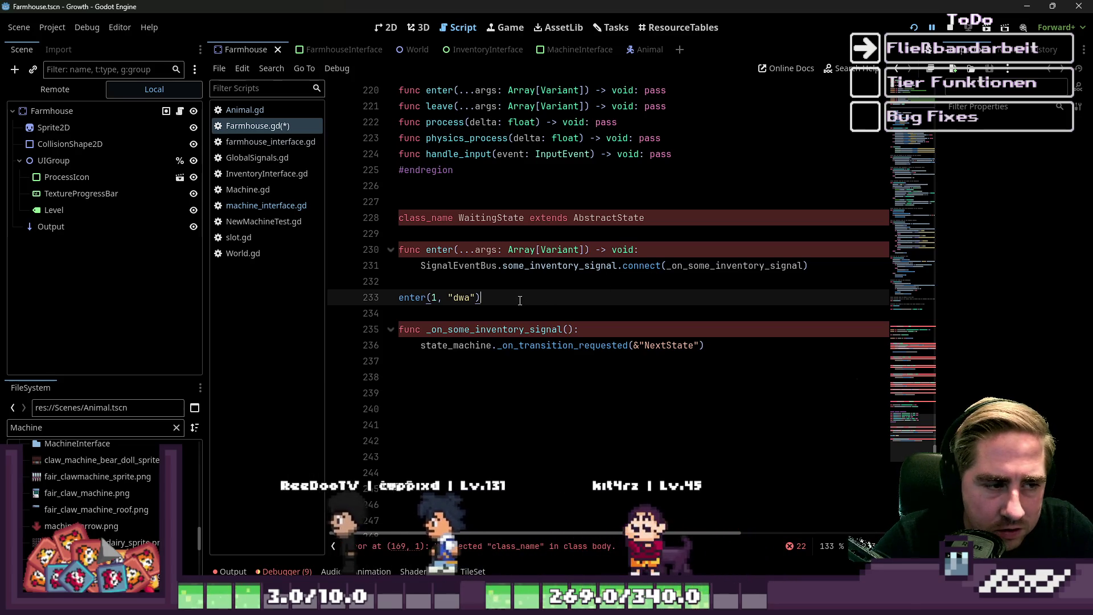
{"action": "left_click", "coordinate": [484, 312]}
{"action": "left_click_drag", "start_coordinate": [483, 311], "coordinate": [315, 281]}
{"action": "key", "text": "BackSpace"}
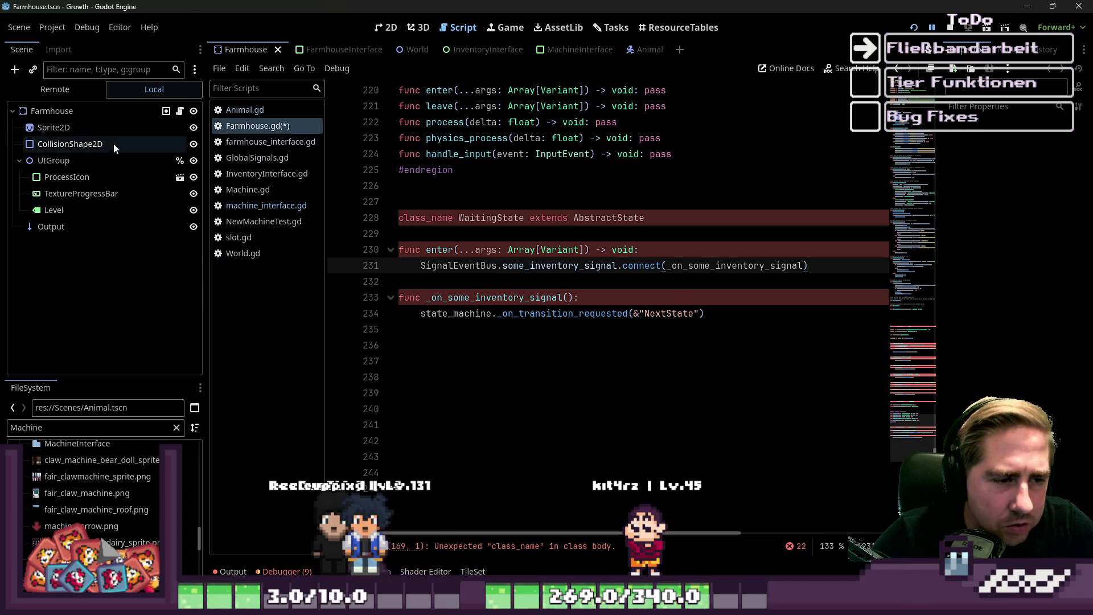
Review the base enter definition and handler names, then add an indented line after the connect call.
{"action": "scroll", "coordinate": [557, 301], "scroll_direction": "up", "scroll_amount": 2}
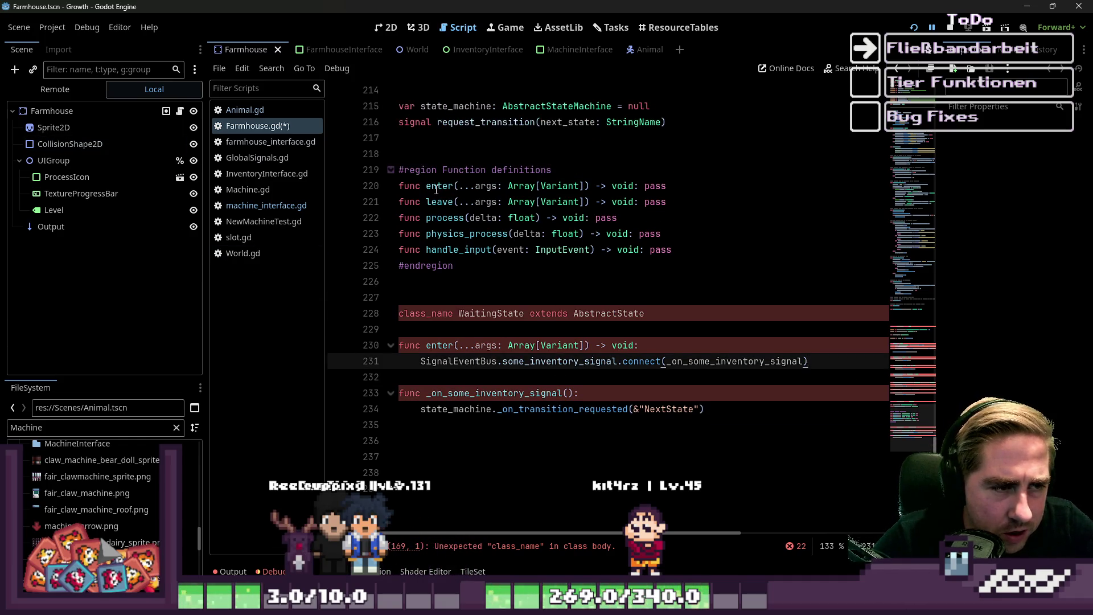
{"action": "left_click", "coordinate": [437, 190]}
{"action": "left_click", "coordinate": [484, 267]}
{"action": "double_click", "coordinate": [459, 361]}
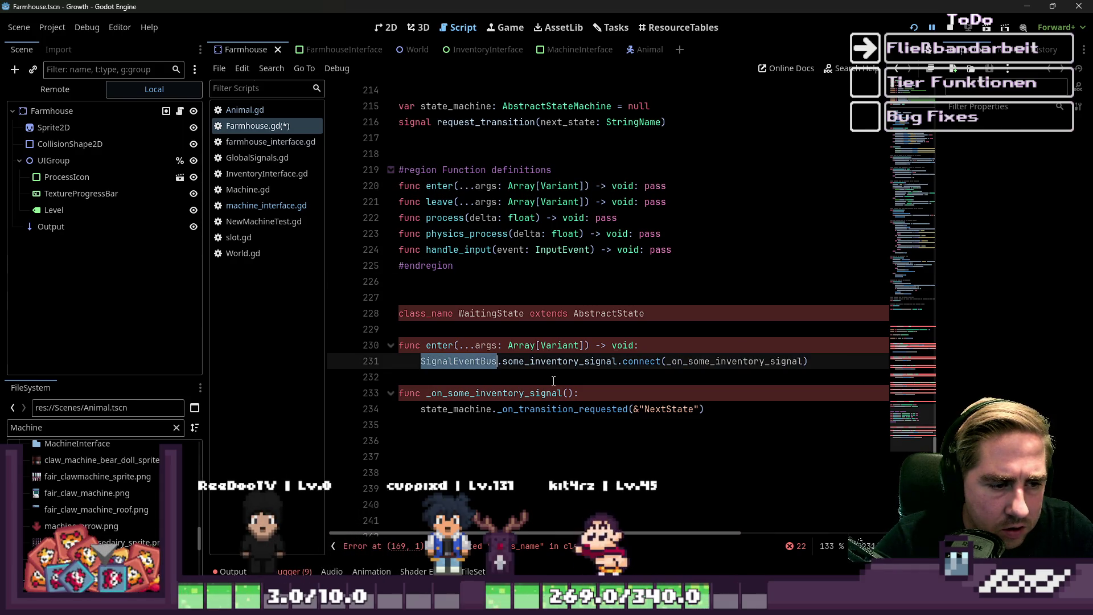
{"action": "double_click", "coordinate": [524, 392]}
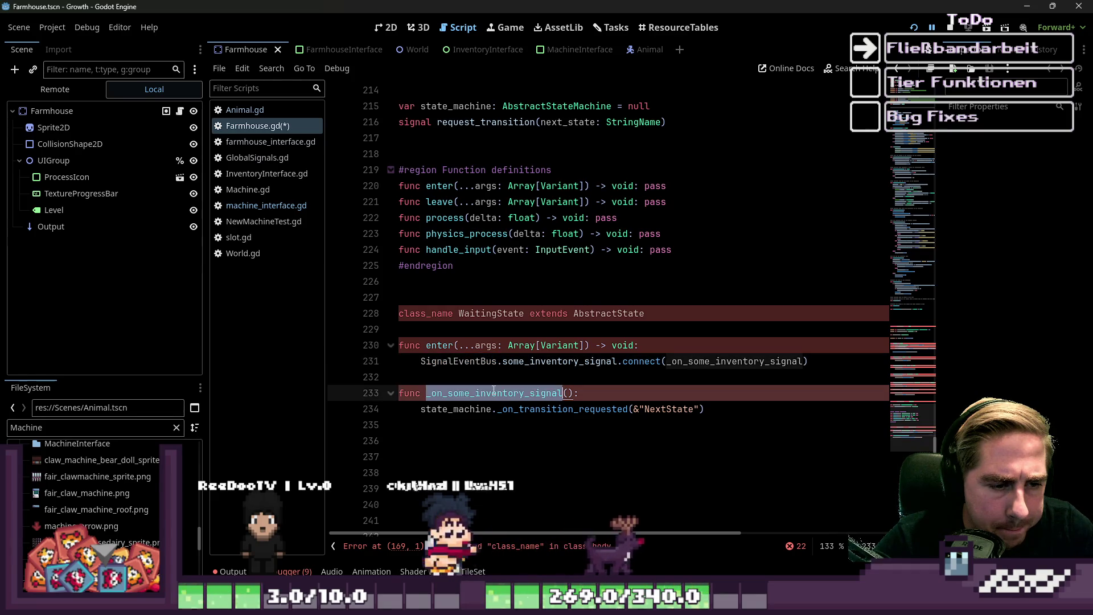
{"action": "double_click", "coordinate": [464, 408]}
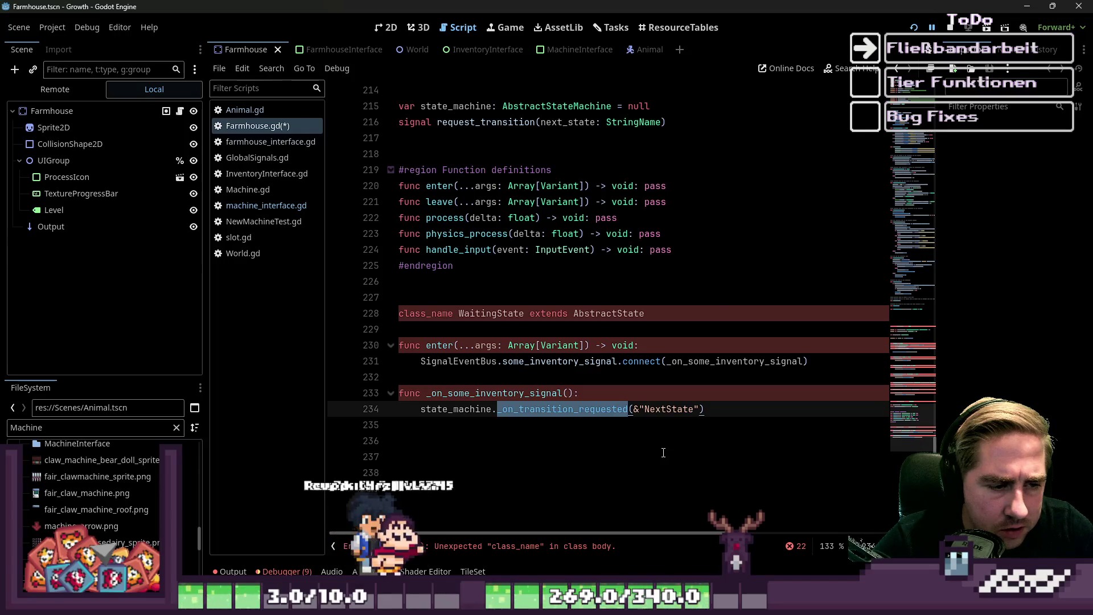
{"action": "left_click", "coordinate": [555, 394]}
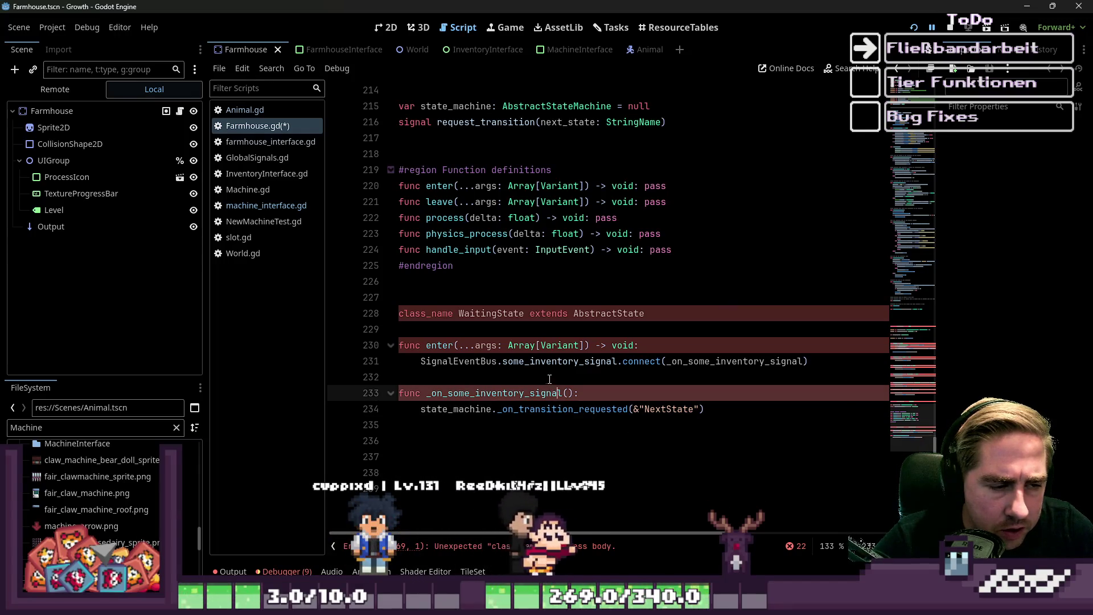
{"action": "left_click", "coordinate": [549, 378]}
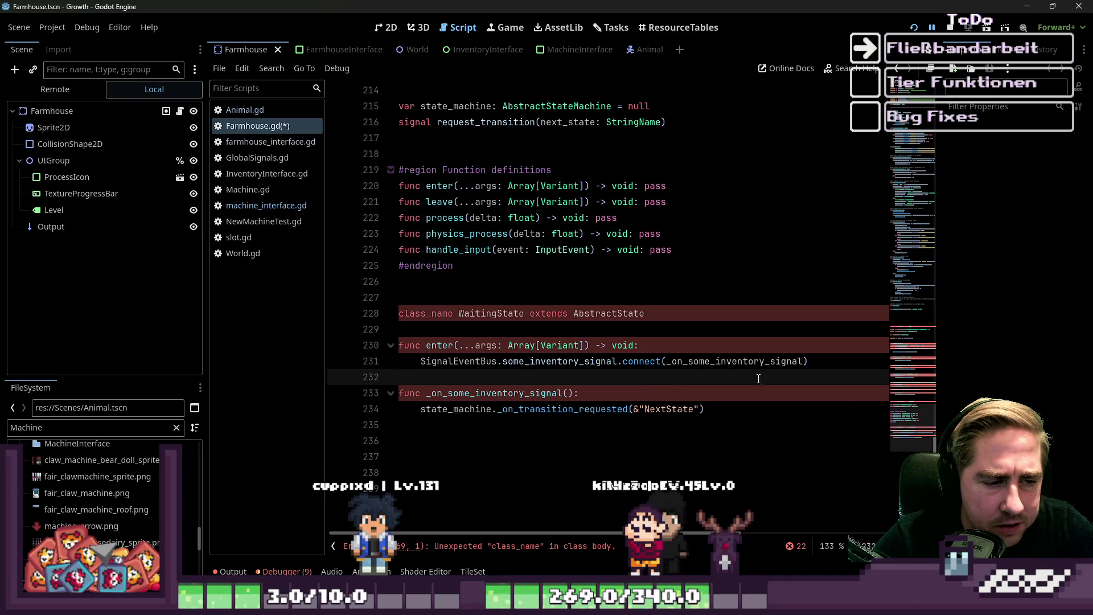
{"action": "left_click", "coordinate": [823, 364]}
{"action": "key", "text": "Return"}
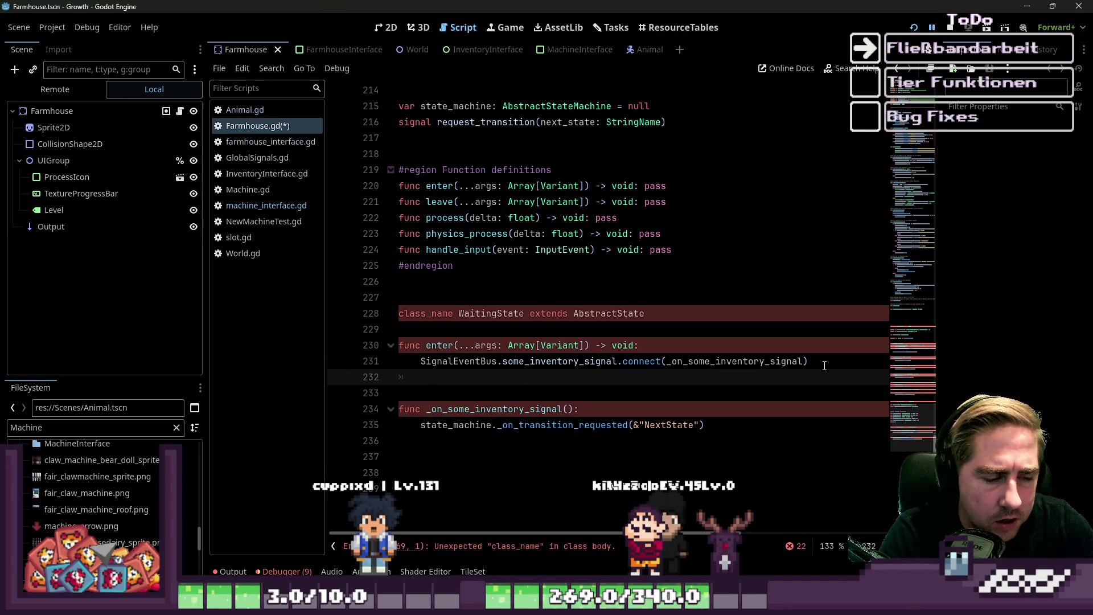
Type German note lines below the connect call, ending with 'und machst du das'.
{"action": "key", "text": "Return"}
{"action": "type", "text": "mac"}
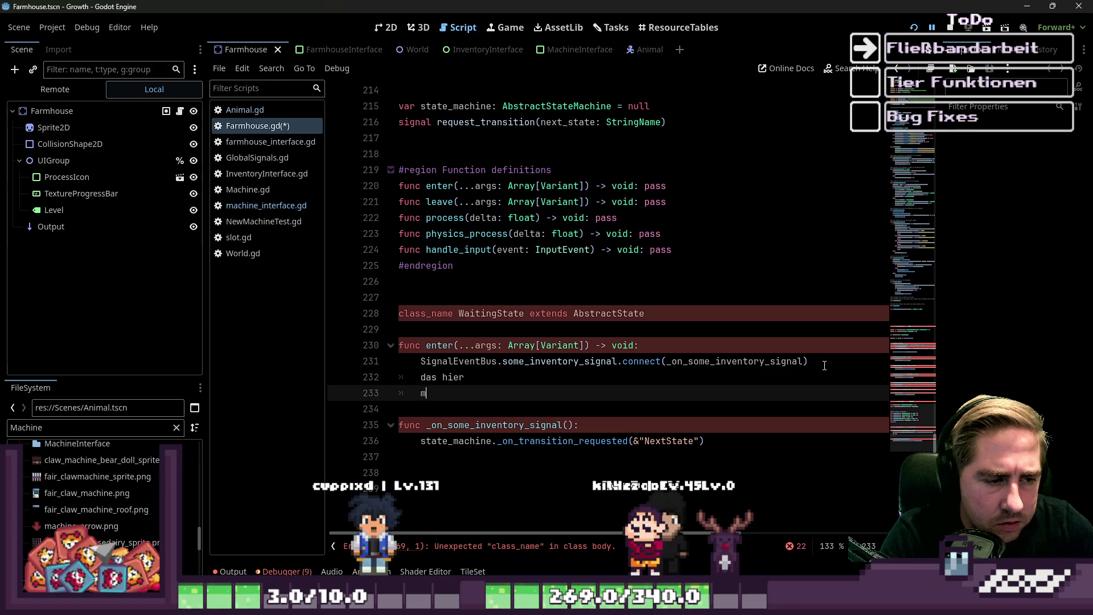
{"action": "type", "text": "h das auc"}
{"action": "key", "text": "Return"}
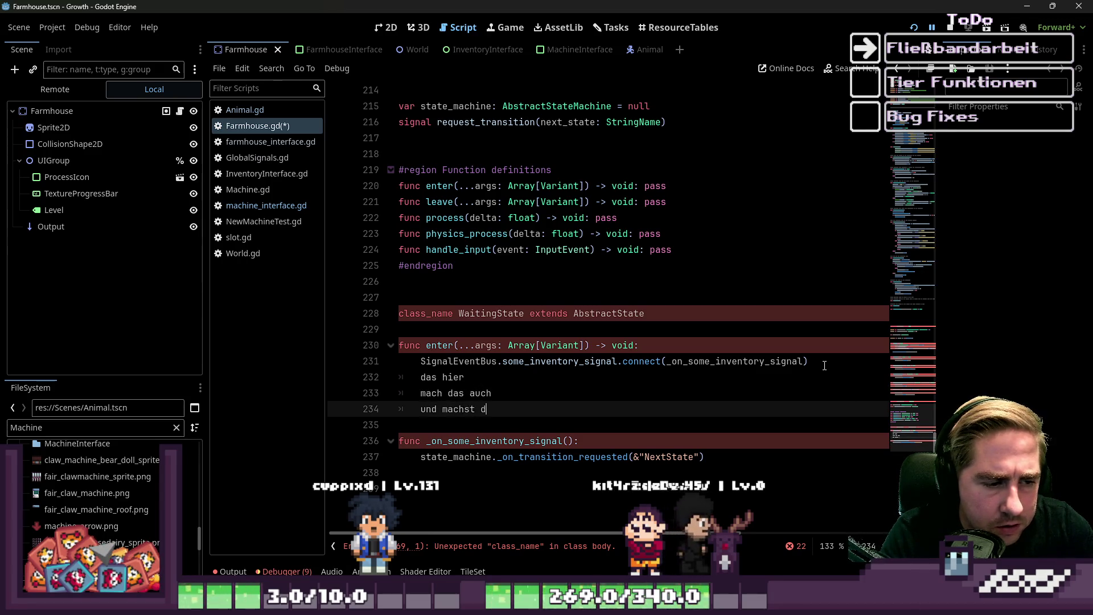
{"action": "type", "text": "t du das"}
Try moving the connect line below the notes, then undo so it stays first in enter().
{"action": "key", "text": "Up"}
{"action": "key", "text": "Up"}
{"action": "key", "text": "Up"}
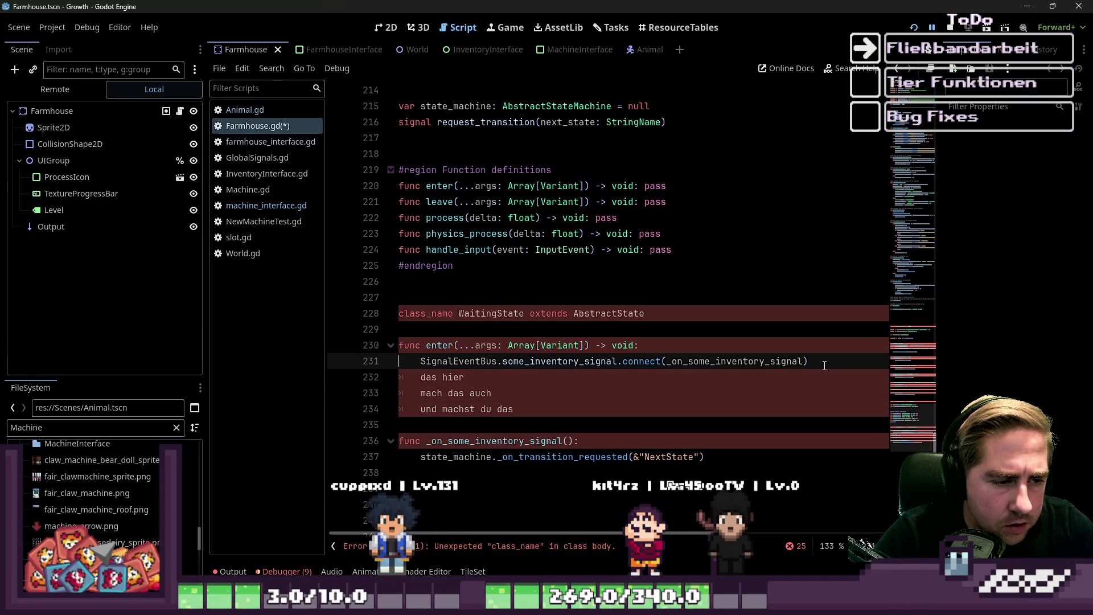
{"action": "key", "text": "shift+End"}
{"action": "key", "text": "ctrl+c"}
{"action": "key", "text": "Delete"}
{"action": "key", "text": "Delete"}
{"action": "key", "text": "Down"}
{"action": "key", "text": "End"}
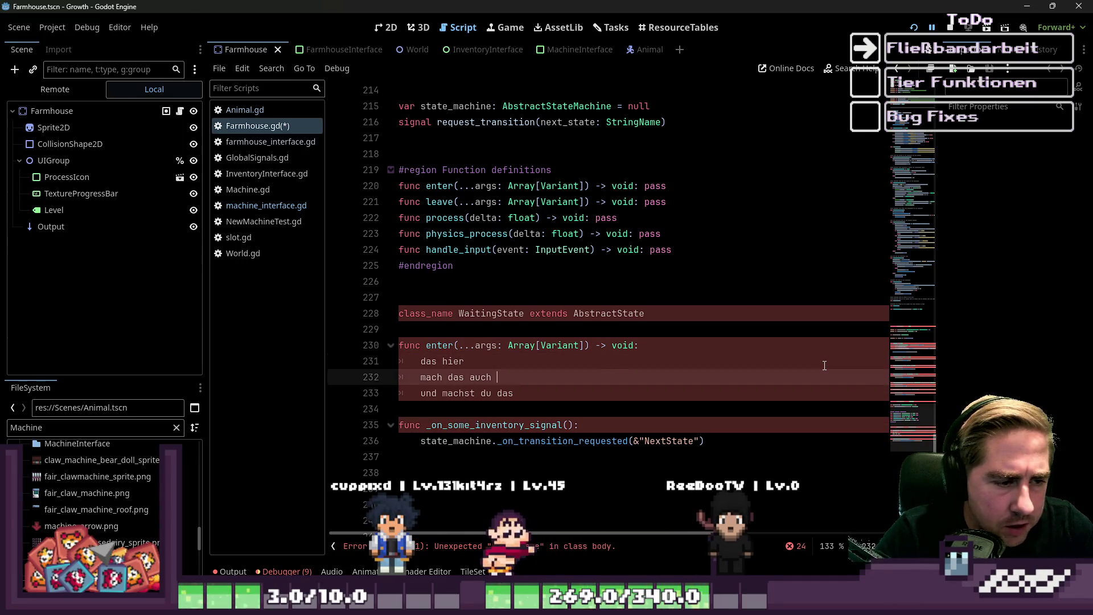
{"action": "key", "text": "Down"}
{"action": "key", "text": "End"}
{"action": "key", "text": "Return"}
{"action": "key", "text": "ctrl+v"}
{"action": "key", "text": "Up"}
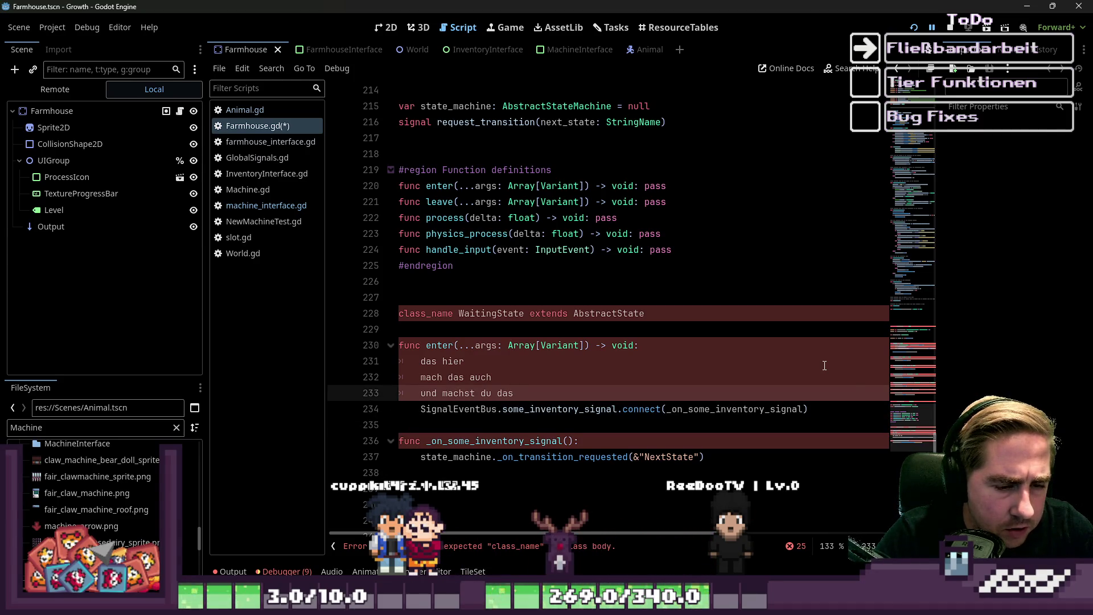
{"action": "key", "text": "ctrl+z"}
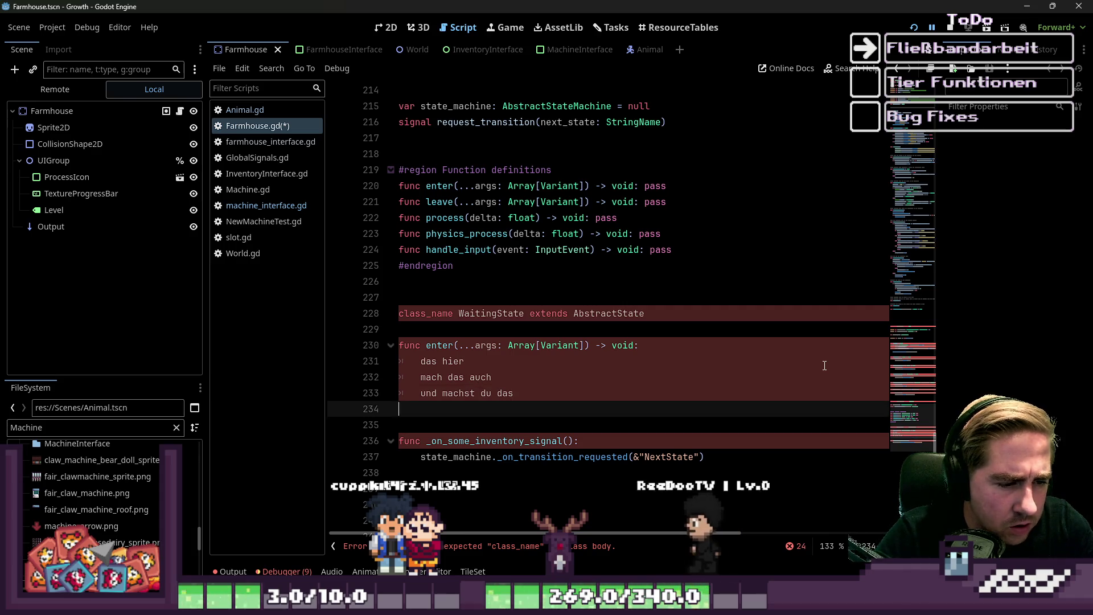
{"action": "key", "text": "ctrl+z"}
{"action": "key", "text": "ctrl+z"}
Add a new line at the end of enter() and select the handler name to reuse it.
{"action": "key", "text": "Down"}
{"action": "key", "text": "Down"}
{"action": "key", "text": "Down"}
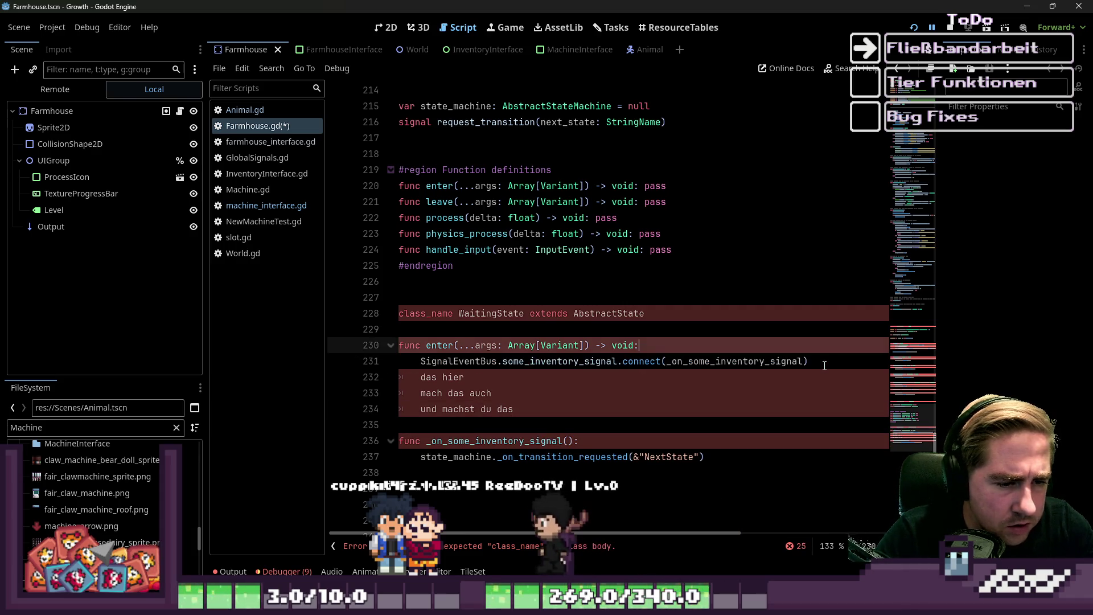
{"action": "key", "text": "Return"}
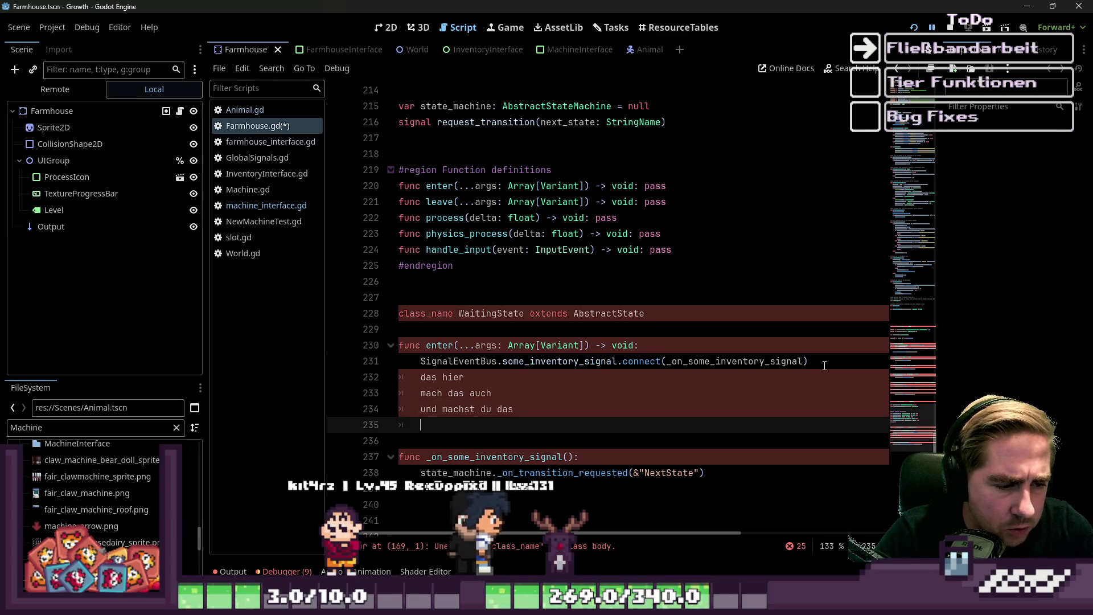
{"action": "key", "text": "Down"}
{"action": "key", "text": "Down"}
{"action": "key", "text": "shift+End"}
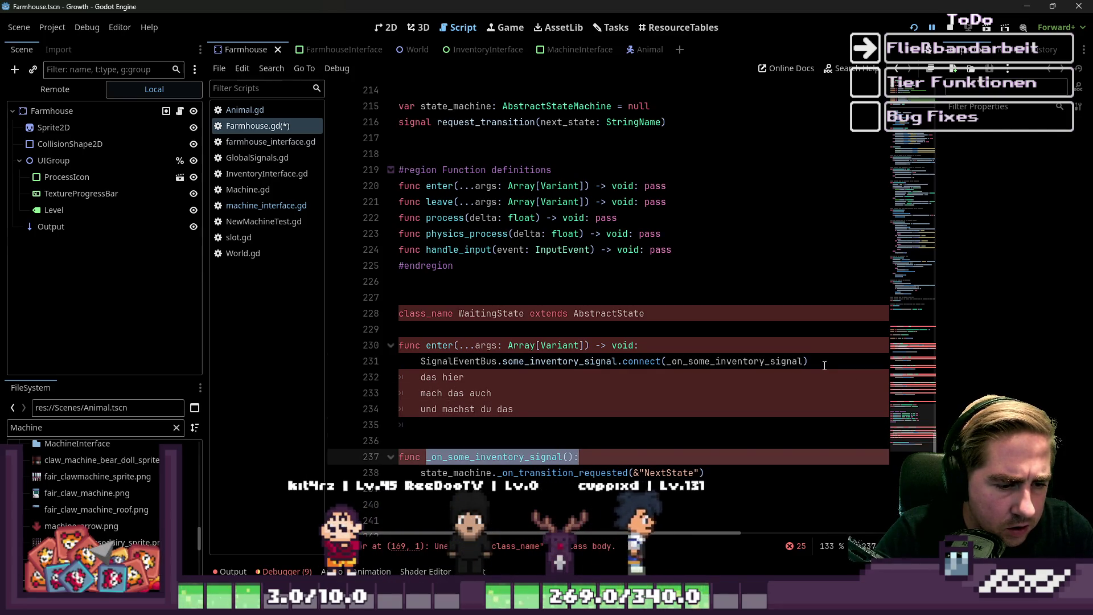
{"action": "key", "text": "Up"}
{"action": "key", "text": "Up"}
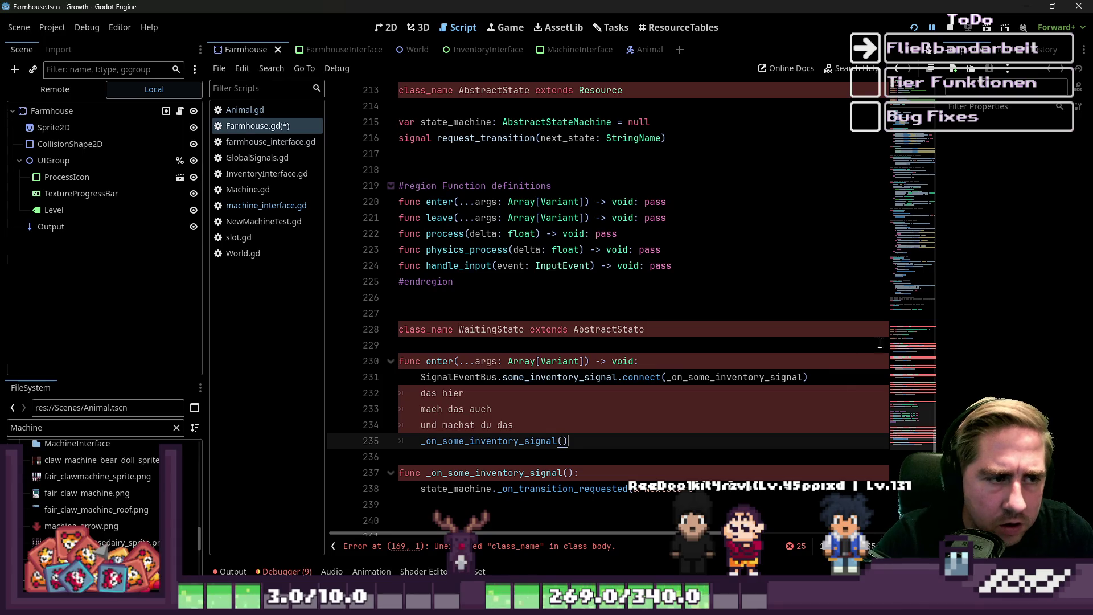
Review the base leave declaration and the handler calls inside WaitingState's enter().
{"action": "scroll", "coordinate": [744, 391], "scroll_direction": "down", "scroll_amount": 2}
{"action": "left_click", "coordinate": [541, 459]}
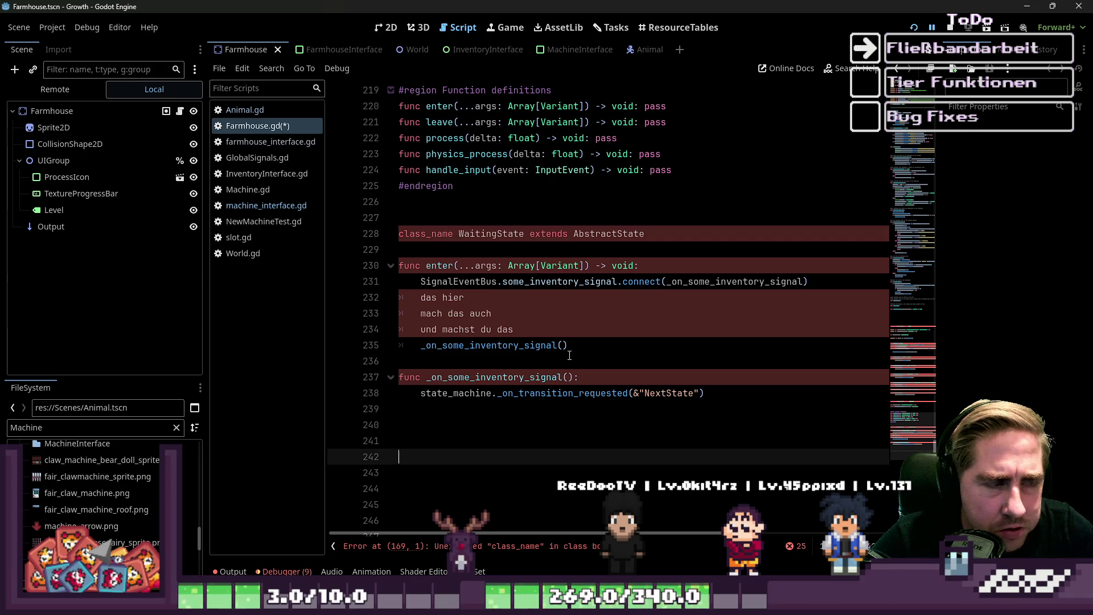
{"action": "left_click", "coordinate": [426, 122]}
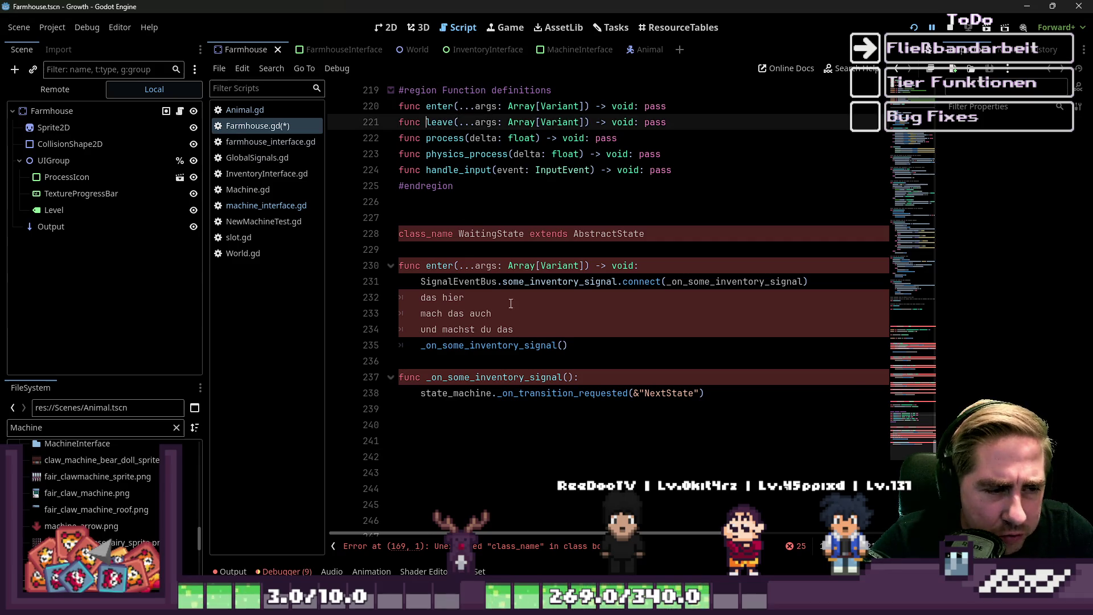
{"action": "double_click", "coordinate": [473, 346]}
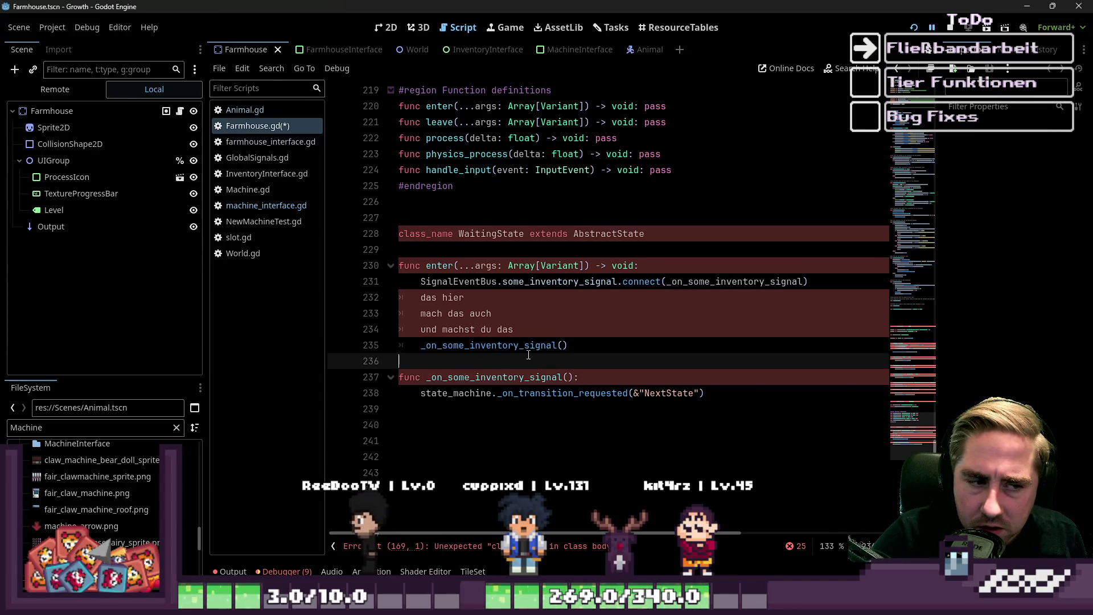
{"action": "double_click", "coordinate": [563, 393]}
{"action": "left_click_drag", "start_coordinate": [626, 401], "coordinate": [382, 379]}
Insert a new empty line after the _on_some_inventory_signal() call in enter().
{"action": "left_click", "coordinate": [416, 345]}
{"action": "key", "text": "Down"}
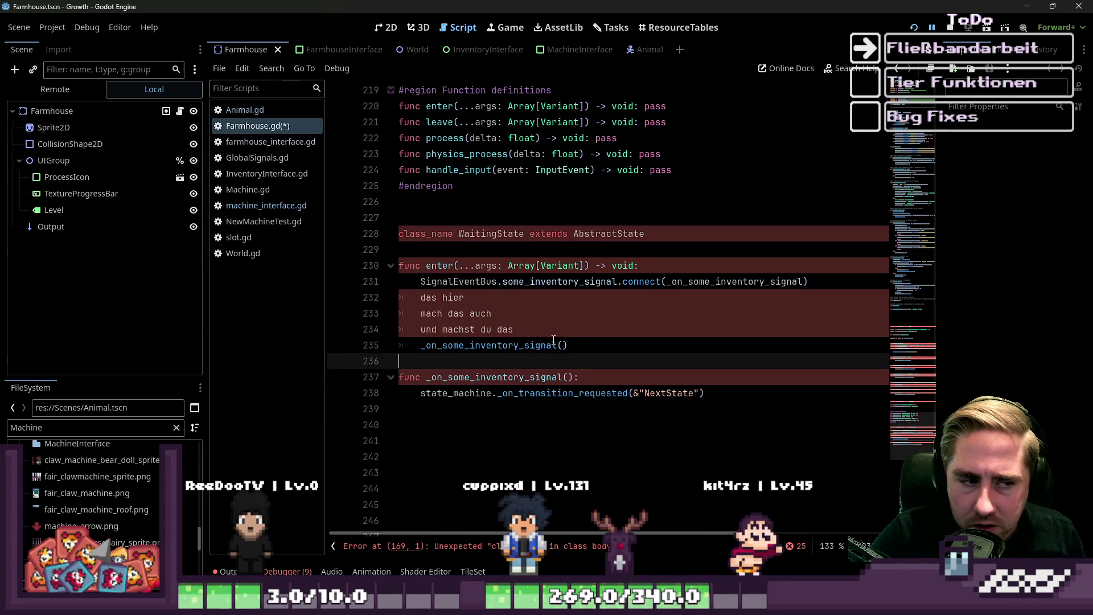
{"action": "scroll", "coordinate": [484, 216], "scroll_direction": "up", "scroll_amount": 2}
{"action": "double_click", "coordinate": [439, 217]}
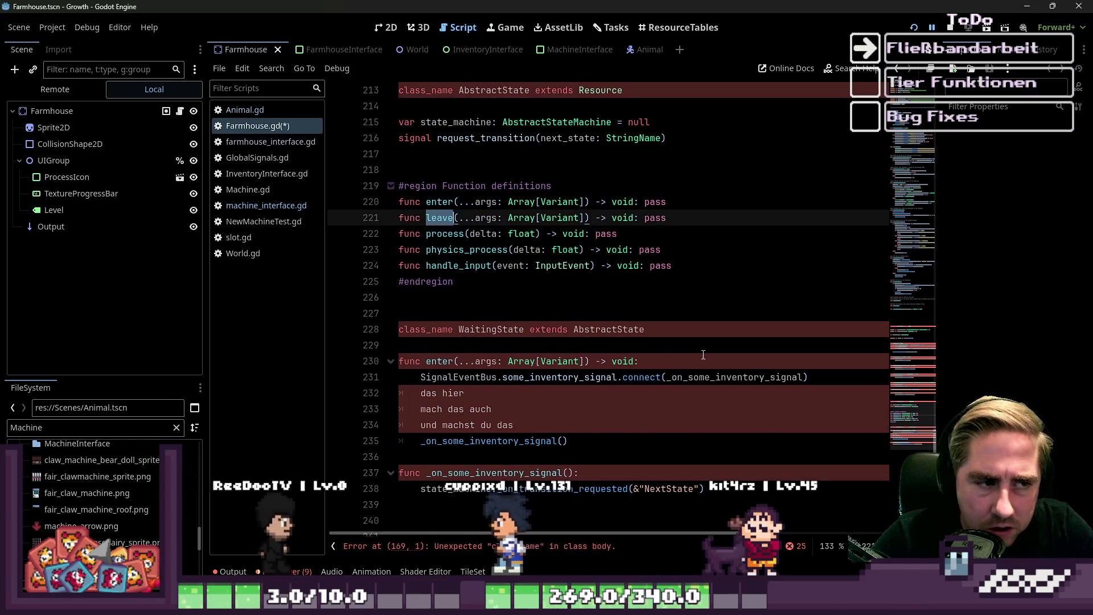
{"action": "left_click", "coordinate": [532, 451]}
{"action": "scroll", "coordinate": [543, 450], "scroll_direction": "down", "scroll_amount": 2}
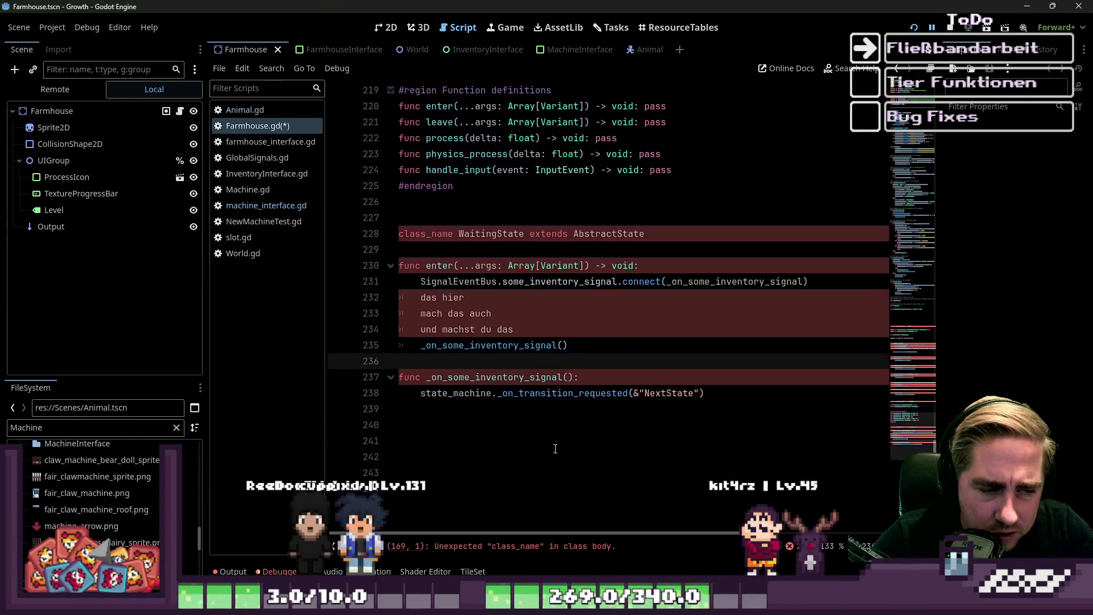
{"action": "key", "text": "Return"}
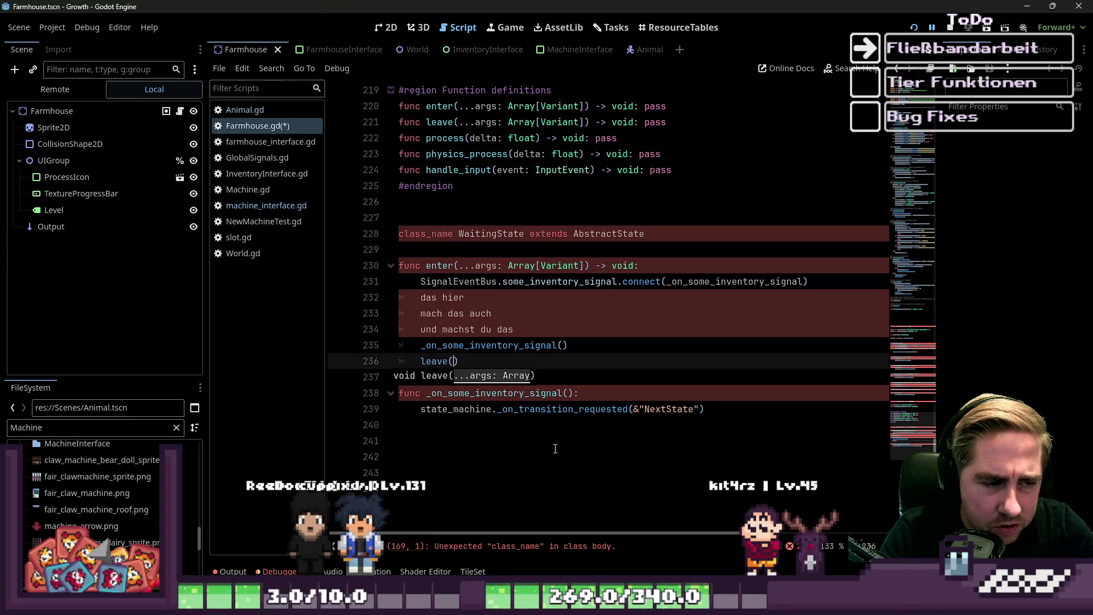
{"action": "left_click", "coordinate": [555, 448]}
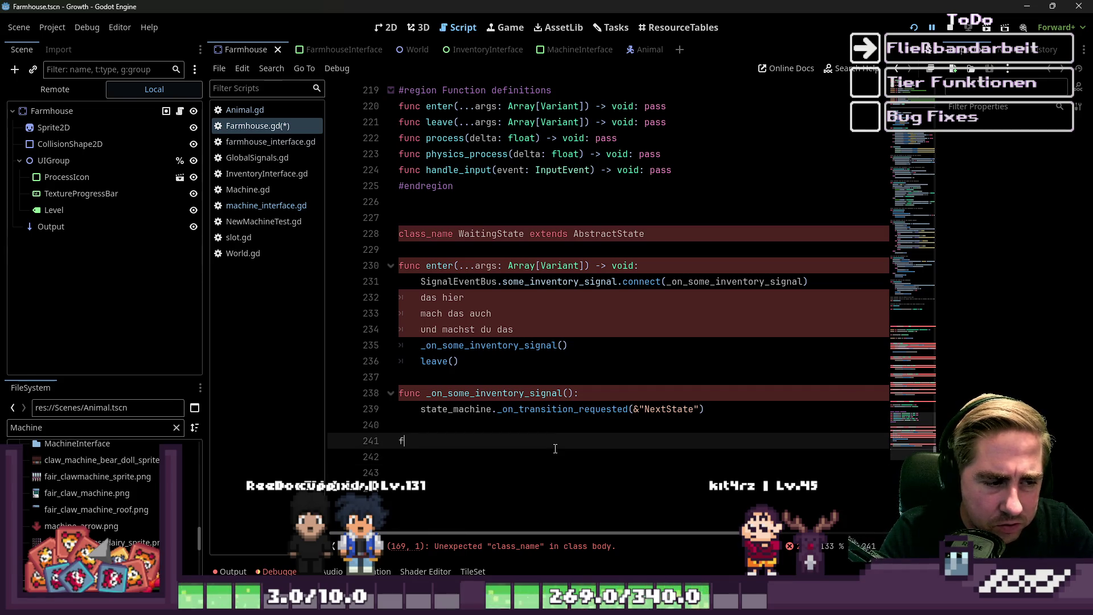
Declare leave() -> void: below the handler with the placeholder body aufräumen.
{"action": "type", "text": "ü"}
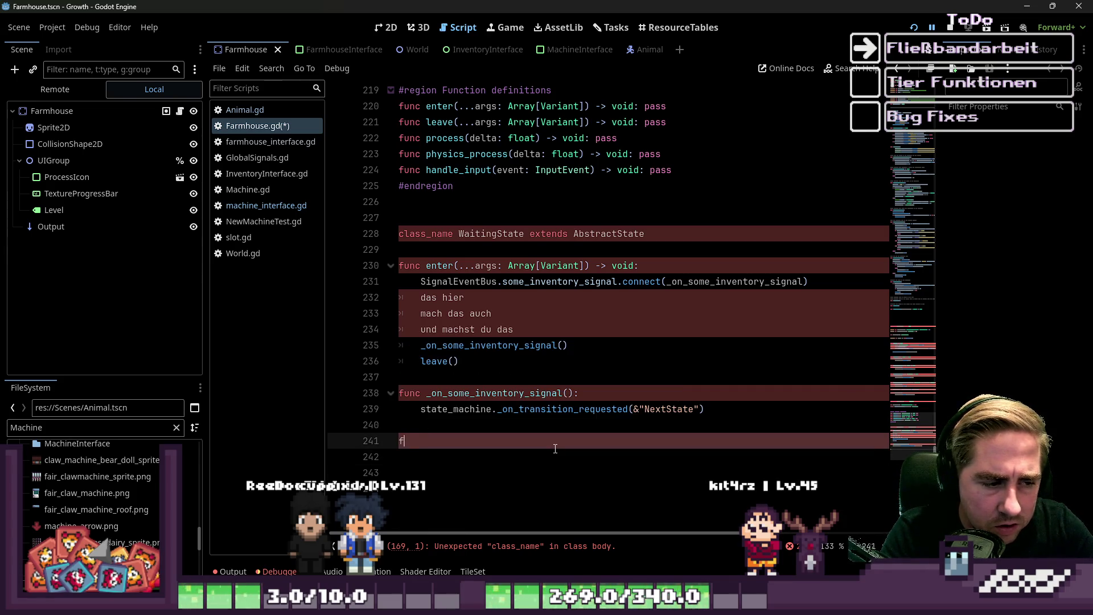
{"action": "key", "text": "BackSpace"}
{"action": "type", "text": "leave() "}
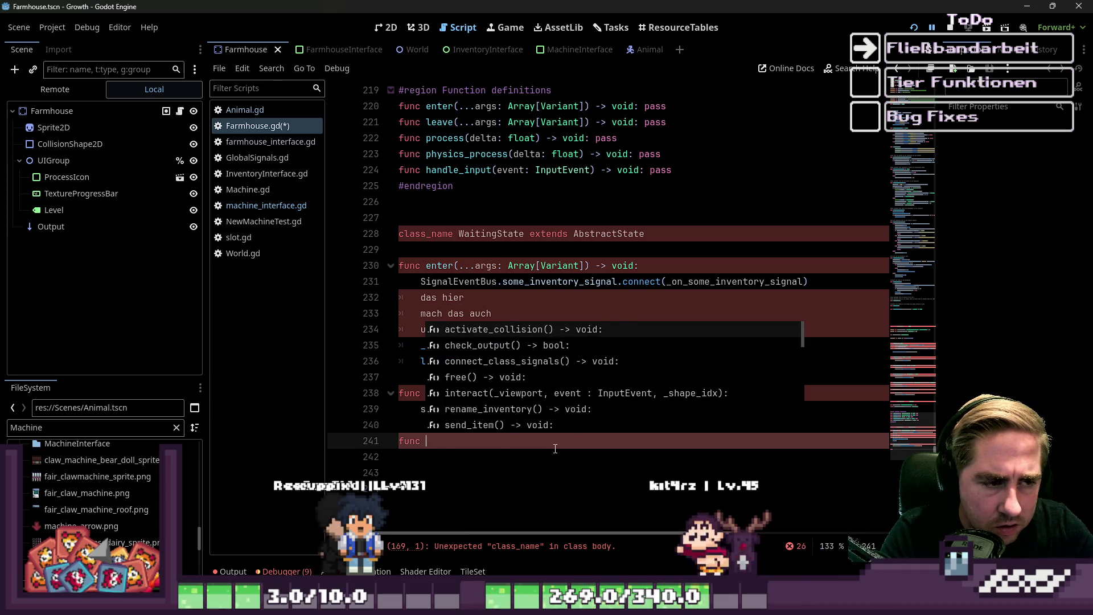
{"action": "type", "text": "-> void:"}
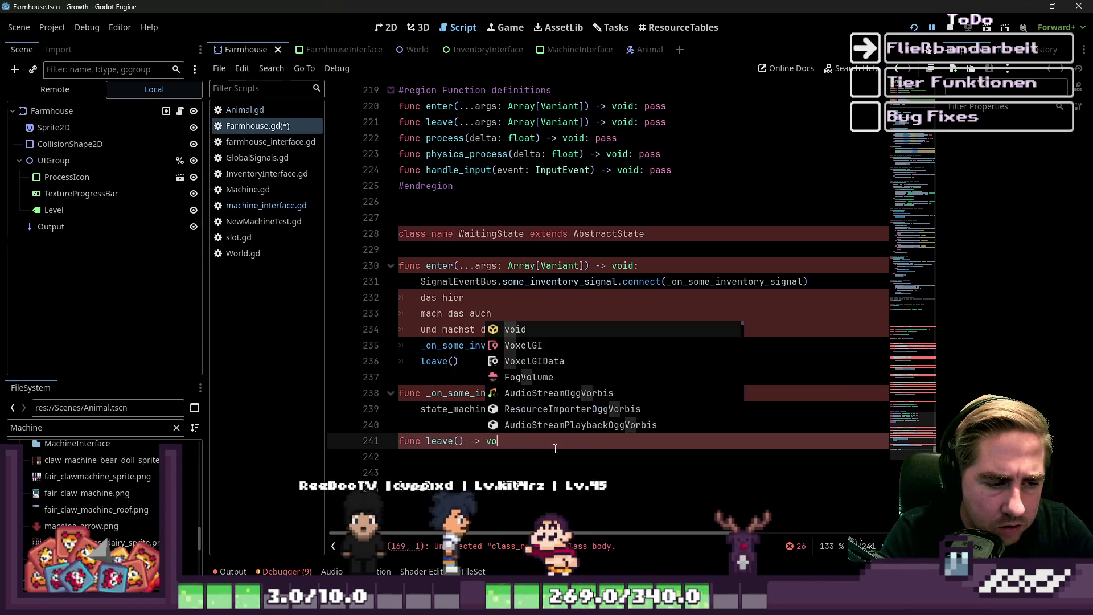
{"action": "key", "text": "Return"}
{"action": "type", "text": "aufräui"}
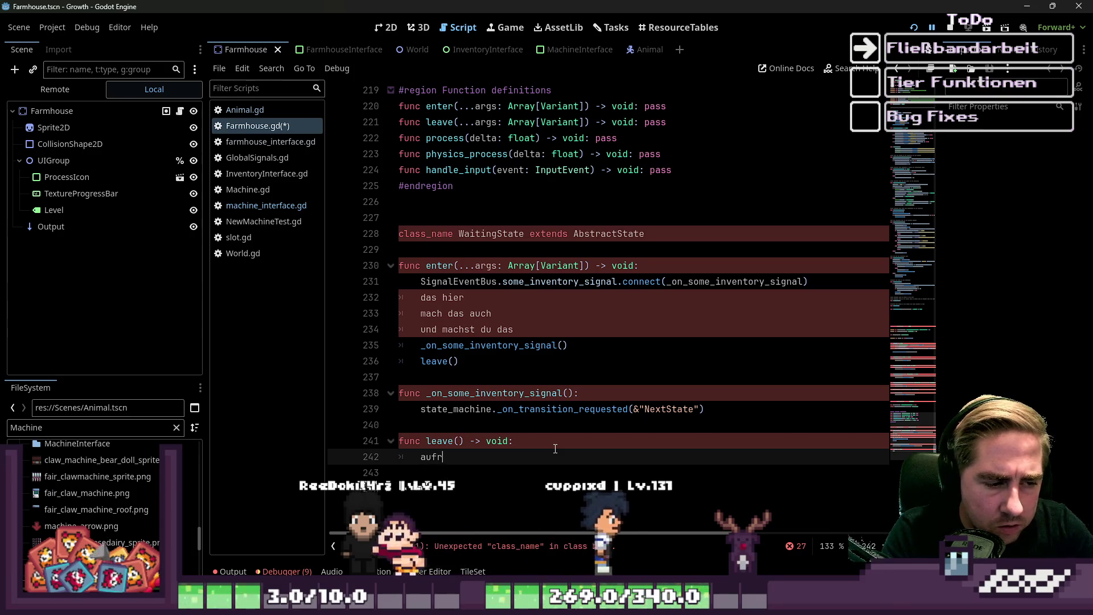
{"action": "key", "text": "BackSpace"}
{"action": "type", "text": "men"}
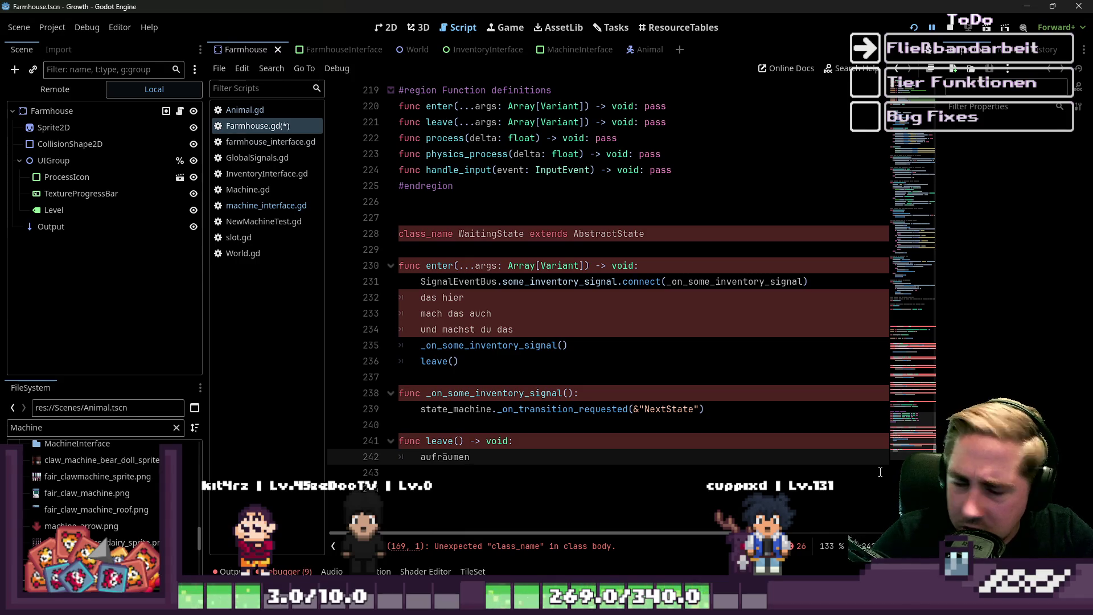
Undo the WaitingState code back to its earlier version.
{"action": "scroll", "coordinate": [516, 293], "scroll_direction": "up", "scroll_amount": 2}
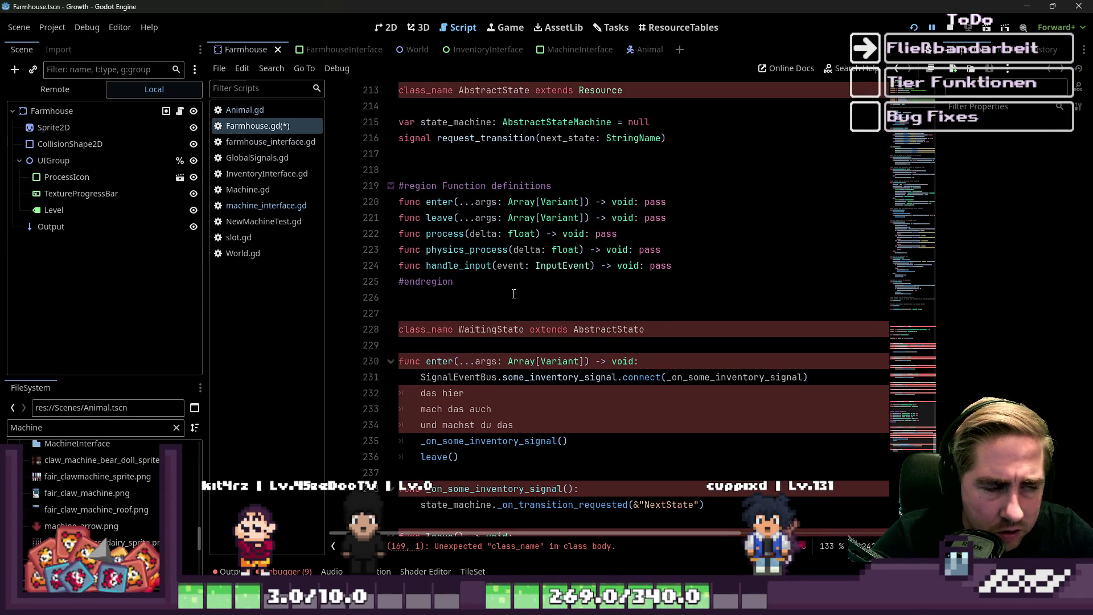
{"action": "scroll", "coordinate": [514, 294], "scroll_direction": "down", "scroll_amount": 2}
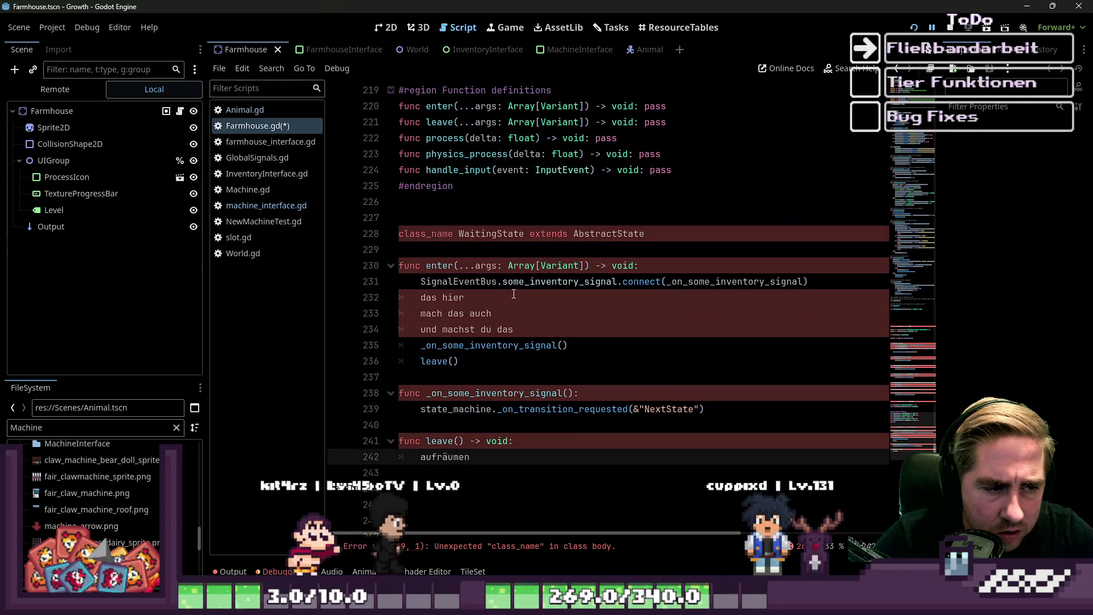
{"action": "left_click_drag", "start_coordinate": [458, 361], "coordinate": [420, 362]}
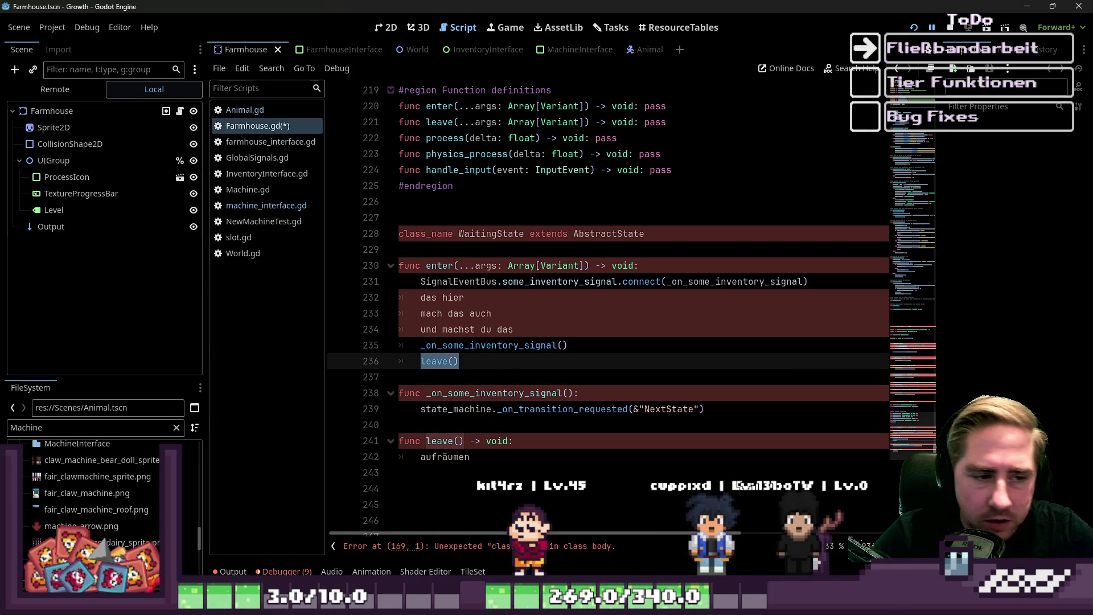
{"action": "left_click", "coordinate": [492, 377]}
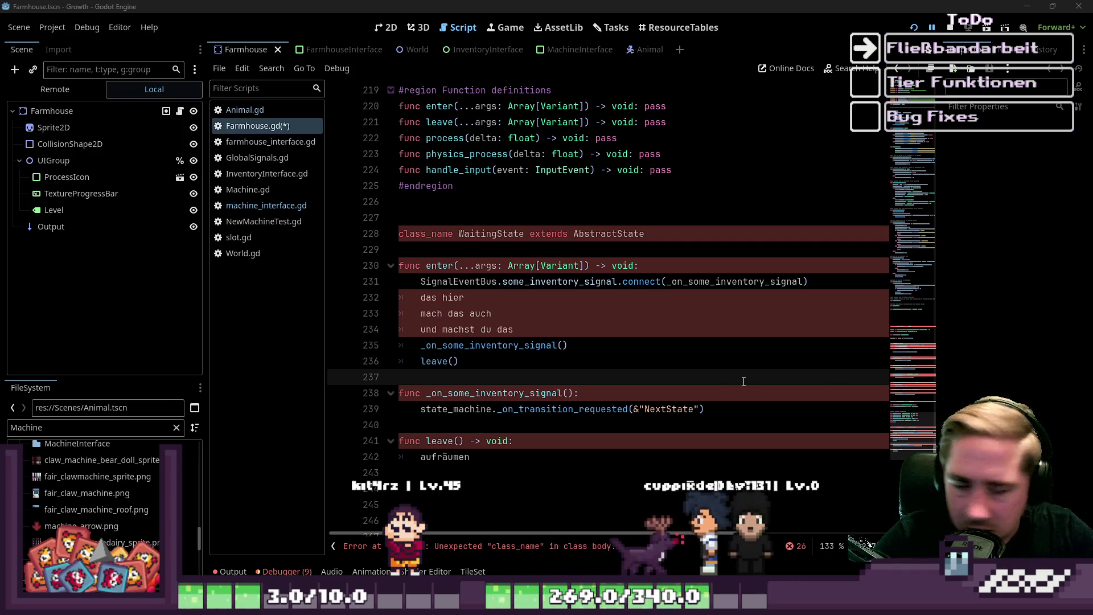
{"action": "key", "text": "ctrl+z"}
{"action": "key", "text": "ctrl+z"}
Add a leave() function that disconnects the signal, using the copied connect statement.
{"action": "left_click", "coordinate": [621, 281]}
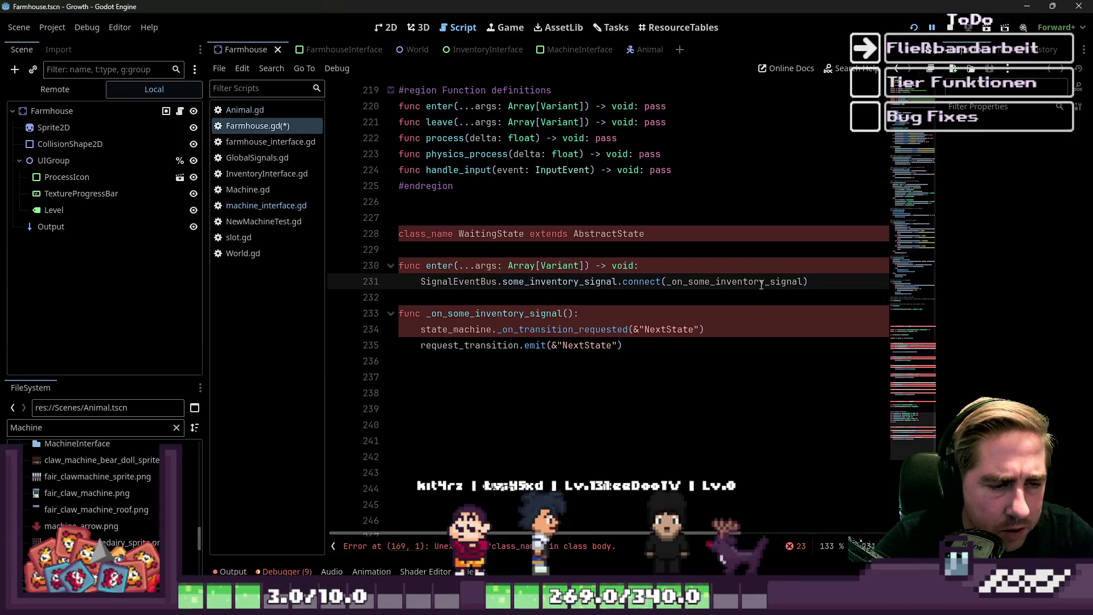
{"action": "left_click", "coordinate": [648, 352]}
{"action": "left_click", "coordinate": [643, 358]}
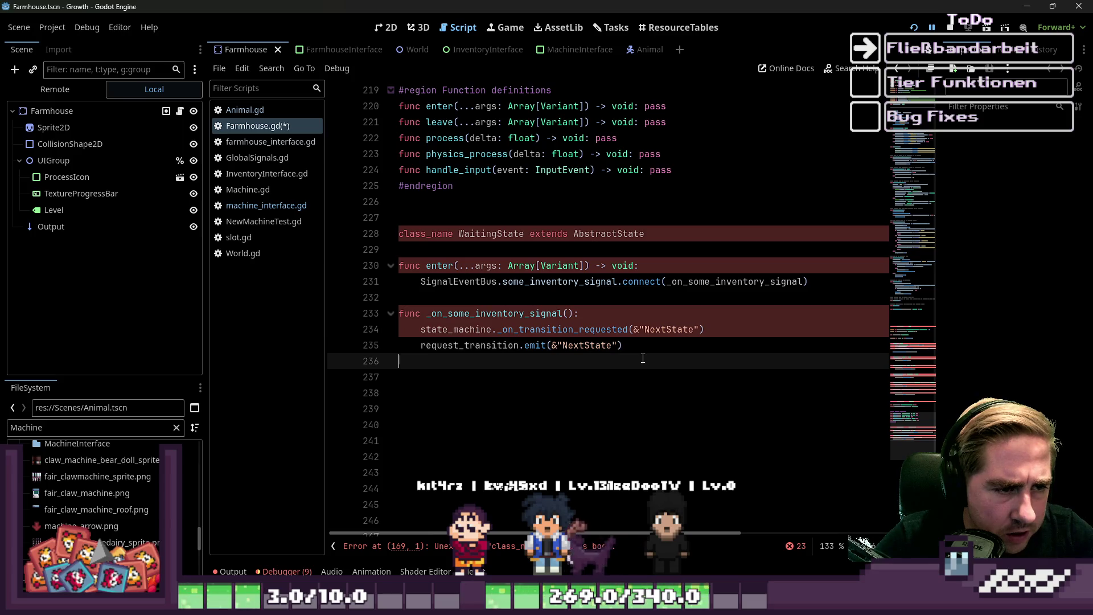
{"action": "mouse_move", "coordinate": [808, 281]}
{"action": "left_mouse_down"}
{"action": "mouse_move", "coordinate": [409, 279]}
{"action": "mouse_move", "coordinate": [808, 281]}
{"action": "left_mouse_up"}
{"action": "key", "text": "ctrl+c"}
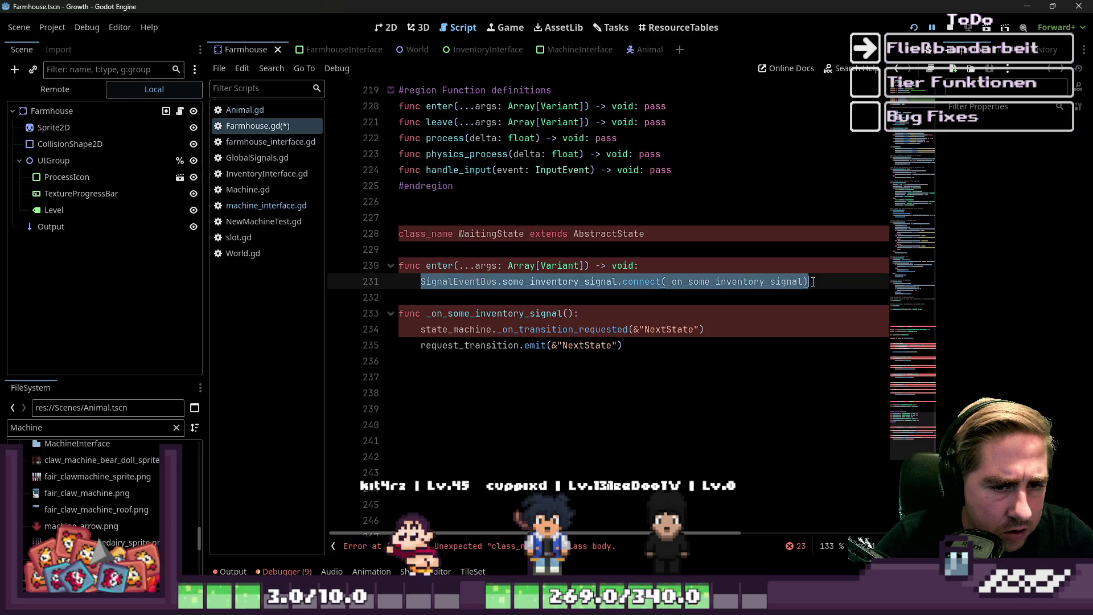
{"action": "left_click", "coordinate": [527, 410]}
{"action": "key", "text": "Up"}
{"action": "key", "text": "Up"}
{"action": "key", "text": "Up"}
{"action": "key", "text": "Down"}
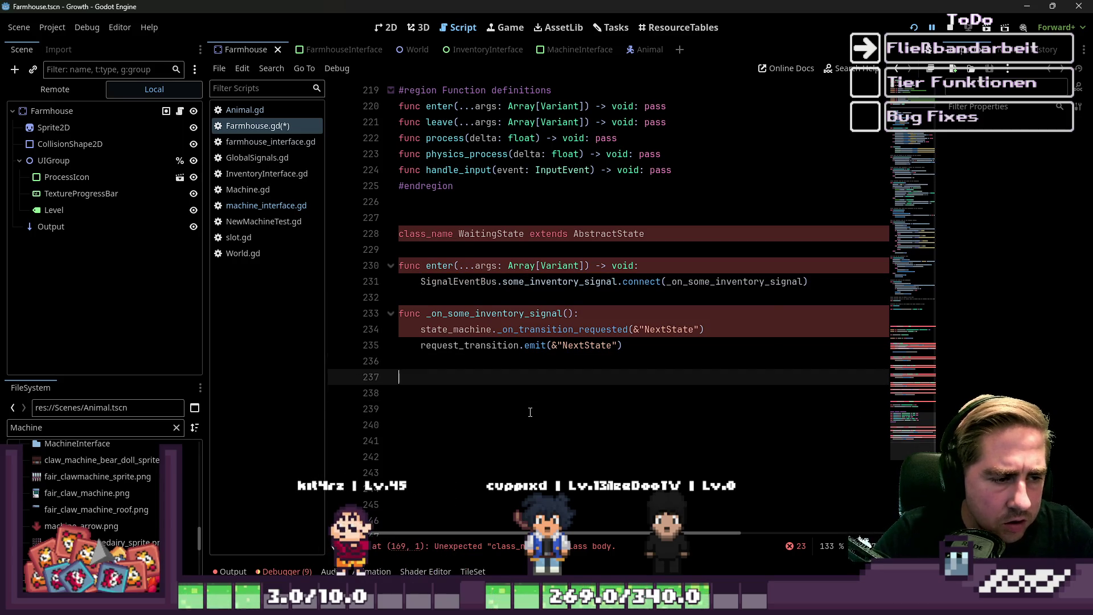
{"action": "type", "text": "unc leabv"}
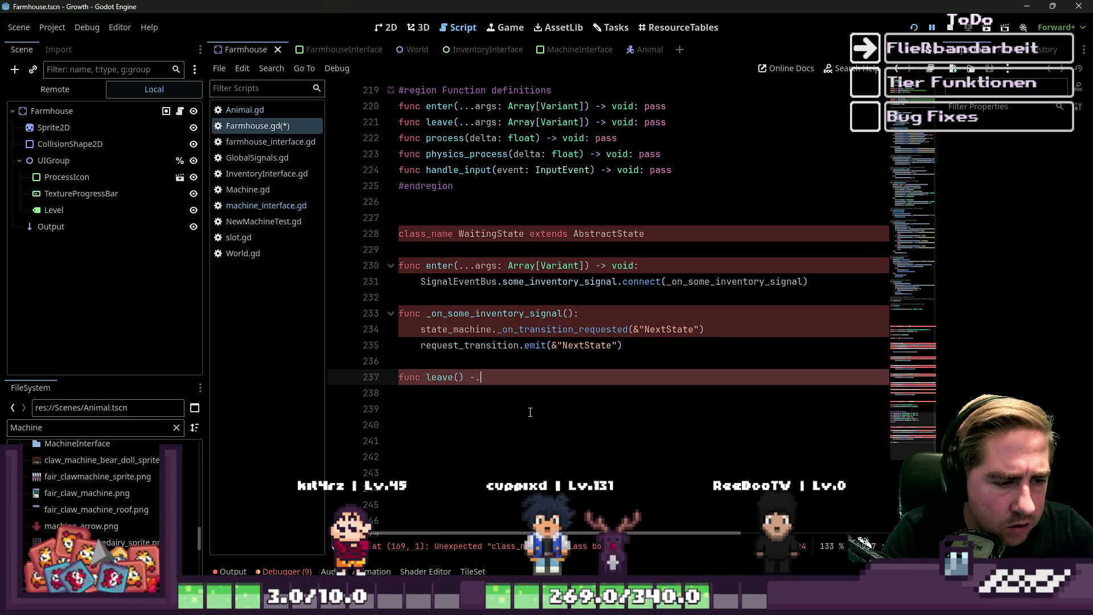
{"action": "type", "text": "> void:"}
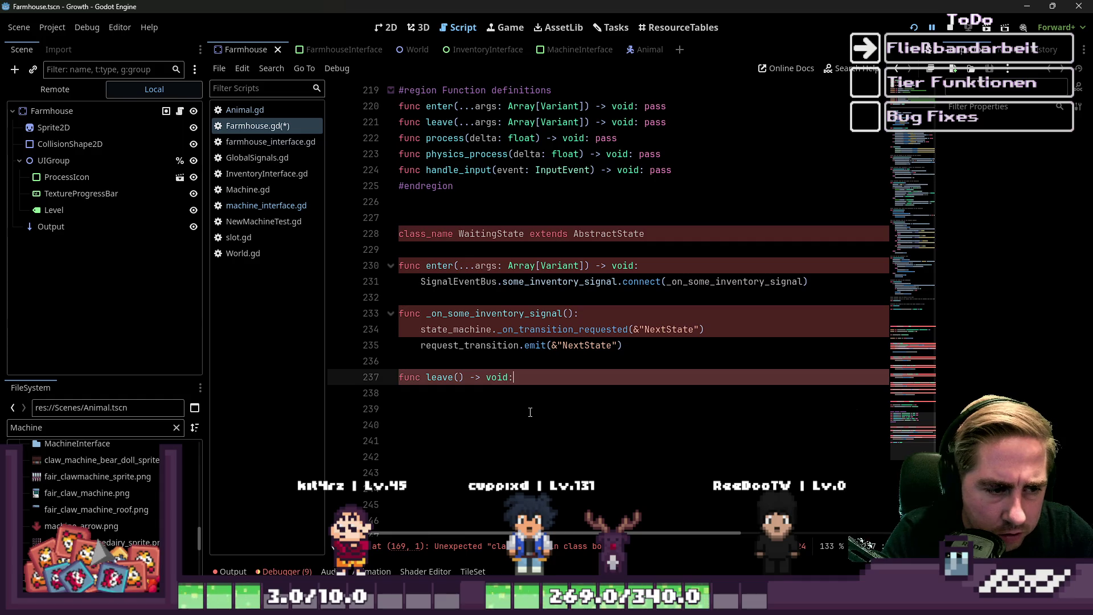
{"action": "key", "text": "Return"}
{"action": "key", "text": "ctrl+v"}
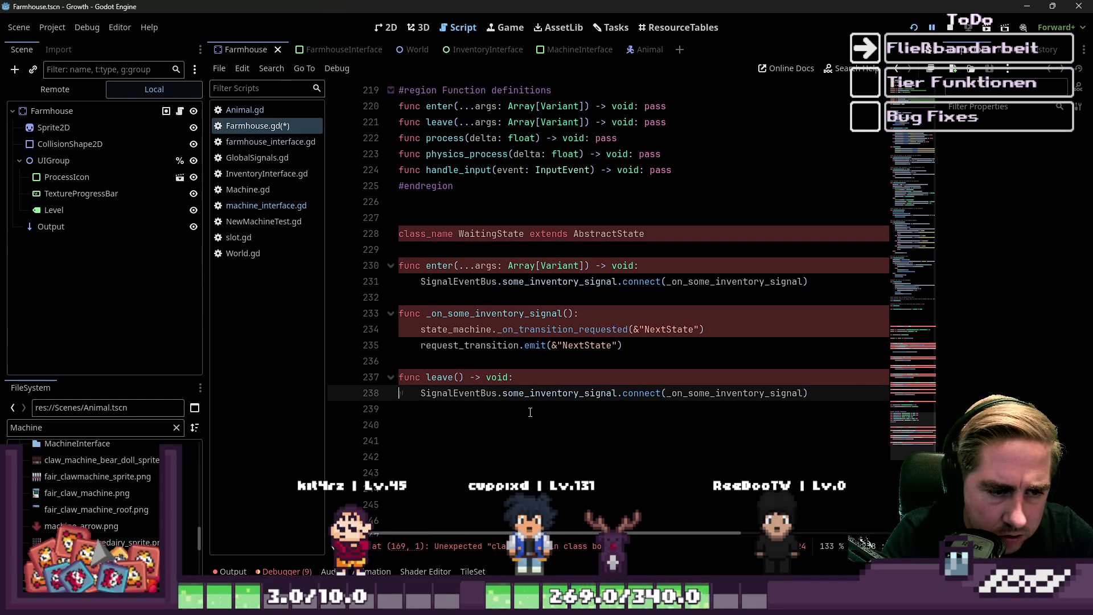
{"action": "key", "text": "ctrl+Right"}
{"action": "key", "text": "Right"}
{"action": "type", "text": "dis"}
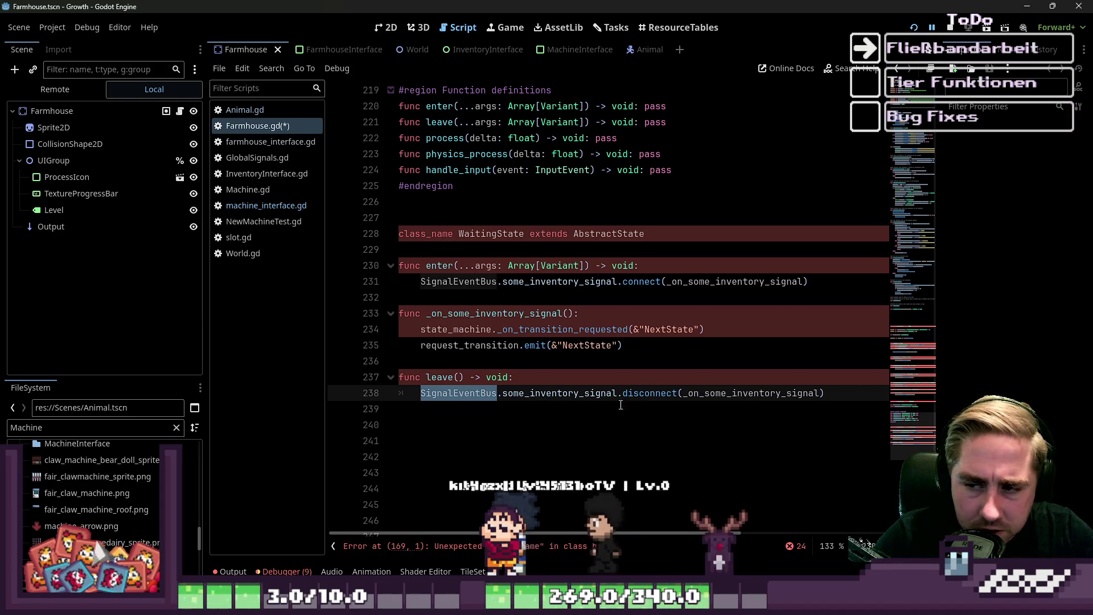
Delete the disconnect line and the leave() declaration from WaitingState.
{"action": "left_click", "coordinate": [503, 415]}
{"action": "left_click", "coordinate": [461, 393]}
{"action": "double_click", "coordinate": [460, 393]}
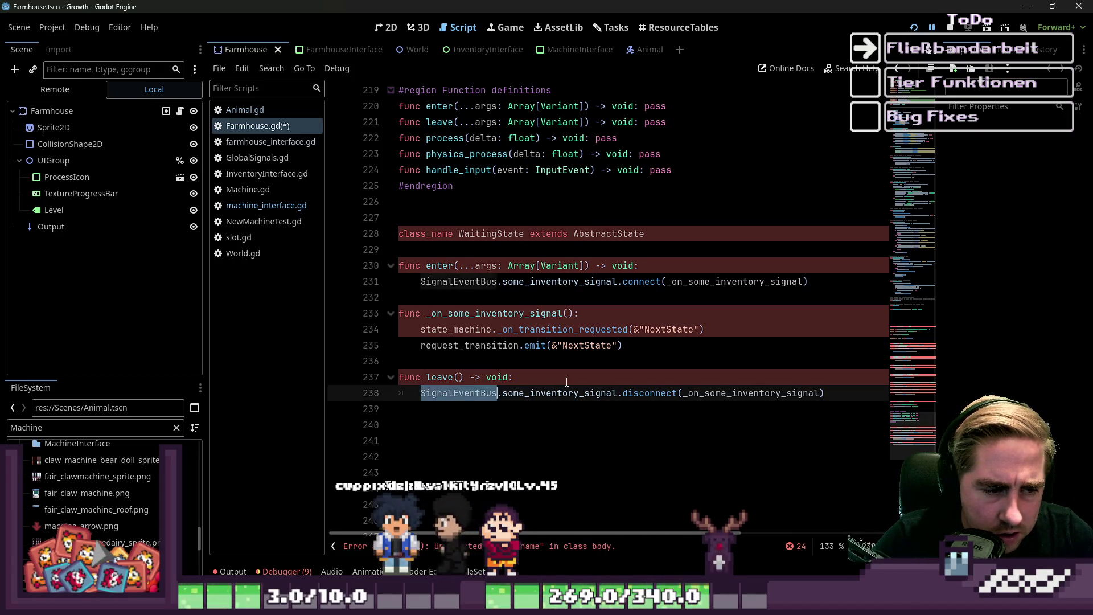
{"action": "left_click", "coordinate": [660, 393]}
{"action": "left_click", "coordinate": [568, 378]}
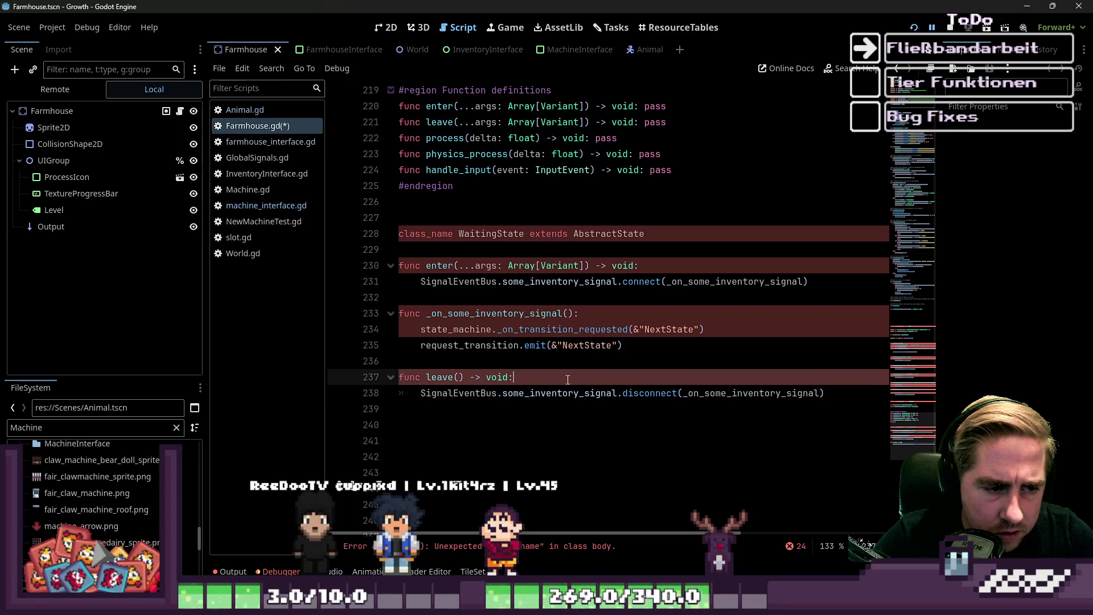
{"action": "double_click", "coordinate": [758, 393]}
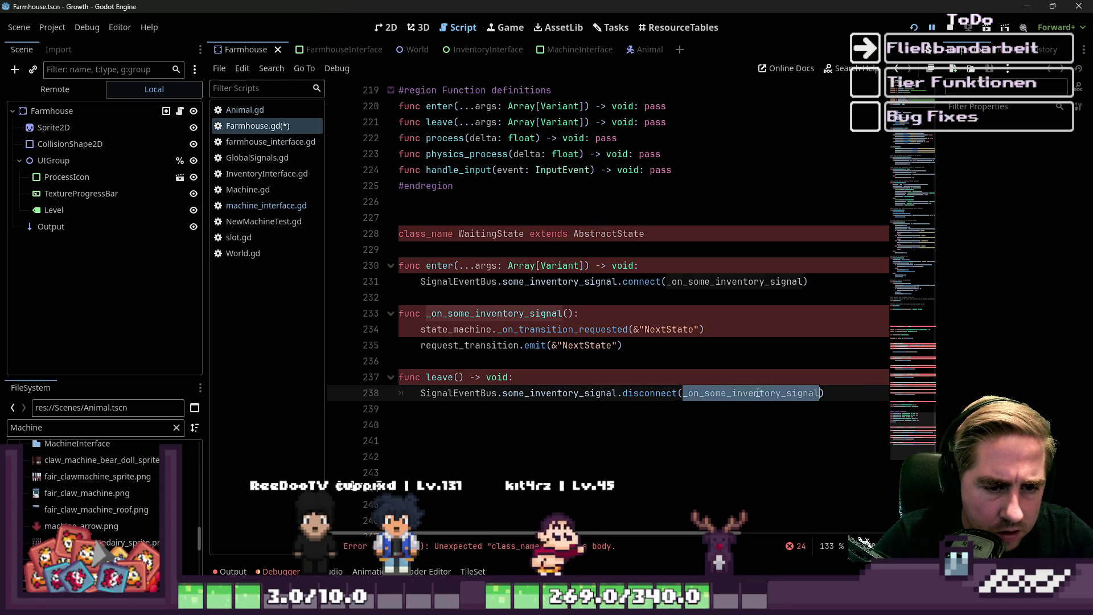
{"action": "key", "text": "Down"}
{"action": "key", "text": "Down"}
{"action": "mouse_move", "coordinate": [826, 393]}
{"action": "left_mouse_down"}
{"action": "mouse_move", "coordinate": [542, 392]}
{"action": "mouse_move", "coordinate": [432, 377]}
{"action": "mouse_move", "coordinate": [398, 393]}
{"action": "left_mouse_up"}
{"action": "key", "text": "BackSpace"}
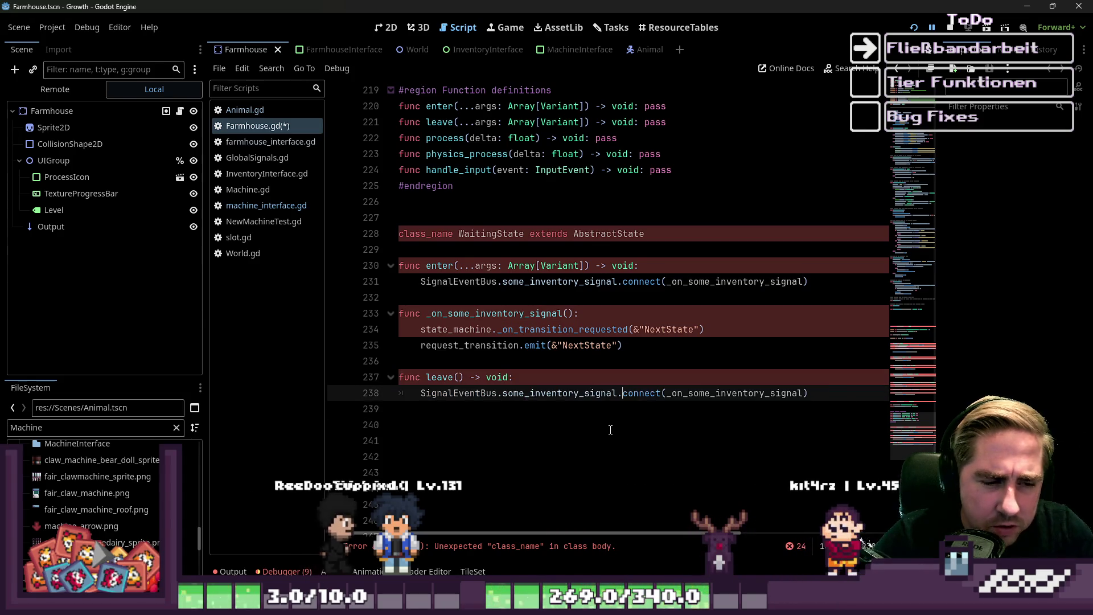
{"action": "key", "text": "BackSpace"}
{"action": "key", "text": "BackSpace"}
{"action": "key", "text": "BackSpace"}
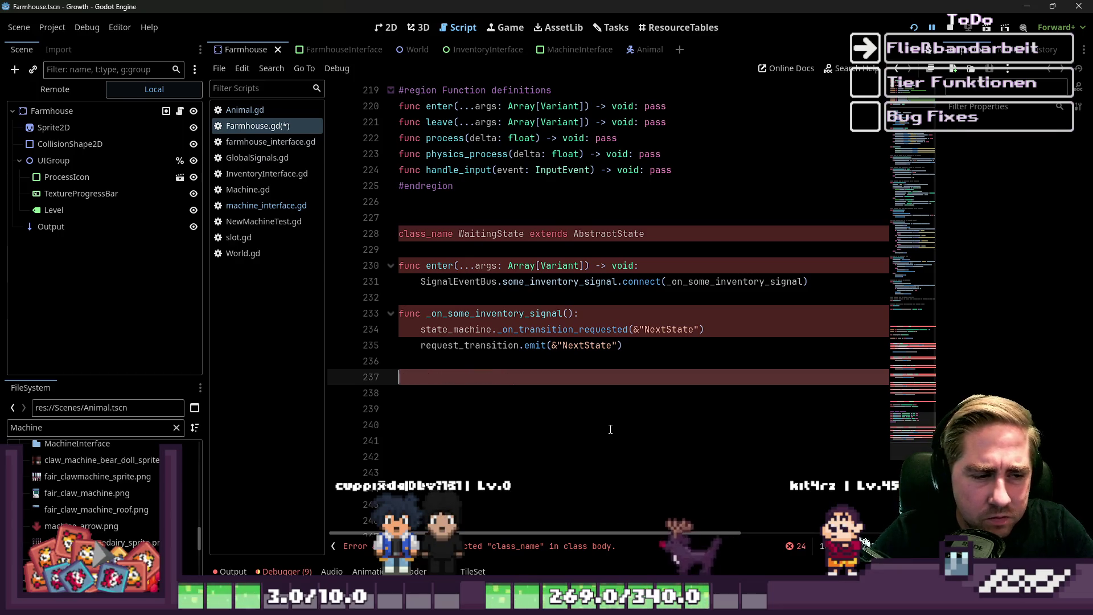
{"action": "key", "text": "BackSpace"}
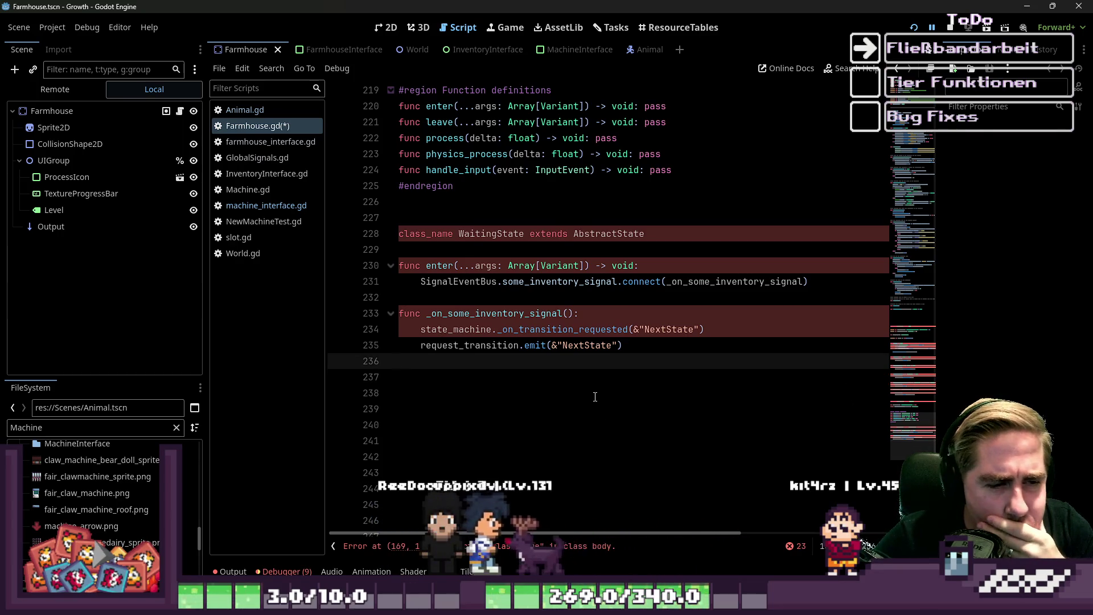
{"action": "left_click", "coordinate": [495, 330]}
{"action": "double_click", "coordinate": [491, 345]}
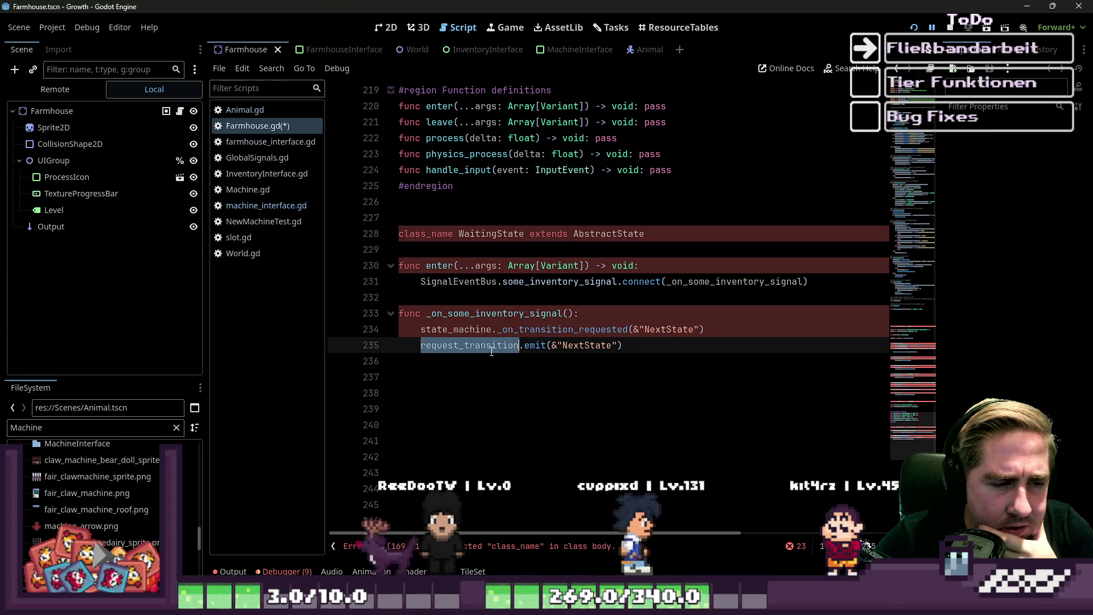
{"action": "double_click", "coordinate": [538, 351]}
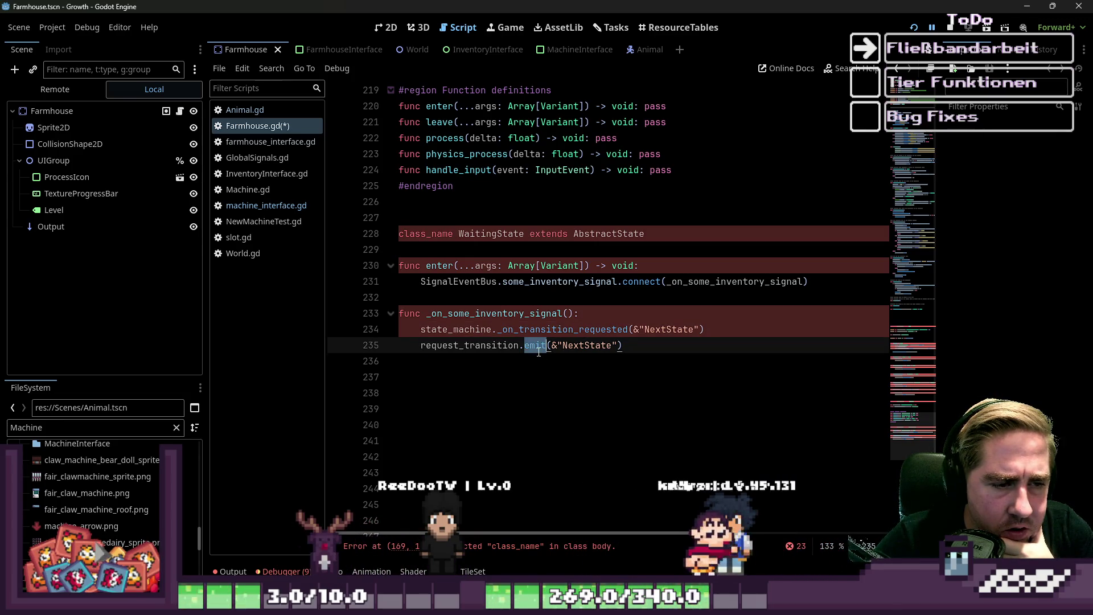
{"action": "left_click", "coordinate": [517, 368]}
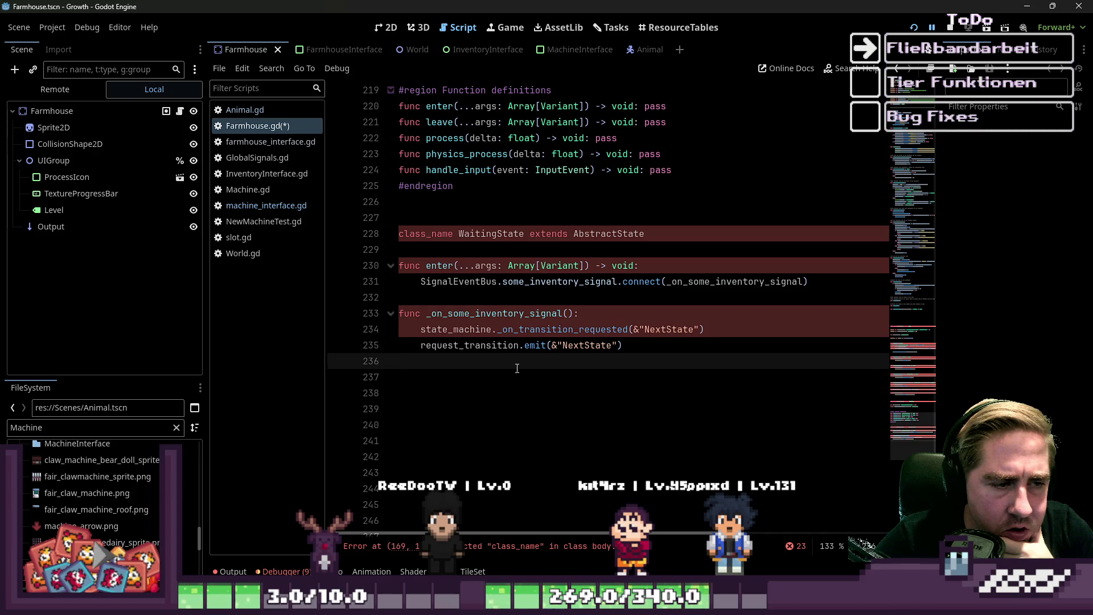
{"action": "double_click", "coordinate": [494, 347]}
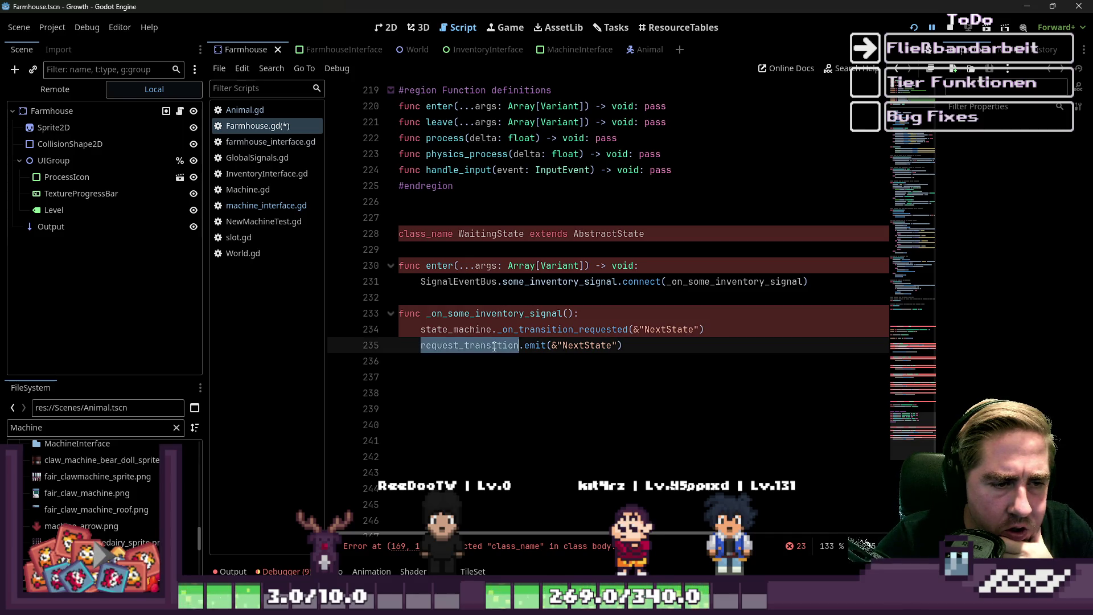
{"action": "scroll", "coordinate": [494, 351], "scroll_direction": "up", "scroll_amount": 3}
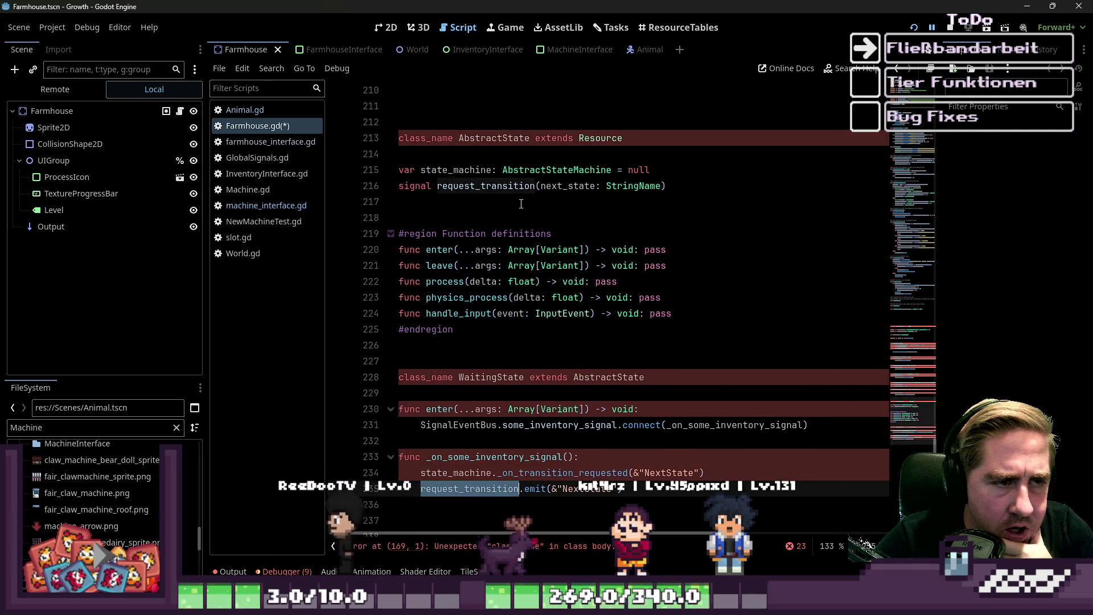
{"action": "left_click", "coordinate": [513, 489], "text": "ctrl"}
{"action": "left_click", "coordinate": [562, 475]}
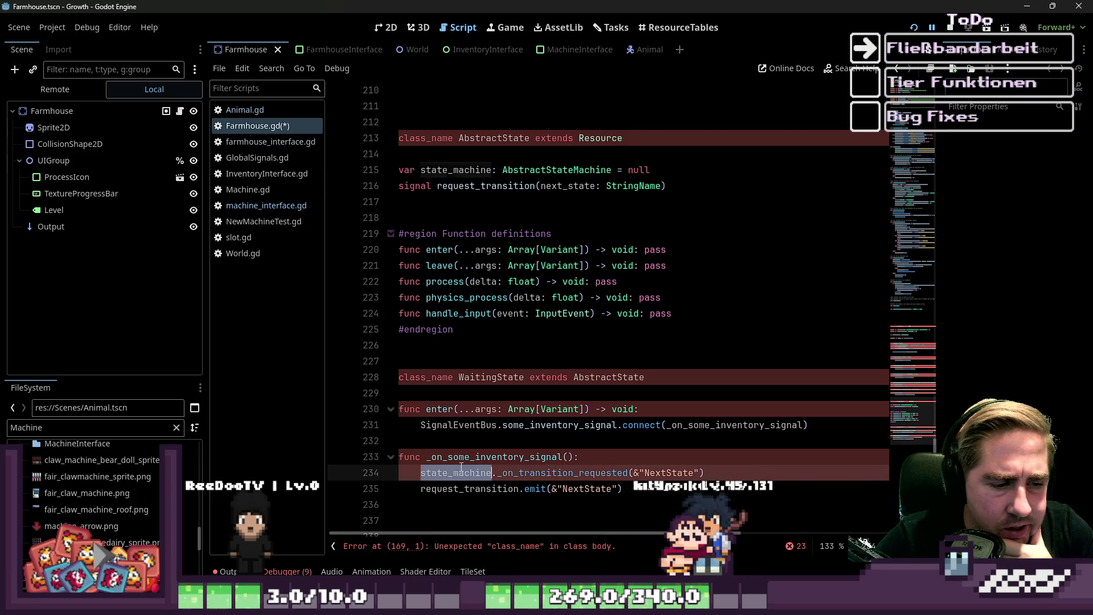
{"action": "double_click", "coordinate": [565, 472]}
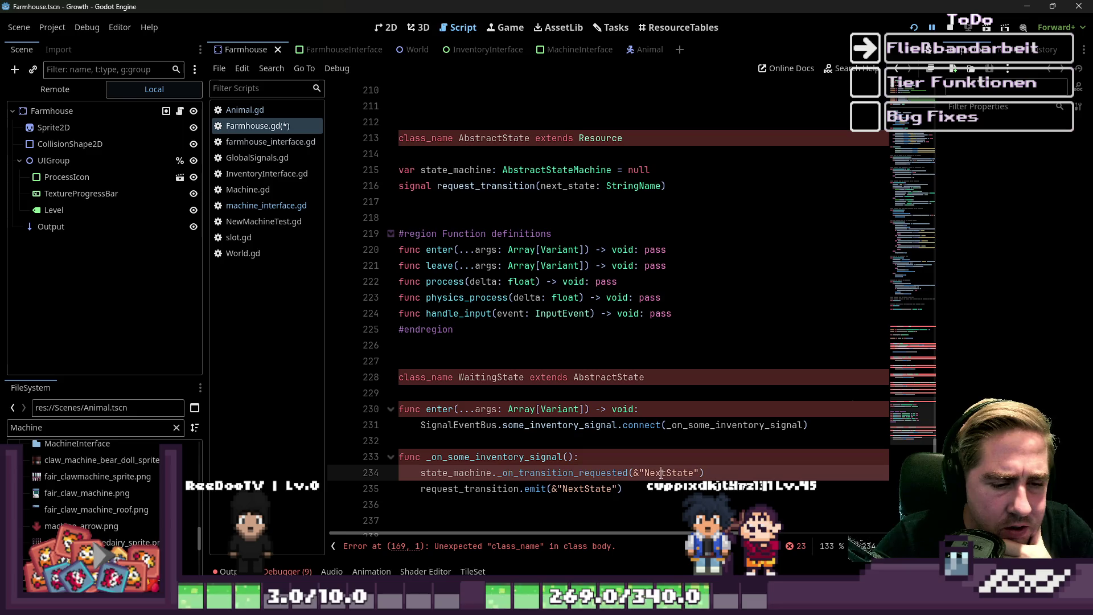
{"action": "scroll", "coordinate": [661, 473], "scroll_direction": "down", "scroll_amount": 2}
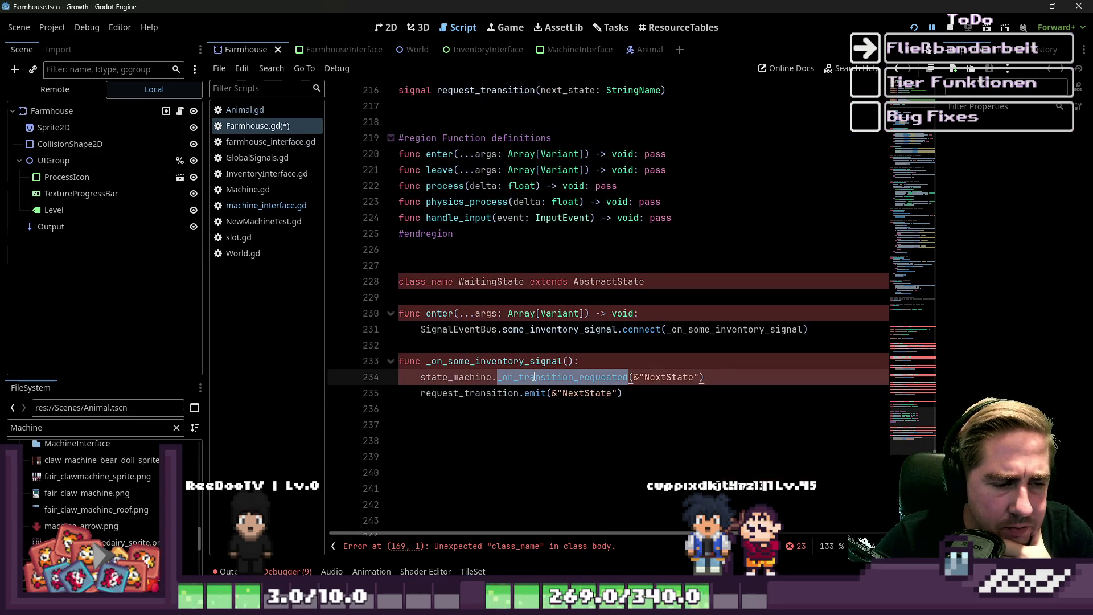
{"action": "scroll", "coordinate": [533, 377], "scroll_direction": "up", "scroll_amount": 7}
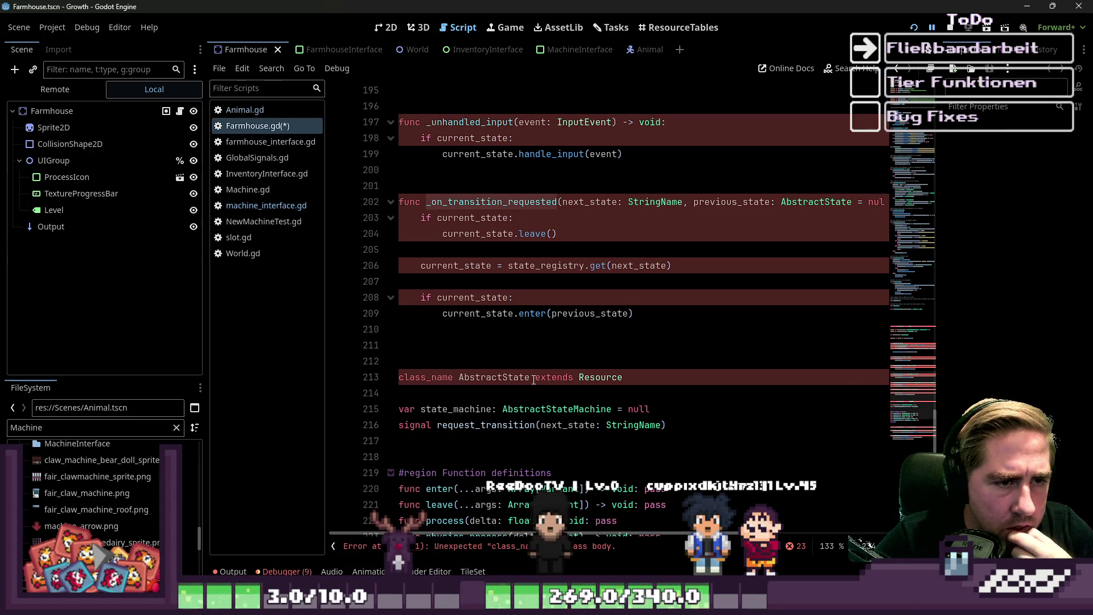
{"action": "scroll", "coordinate": [608, 508], "scroll_direction": "right", "scroll_amount": 3}
{"action": "scroll", "coordinate": [608, 508], "scroll_direction": "left", "scroll_amount": 3}
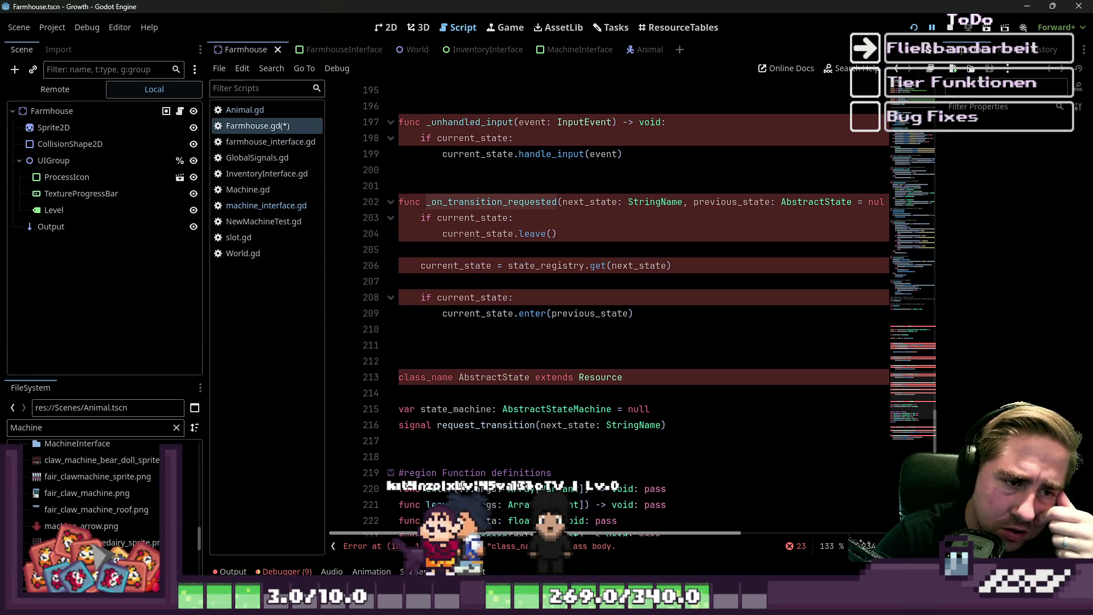
{"action": "scroll", "coordinate": [594, 344], "scroll_direction": "up", "scroll_amount": 2}
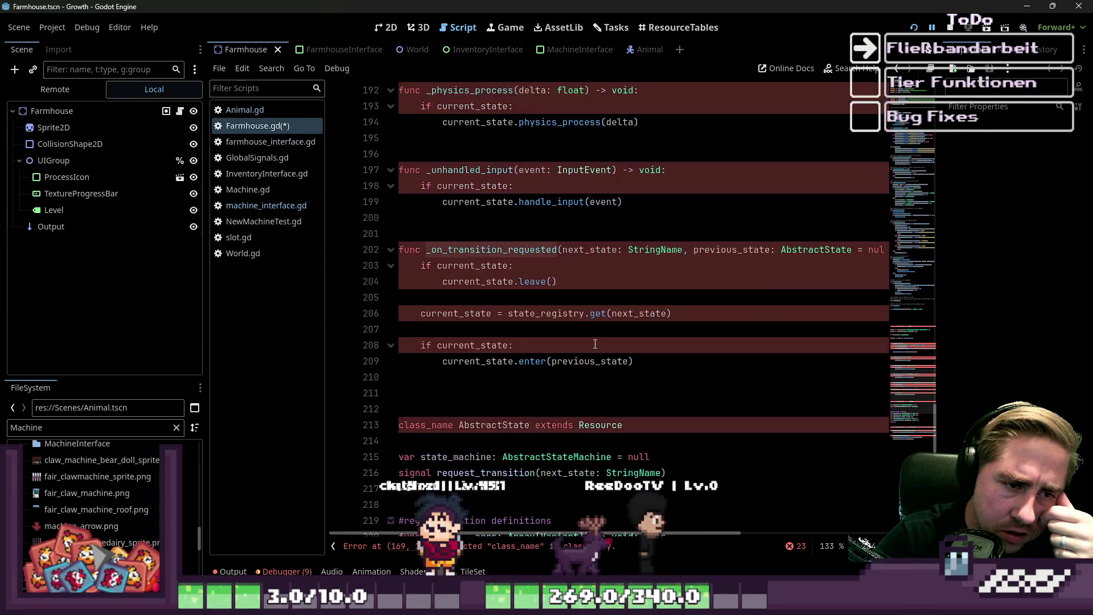
{"action": "scroll", "coordinate": [595, 343], "scroll_direction": "up", "scroll_amount": 1}
{"action": "double_click", "coordinate": [628, 408]}
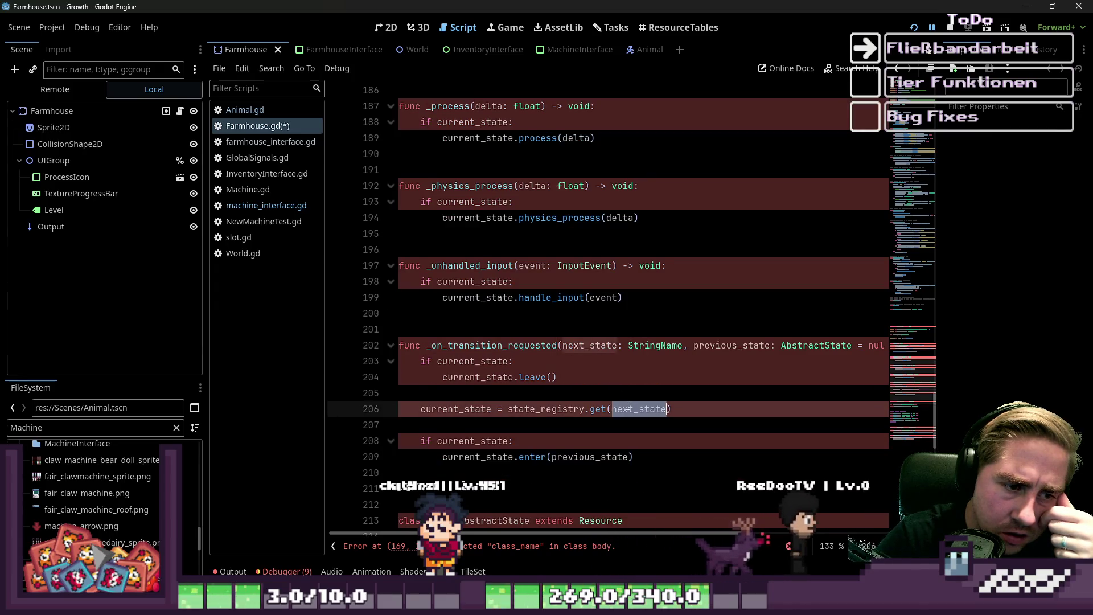
{"action": "scroll", "coordinate": [628, 404], "scroll_direction": "up", "scroll_amount": 3}
{"action": "scroll", "coordinate": [628, 404], "scroll_direction": "down", "scroll_amount": 5}
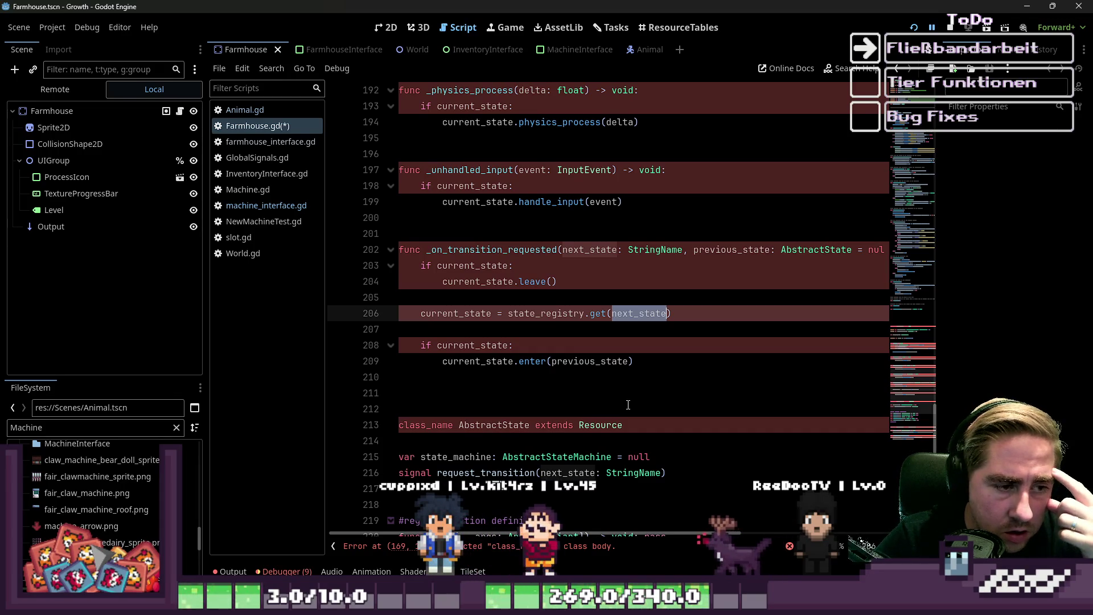
{"action": "left_click", "coordinate": [559, 326]}
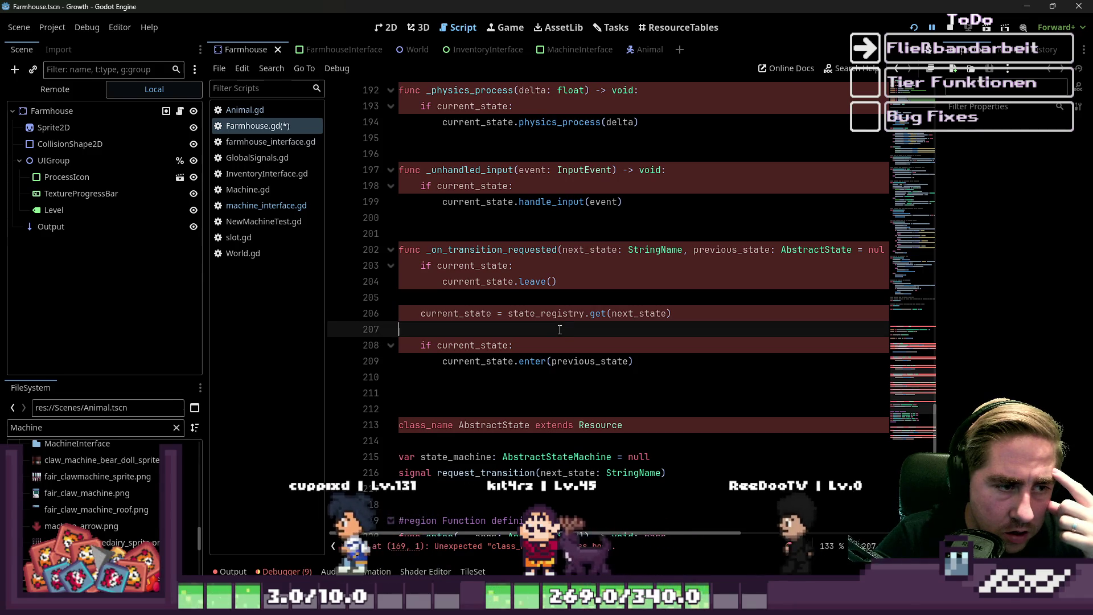
{"action": "double_click", "coordinate": [487, 281]}
{"action": "left_click", "coordinate": [486, 281]}
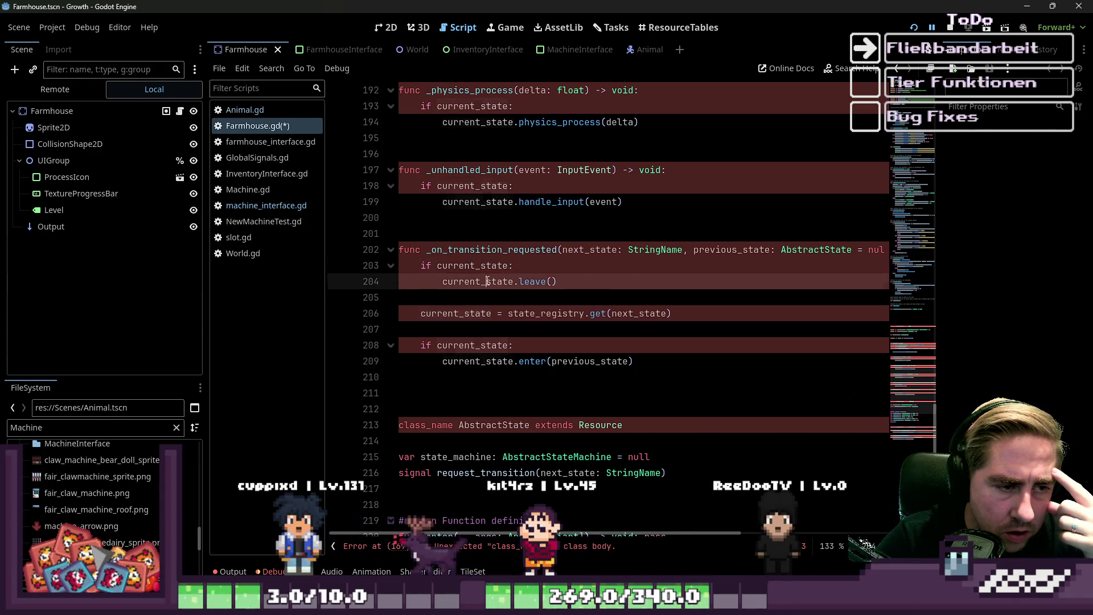
{"action": "double_click", "coordinate": [482, 267]}
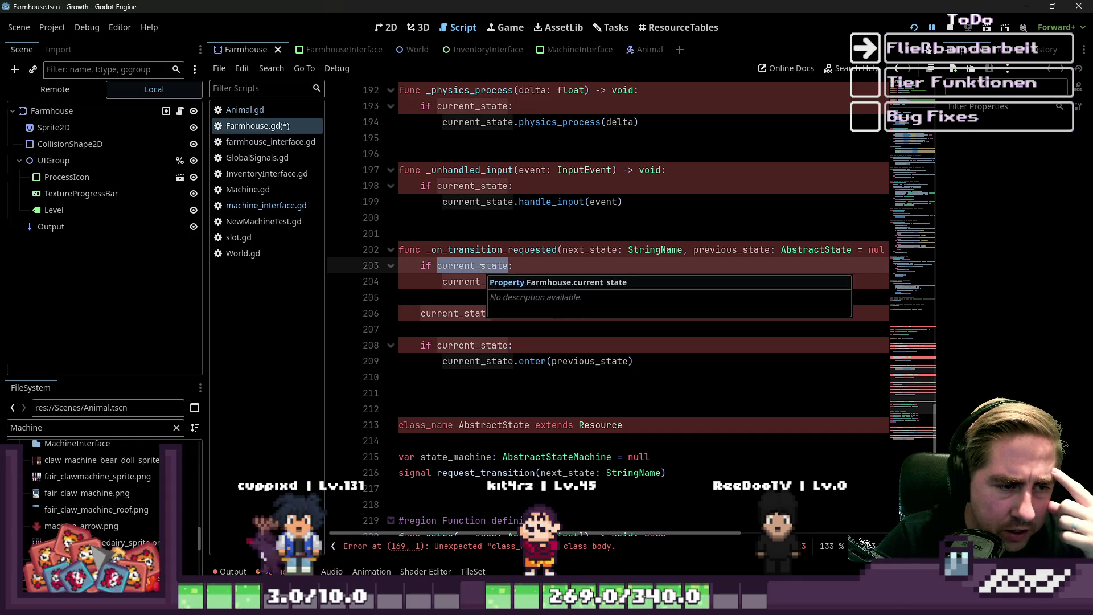
{"action": "left_click", "coordinate": [478, 283]}
{"action": "double_click", "coordinate": [507, 285]}
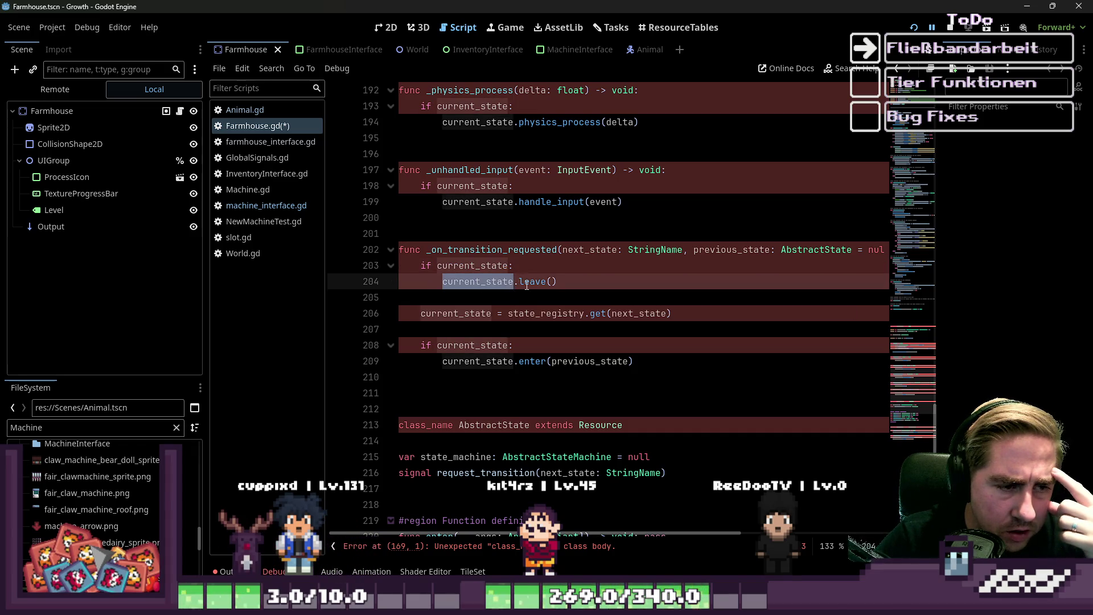
{"action": "left_click", "coordinate": [526, 285]}
{"action": "left_click_drag", "start_coordinate": [587, 282], "coordinate": [369, 265]}
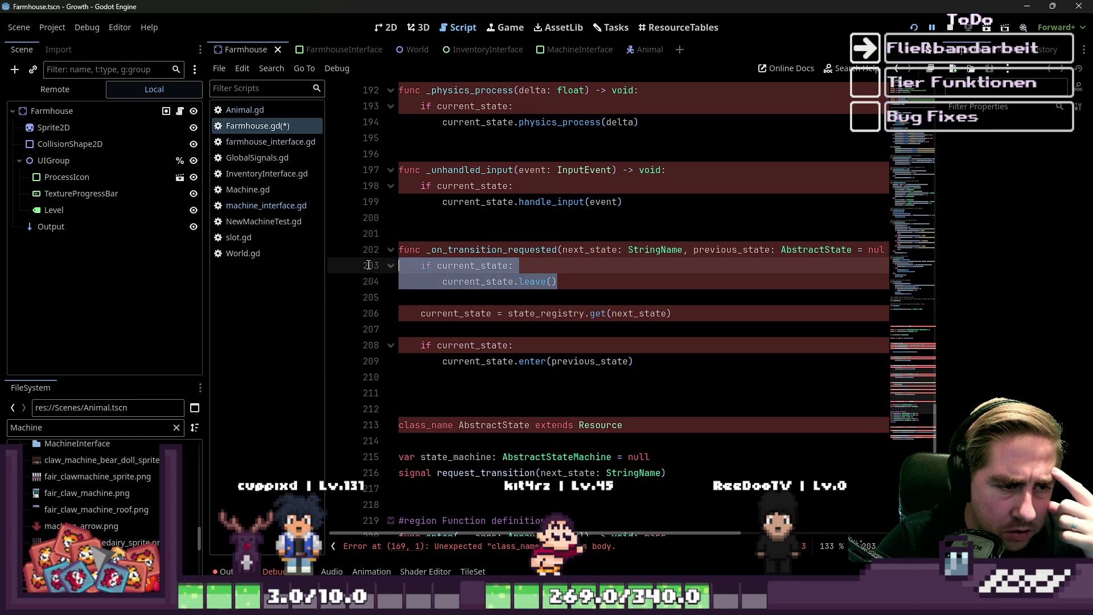
{"action": "left_click", "coordinate": [432, 286]}
{"action": "double_click", "coordinate": [434, 314]}
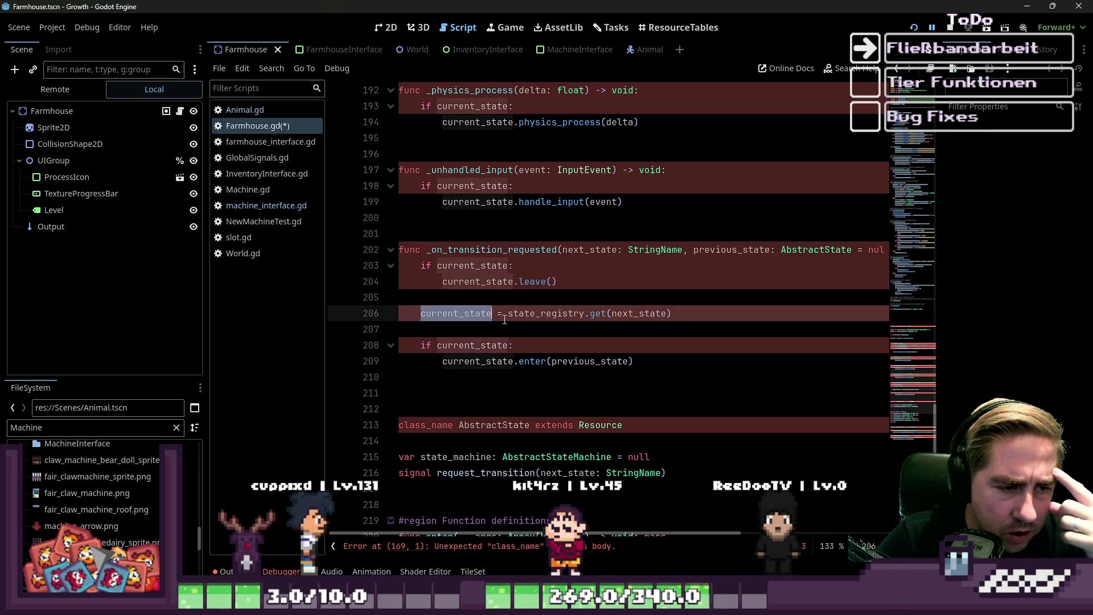
{"action": "left_click", "coordinate": [524, 315]}
{"action": "double_click", "coordinate": [547, 315]}
{"action": "double_click", "coordinate": [637, 315]}
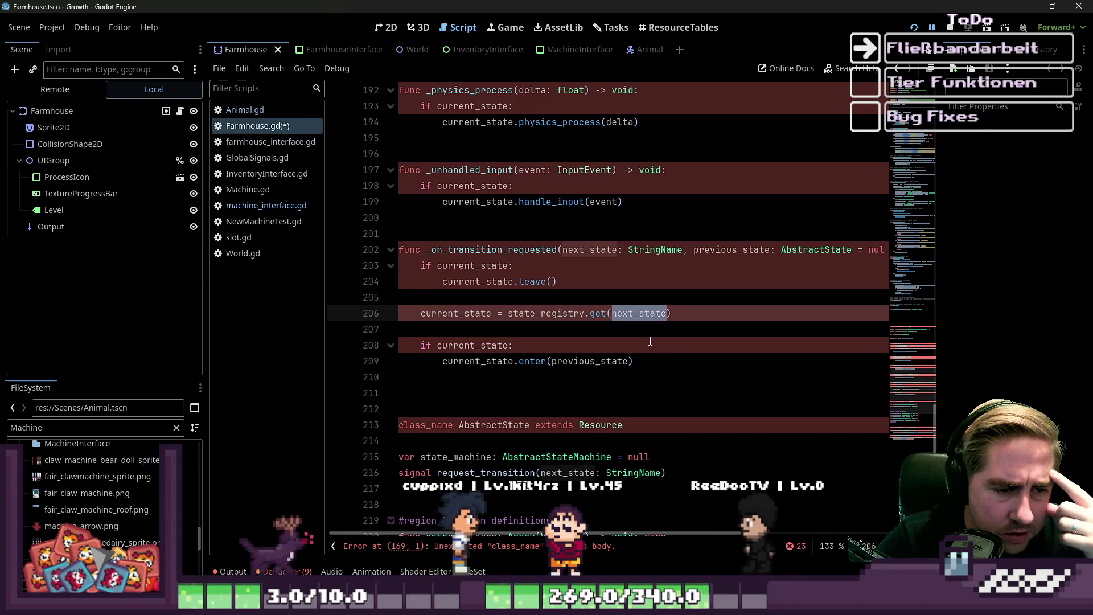
{"action": "scroll", "coordinate": [650, 341], "scroll_direction": "up", "scroll_amount": 3}
{"action": "scroll", "coordinate": [650, 341], "scroll_direction": "up", "scroll_amount": 3}
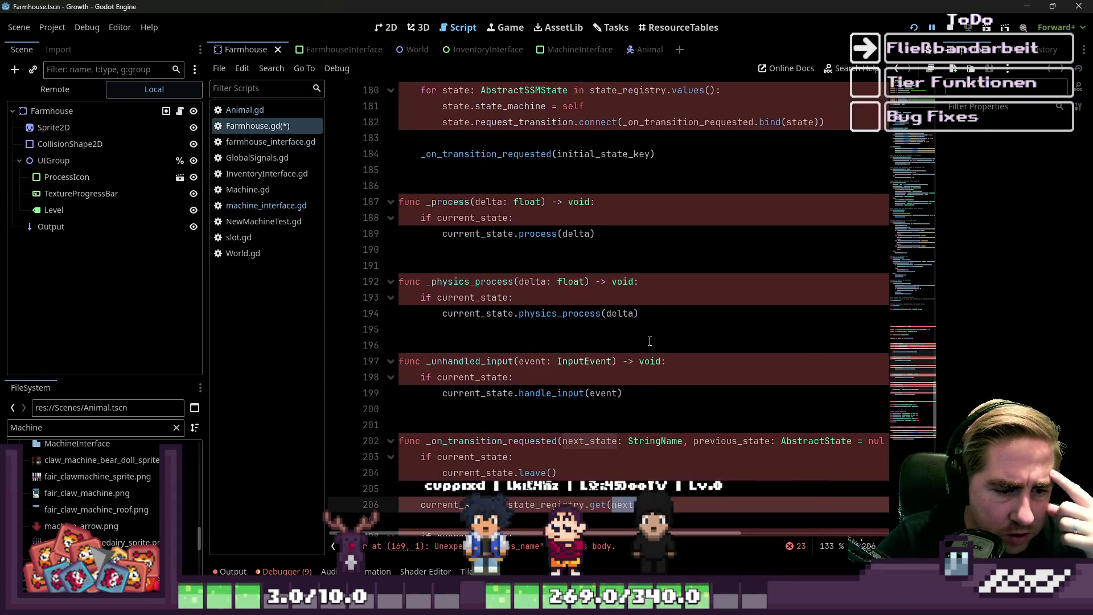
{"action": "scroll", "coordinate": [649, 341], "scroll_direction": "down", "scroll_amount": 1}
{"action": "scroll", "coordinate": [650, 341], "scroll_direction": "down", "scroll_amount": 5}
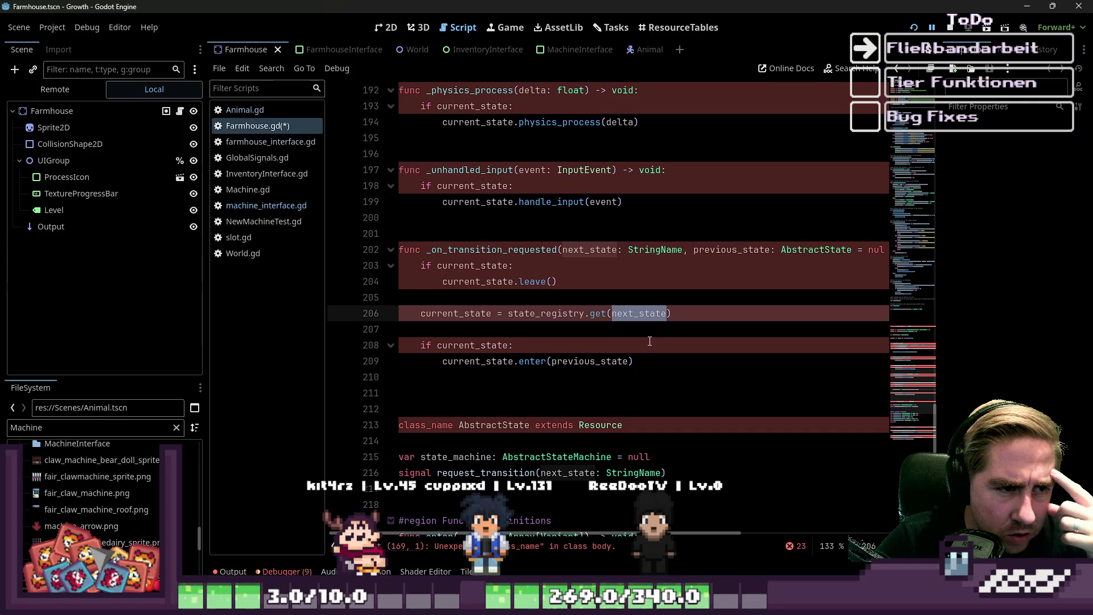
{"action": "scroll", "coordinate": [649, 341], "scroll_direction": "up", "scroll_amount": 5}
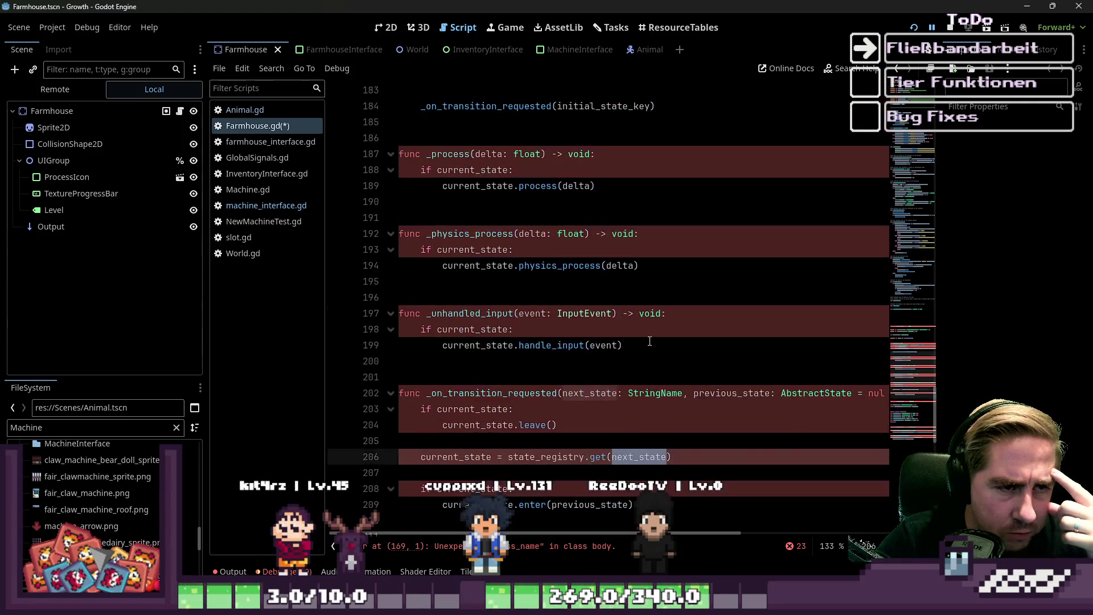
{"action": "scroll", "coordinate": [650, 341], "scroll_direction": "up", "scroll_amount": 4}
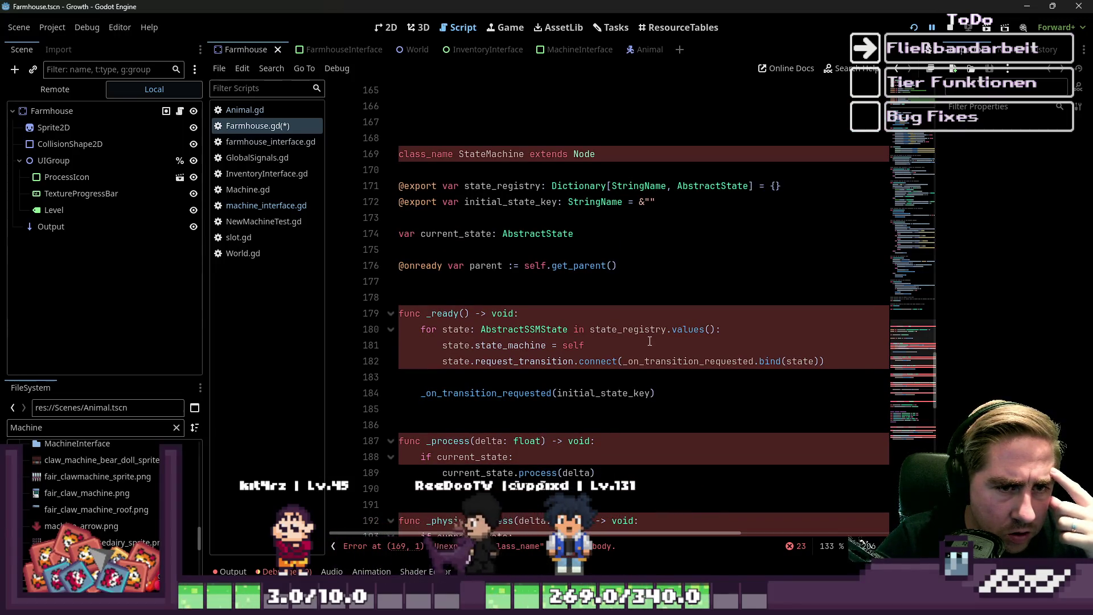
{"action": "scroll", "coordinate": [650, 341], "scroll_direction": "down", "scroll_amount": 4}
{"action": "scroll", "coordinate": [649, 341], "scroll_direction": "down", "scroll_amount": 4}
{"action": "scroll", "coordinate": [650, 341], "scroll_direction": "down", "scroll_amount": 2}
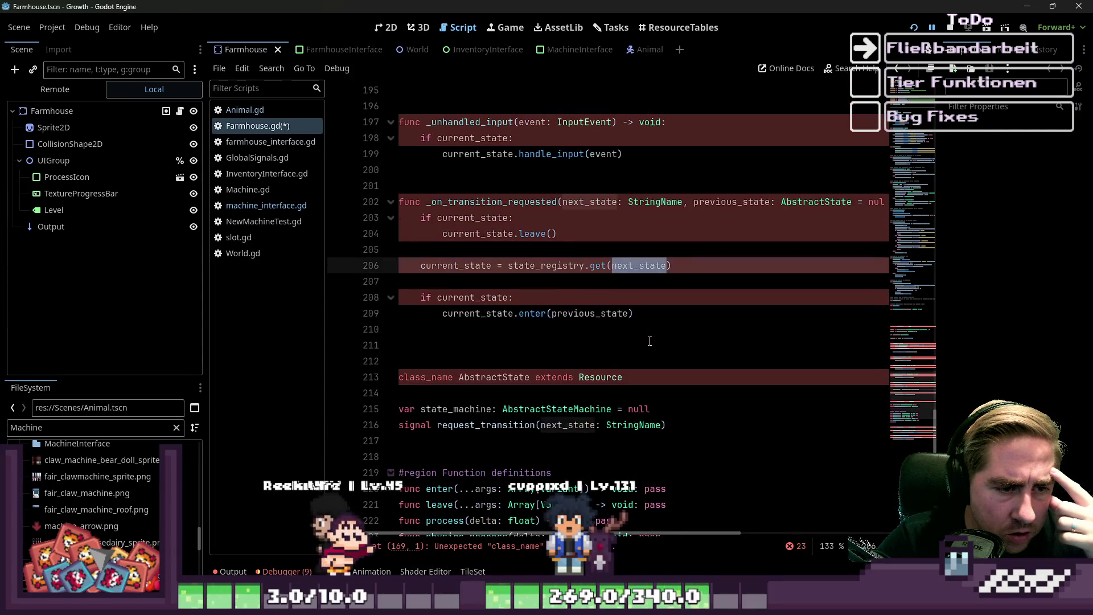
{"action": "double_click", "coordinate": [488, 313]}
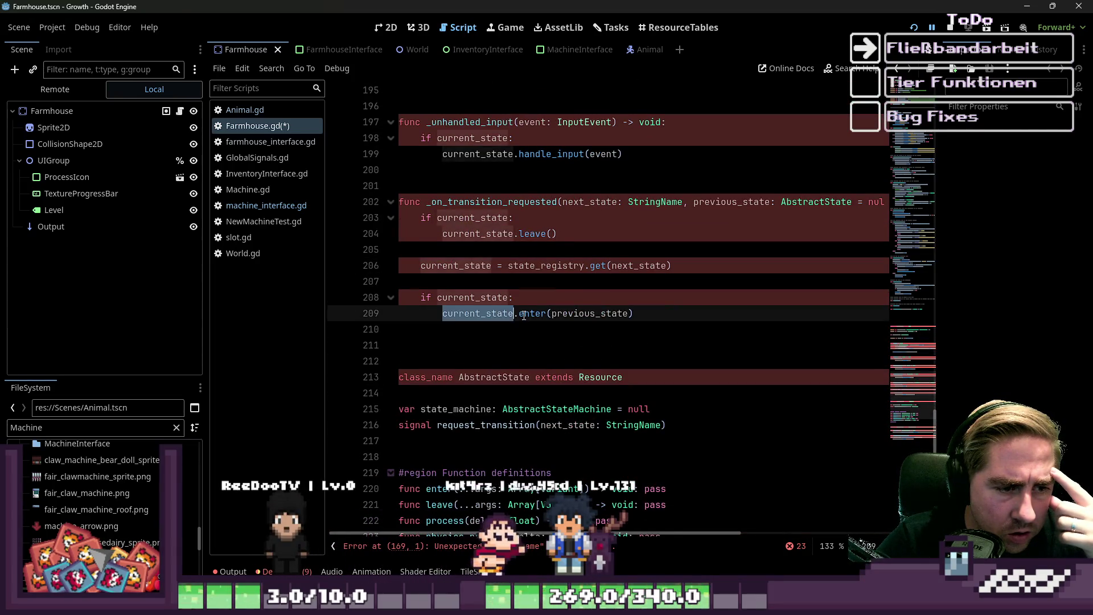
{"action": "double_click", "coordinate": [463, 297]}
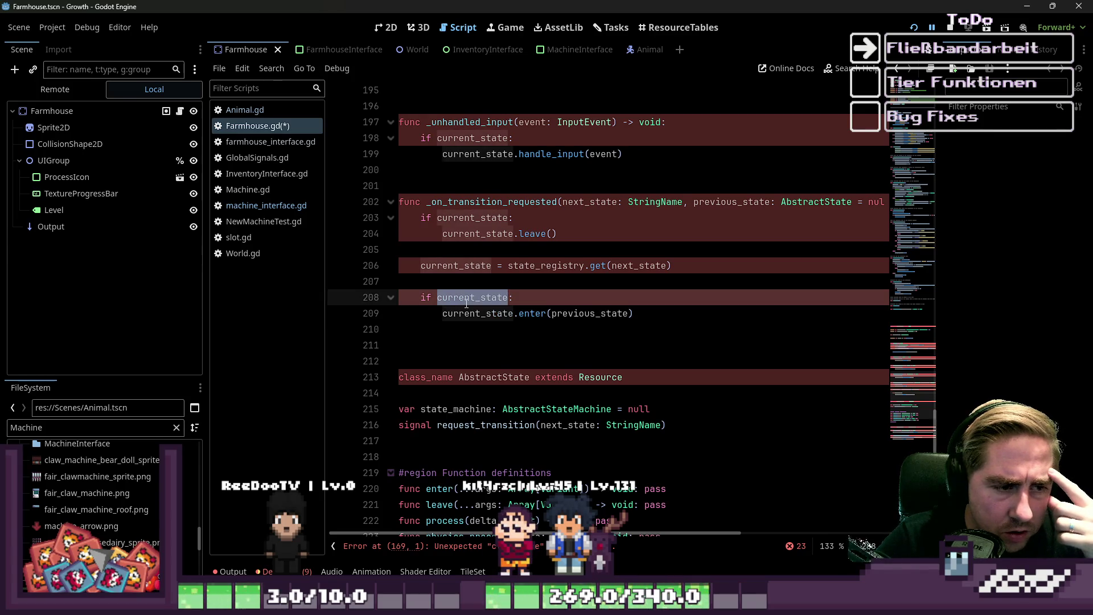
{"action": "double_click", "coordinate": [465, 312]}
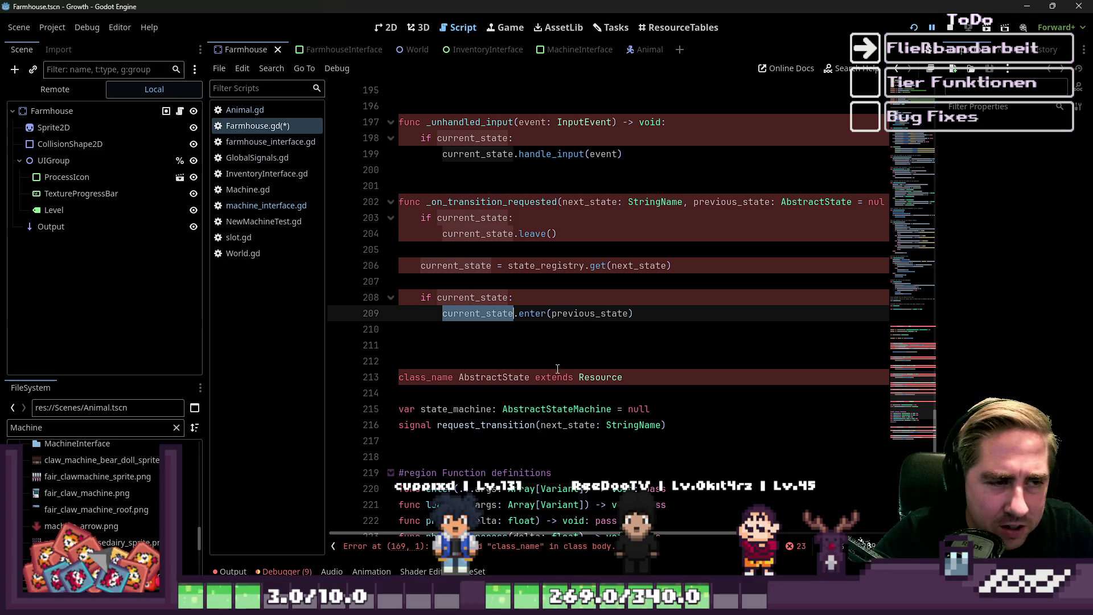
{"action": "left_click", "coordinate": [760, 290]}
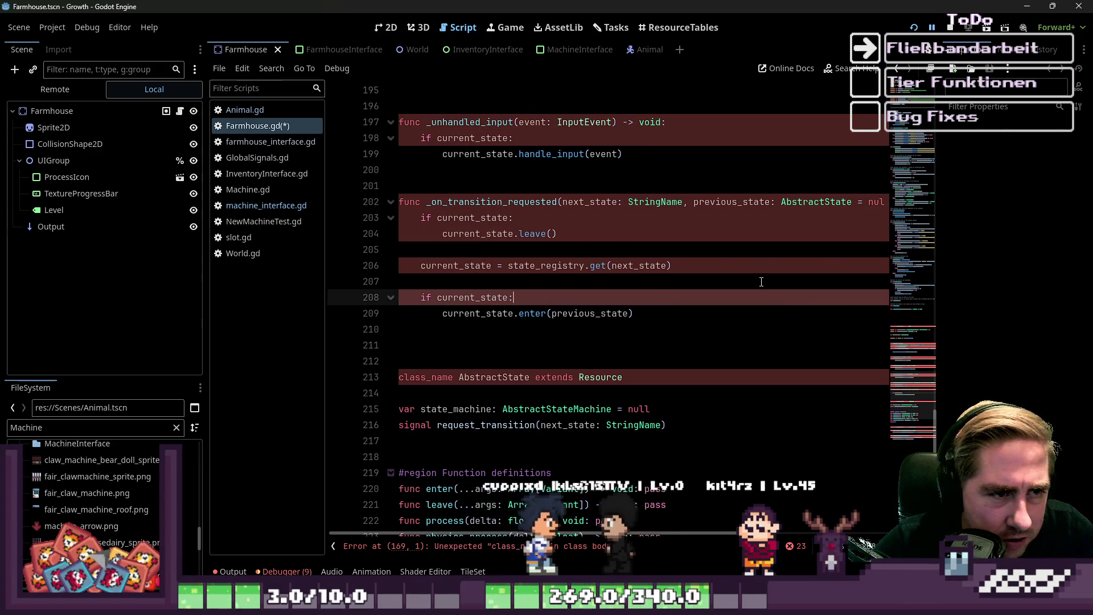
{"action": "scroll", "coordinate": [759, 280], "scroll_direction": "up", "scroll_amount": 1}
{"action": "scroll", "coordinate": [759, 281], "scroll_direction": "up", "scroll_amount": 5}
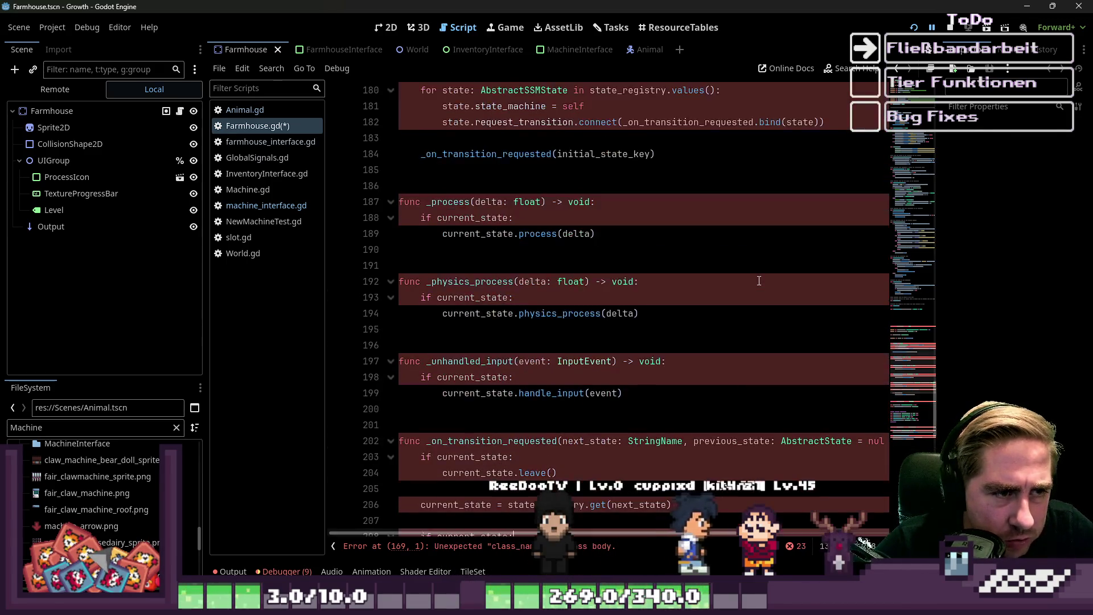
{"action": "scroll", "coordinate": [759, 281], "scroll_direction": "up", "scroll_amount": 3}
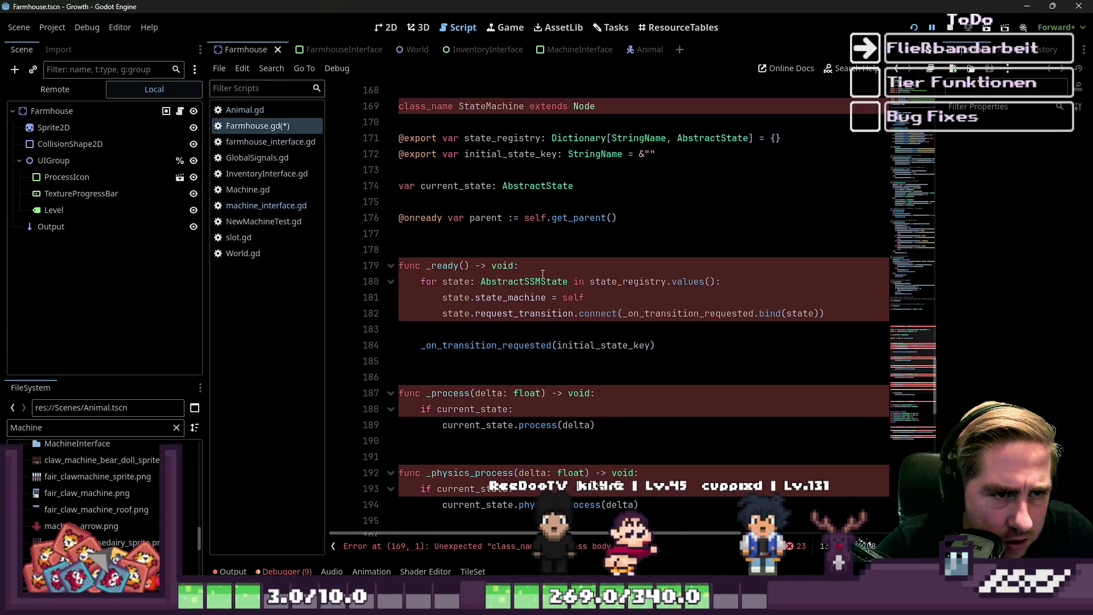
{"action": "double_click", "coordinate": [516, 140]}
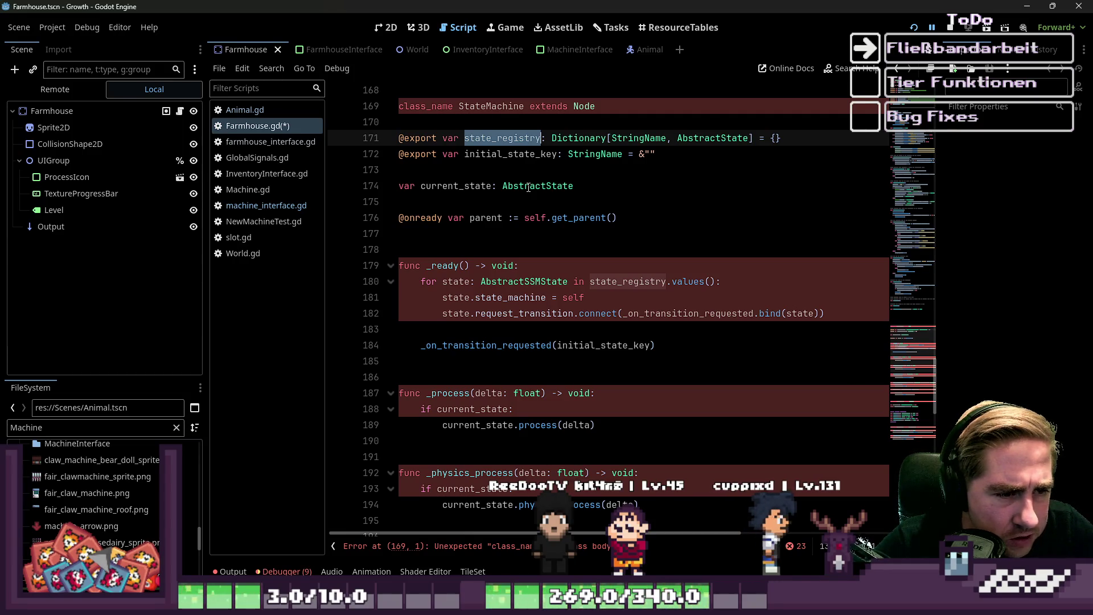
{"action": "scroll", "coordinate": [528, 188], "scroll_direction": "down", "scroll_amount": 6}
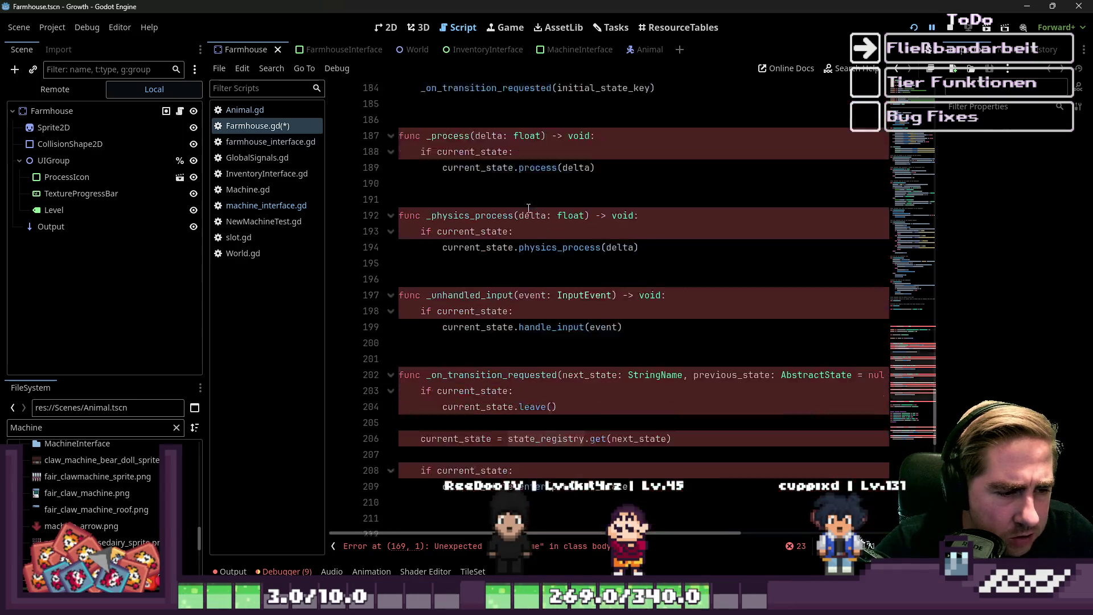
{"action": "double_click", "coordinate": [577, 345]}
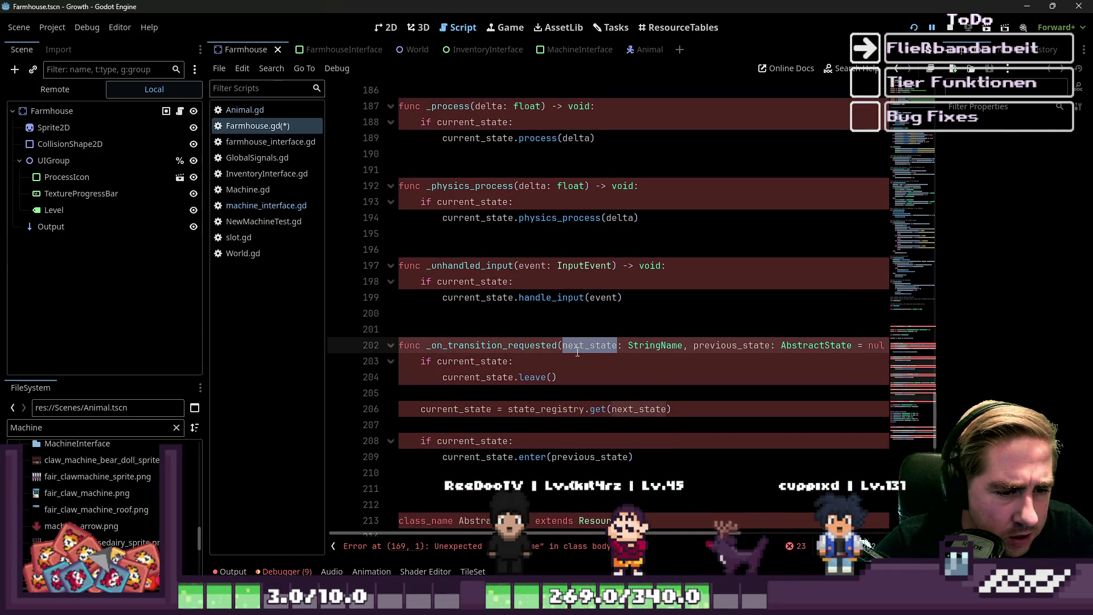
{"action": "double_click", "coordinate": [545, 409]}
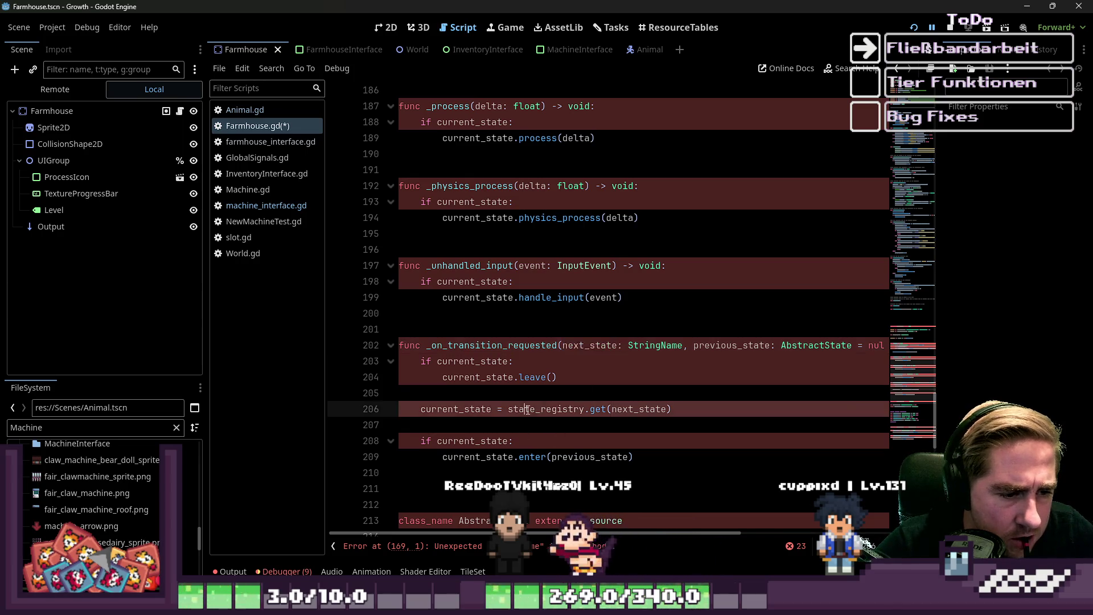
{"action": "mouse_move", "coordinate": [632, 418]}
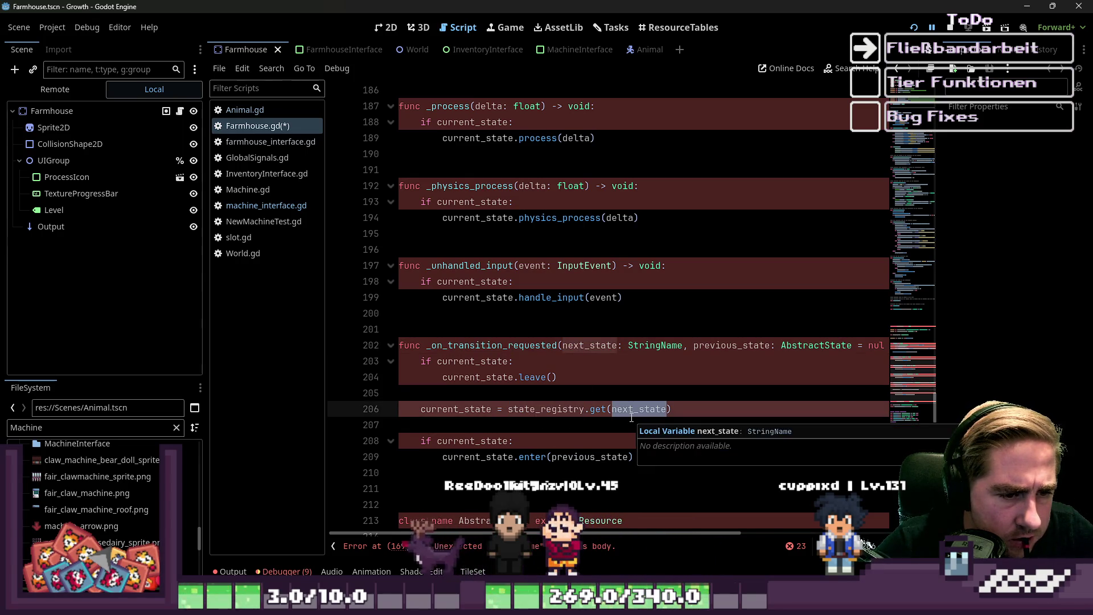
{"action": "double_click", "coordinate": [654, 346]}
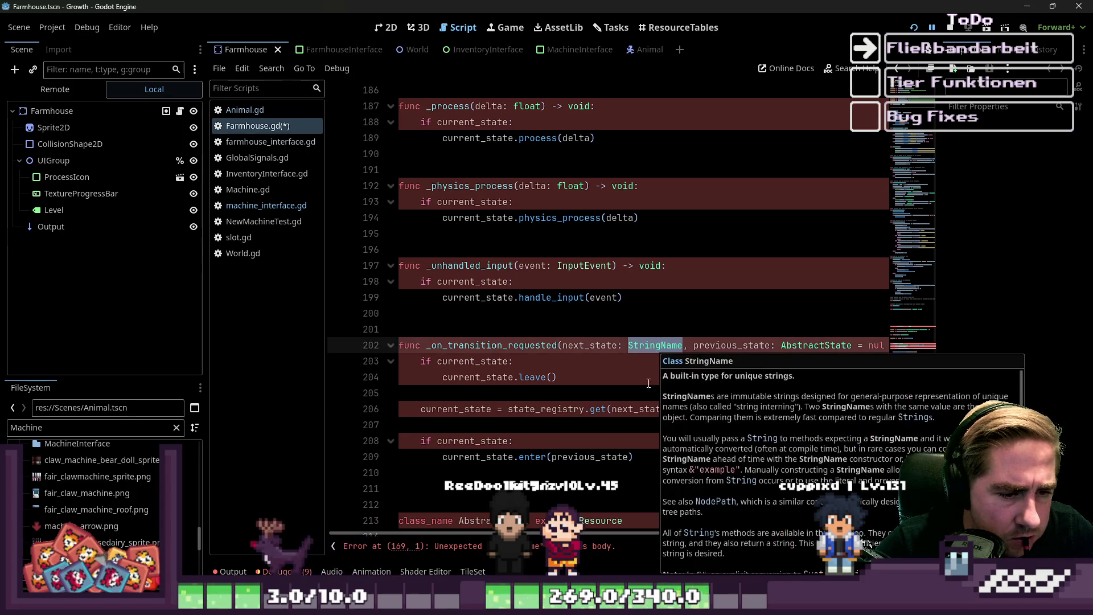
{"action": "left_click", "coordinate": [634, 414]}
{"action": "scroll", "coordinate": [638, 392], "scroll_direction": "up", "scroll_amount": 4}
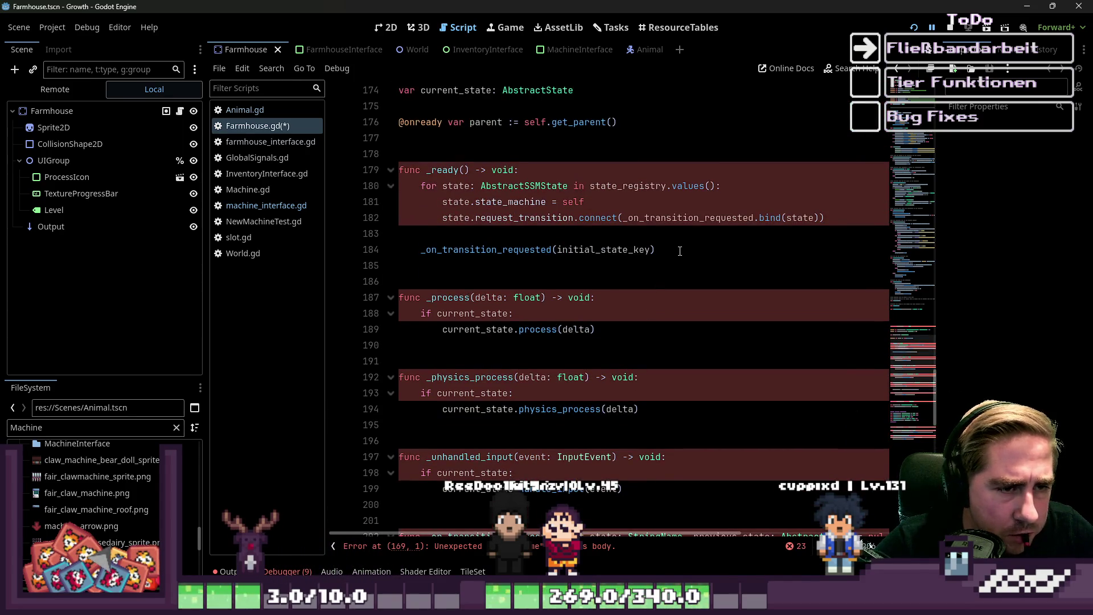
{"action": "scroll", "coordinate": [680, 251], "scroll_direction": "up", "scroll_amount": 3}
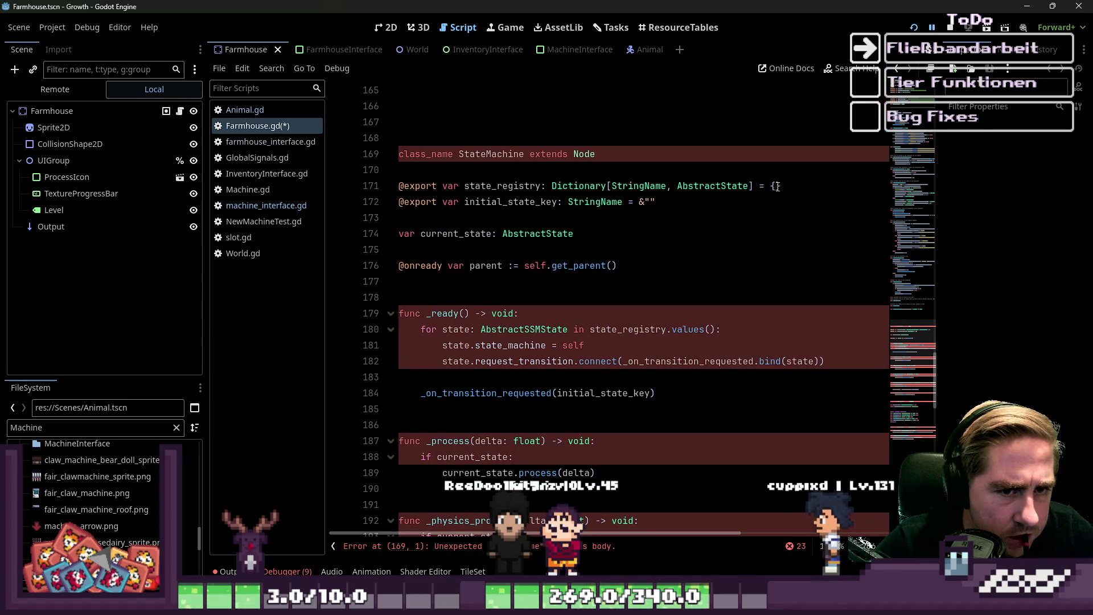
Expand the state_registry braces and add the "IDLE" IdleAbstractState entry.
{"action": "left_click", "coordinate": [776, 186]}
{"action": "key", "text": "Return"}
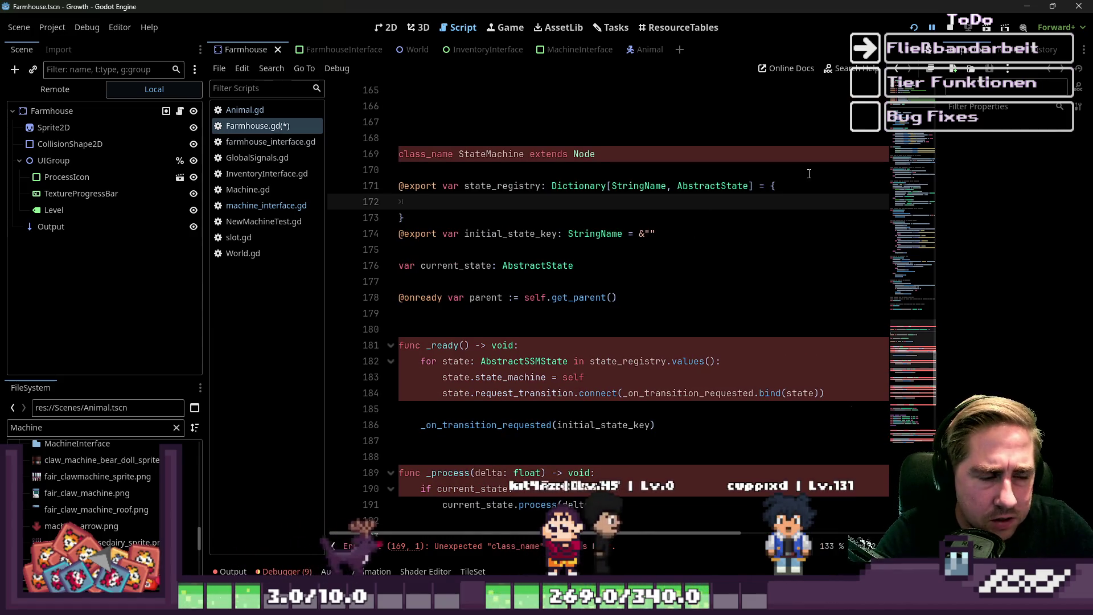
{"action": "type", "text": "\""}
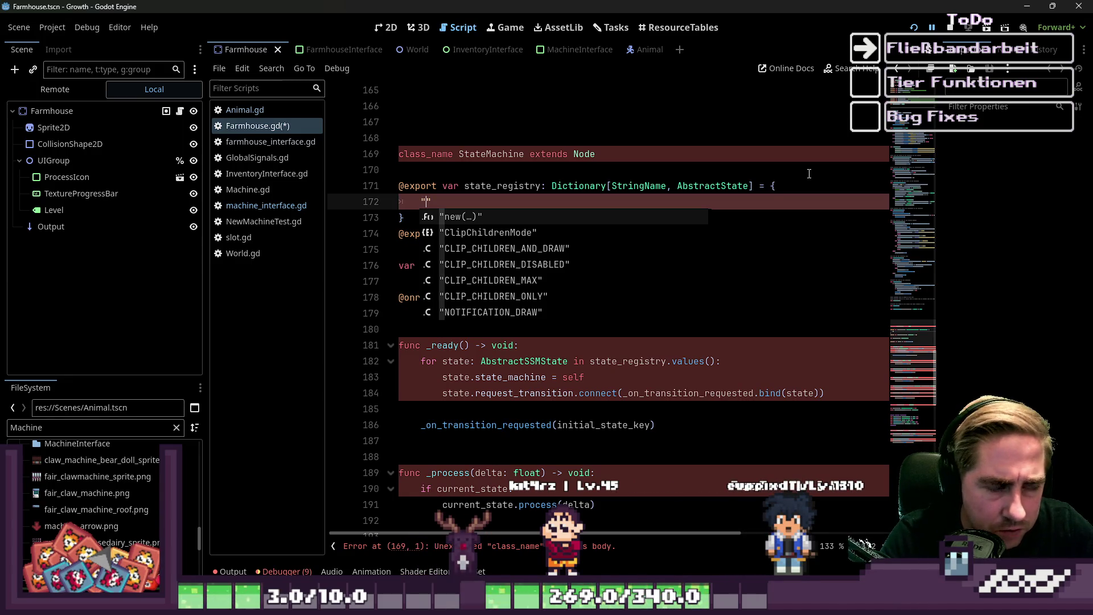
{"action": "type", "text": "IDL"}
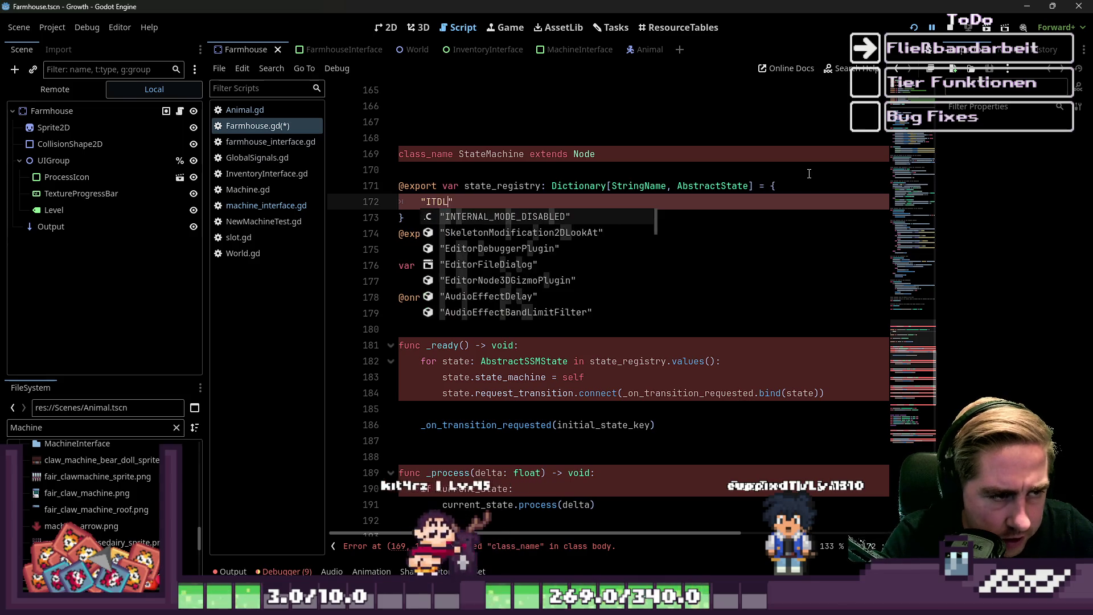
{"action": "type", "text": "E\""}
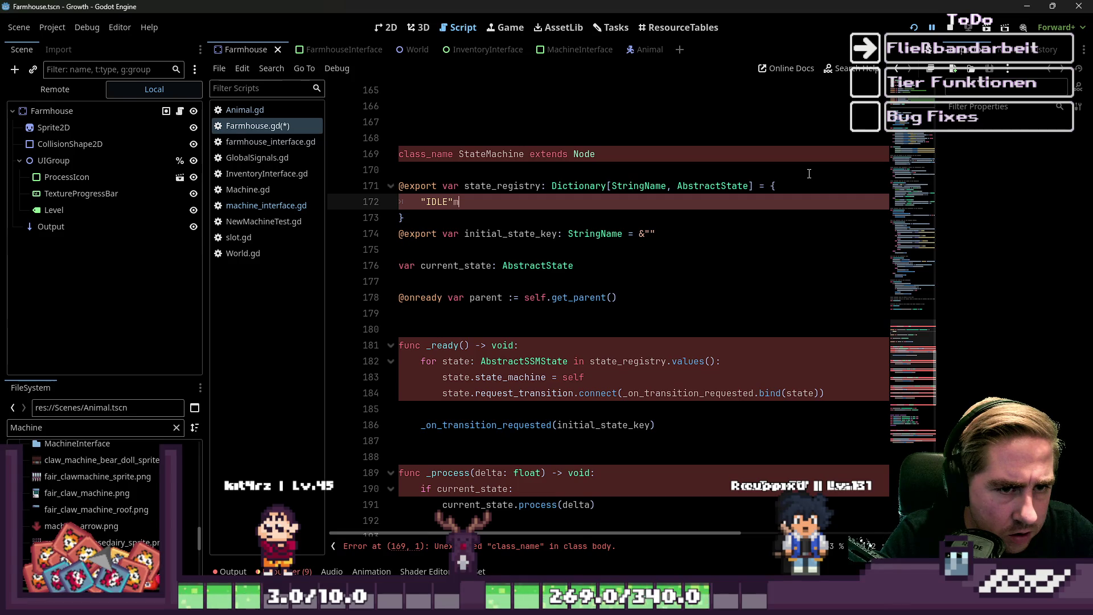
{"action": "type", "text": ", "}
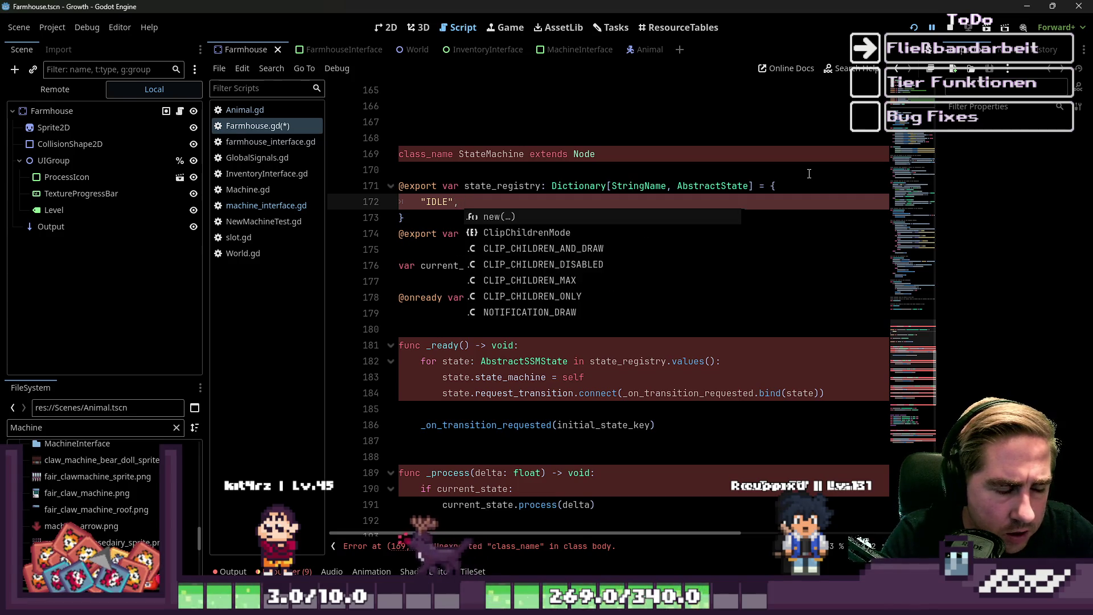
{"action": "type", "text": "A"}
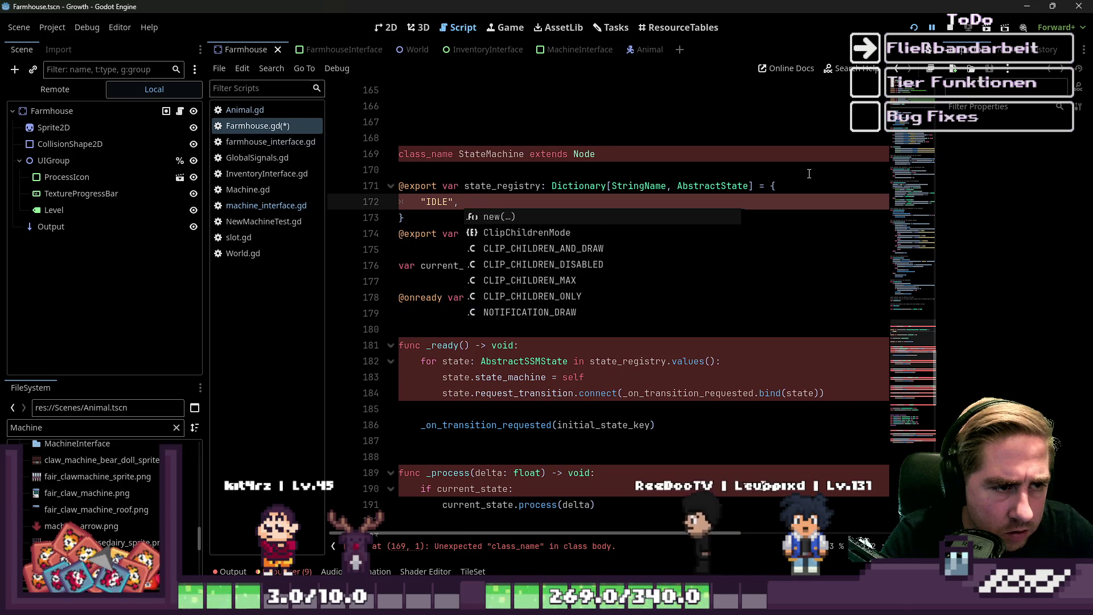
{"action": "key", "text": "BackSpace"}
{"action": "type", "text": "IdleA"}
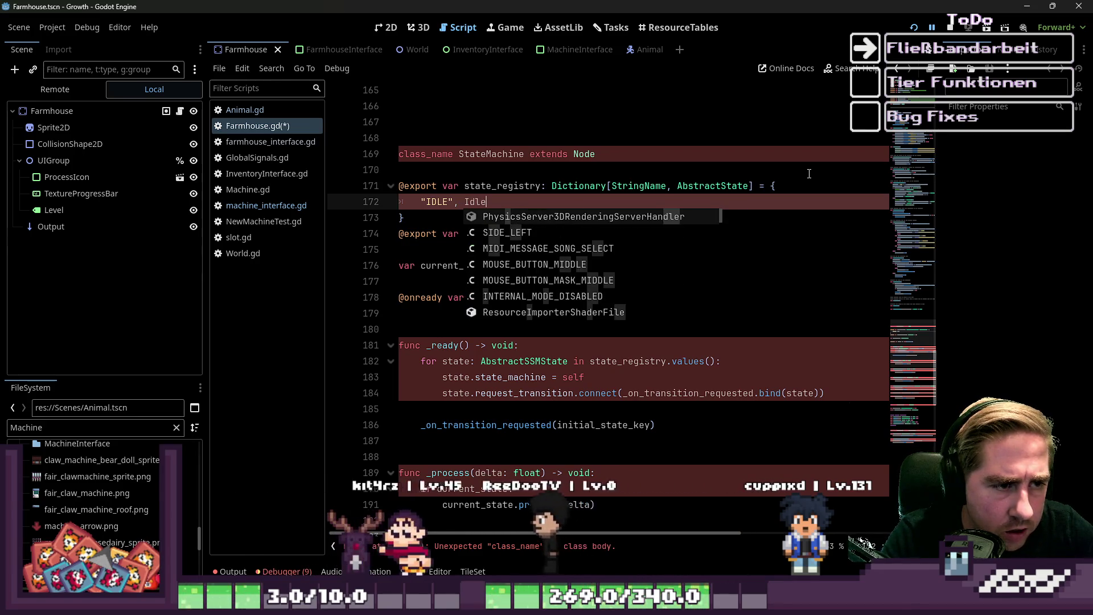
{"action": "type", "text": "bsbs"}
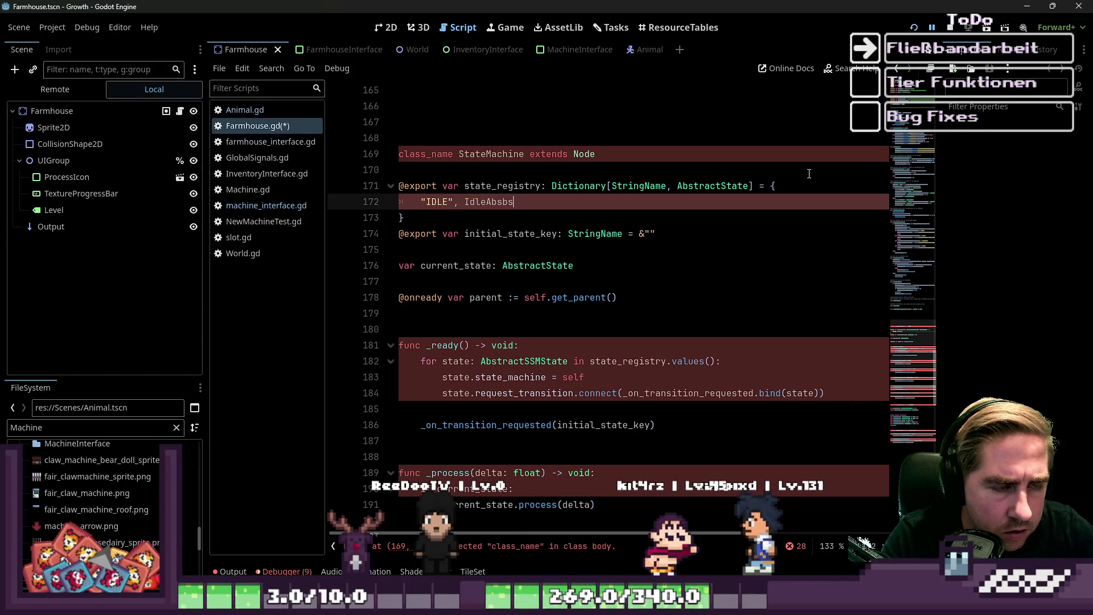
{"action": "key", "text": "BackSpace"}
{"action": "type", "text": "bs"}
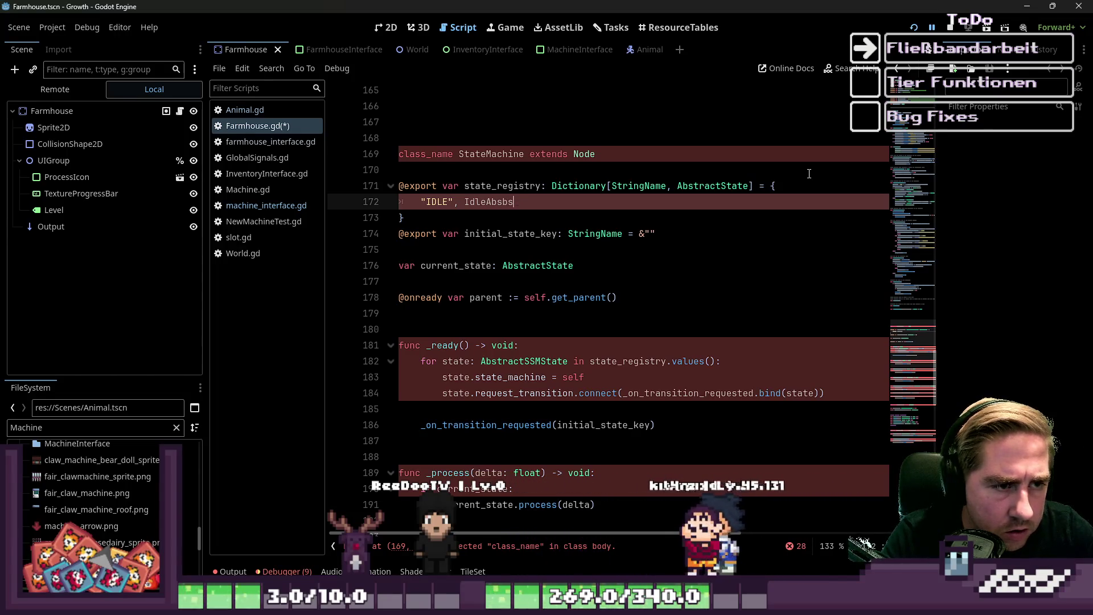
{"action": "key", "text": "BackSpace"}
{"action": "type", "text": "a"}
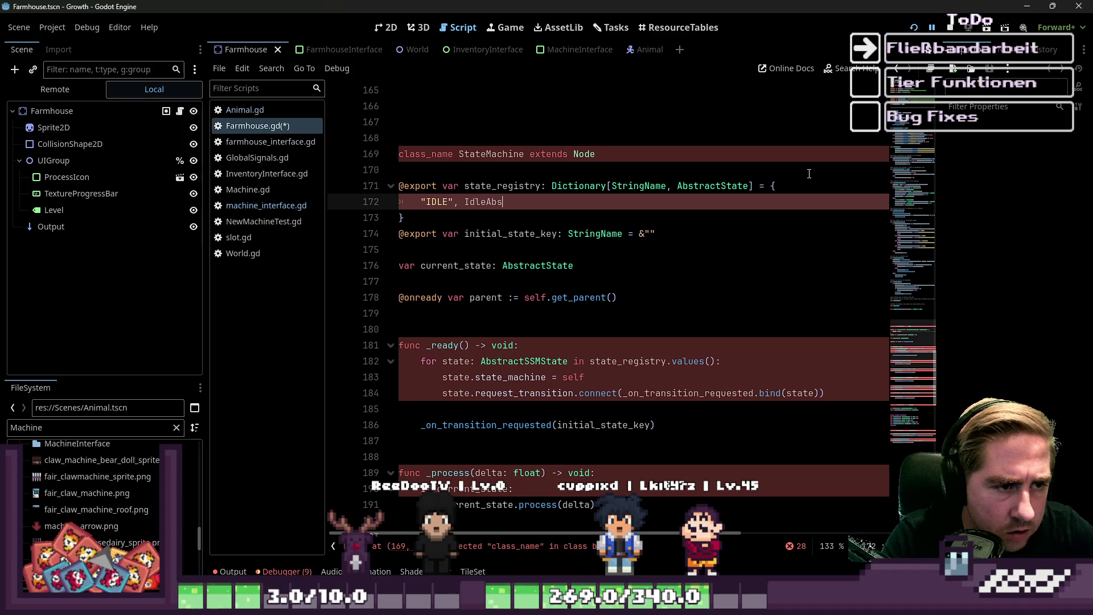
{"action": "type", "text": "ractState,"}
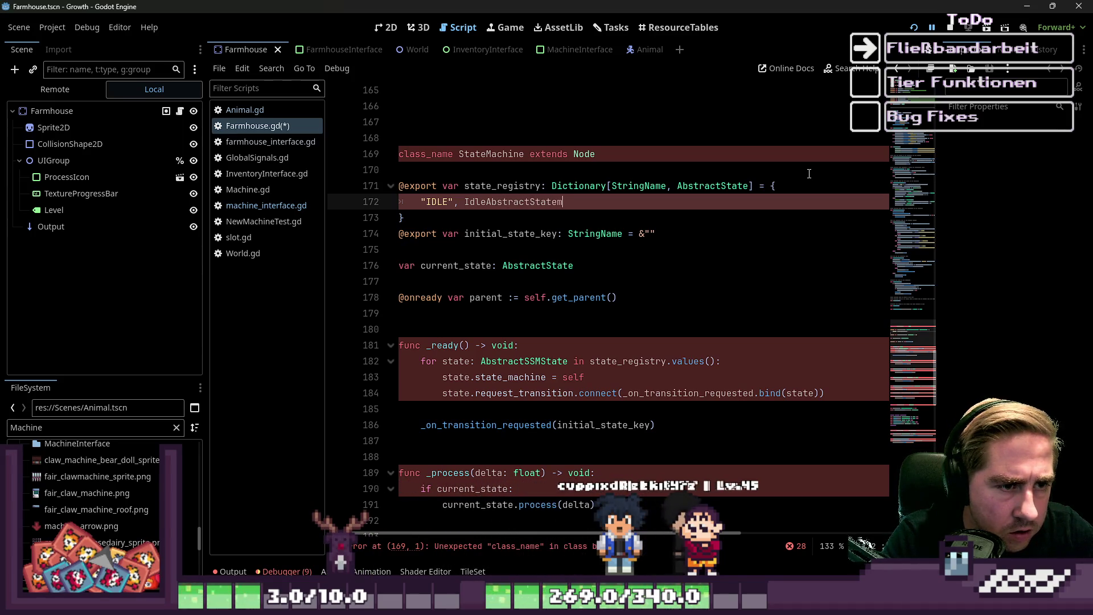
Start the "PRCOESS" entry and change the comma after "IDLE" to a colon.
{"action": "key", "text": "Return"}
{"action": "type", "text": "\"P"}
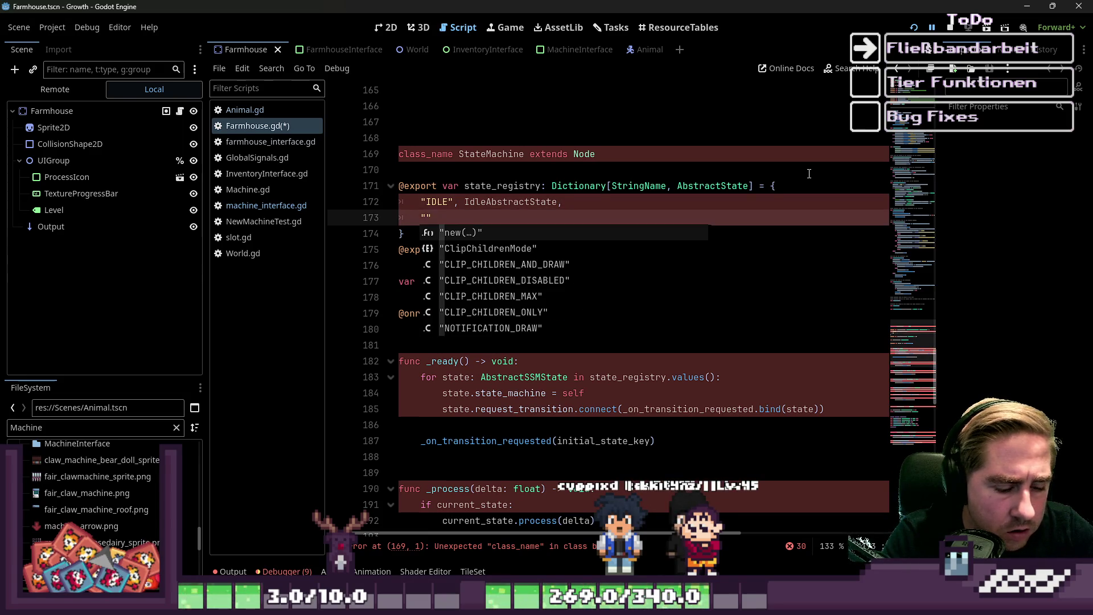
{"action": "type", "text": "RCOESS"}
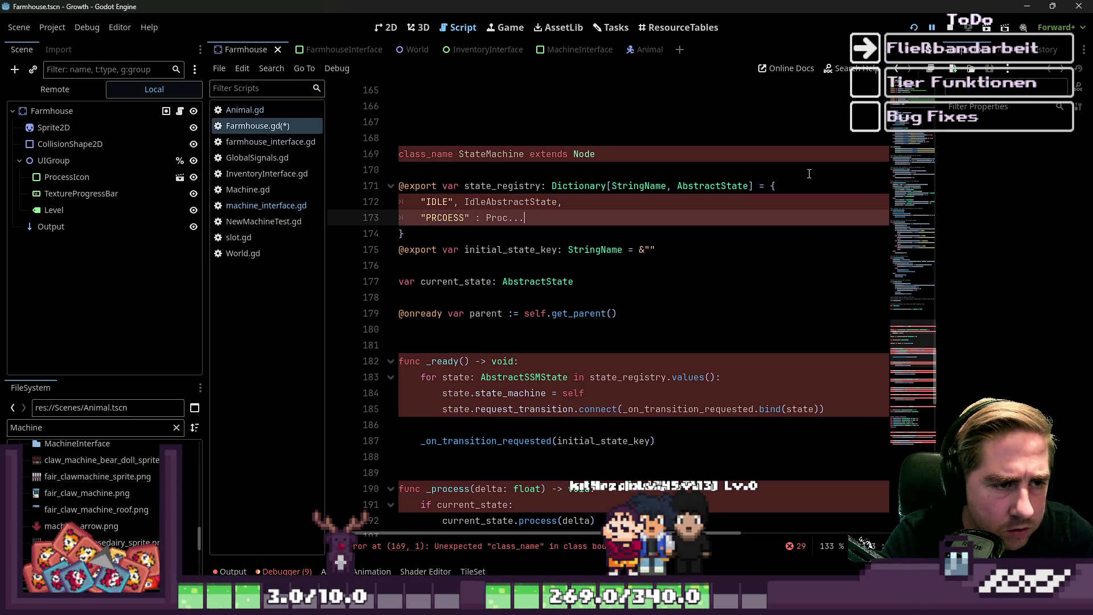
{"action": "key", "text": "Up"}
{"action": "key", "text": "Up"}
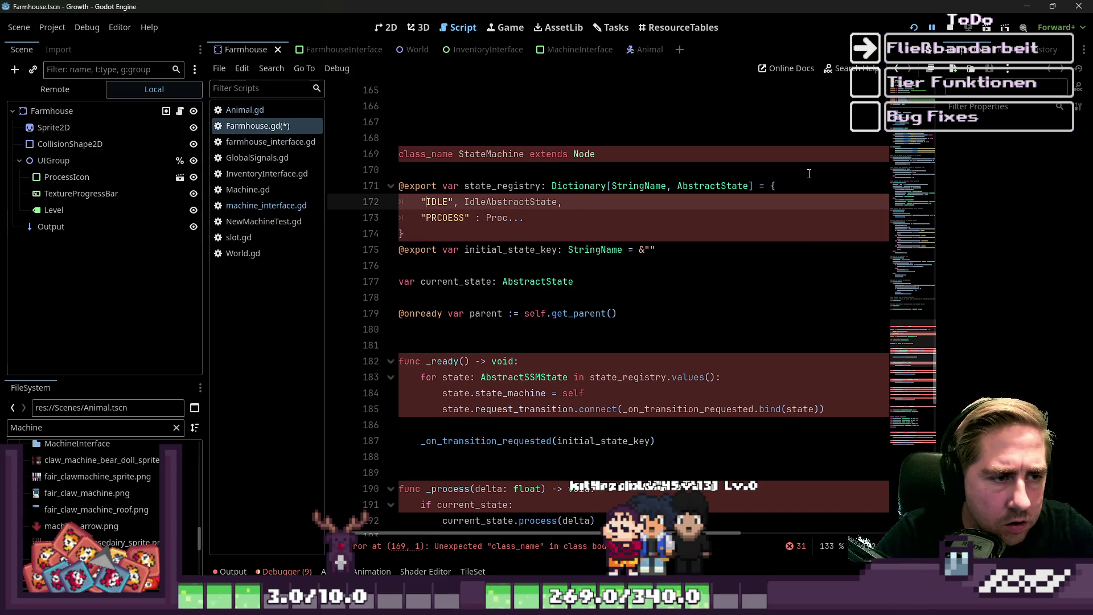
{"action": "key", "text": "Right"}
{"action": "key", "text": "Right"}
{"action": "key", "text": "Right"}
{"action": "key", "text": "Delete"}
{"action": "type", "text": ":"}
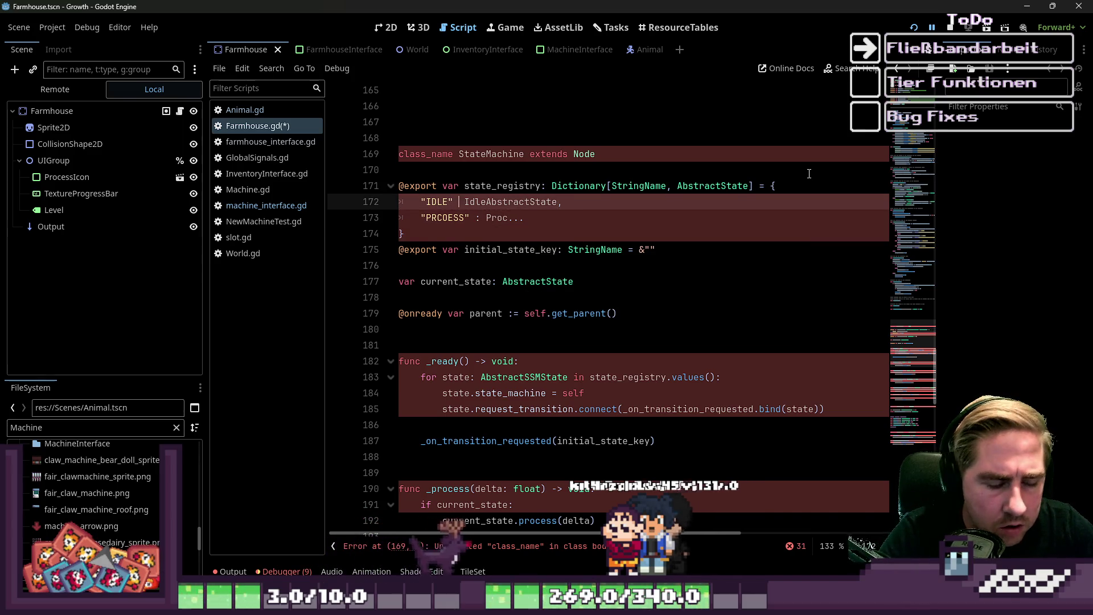
{"action": "scroll", "coordinate": [517, 233], "scroll_direction": "down", "scroll_amount": 5}
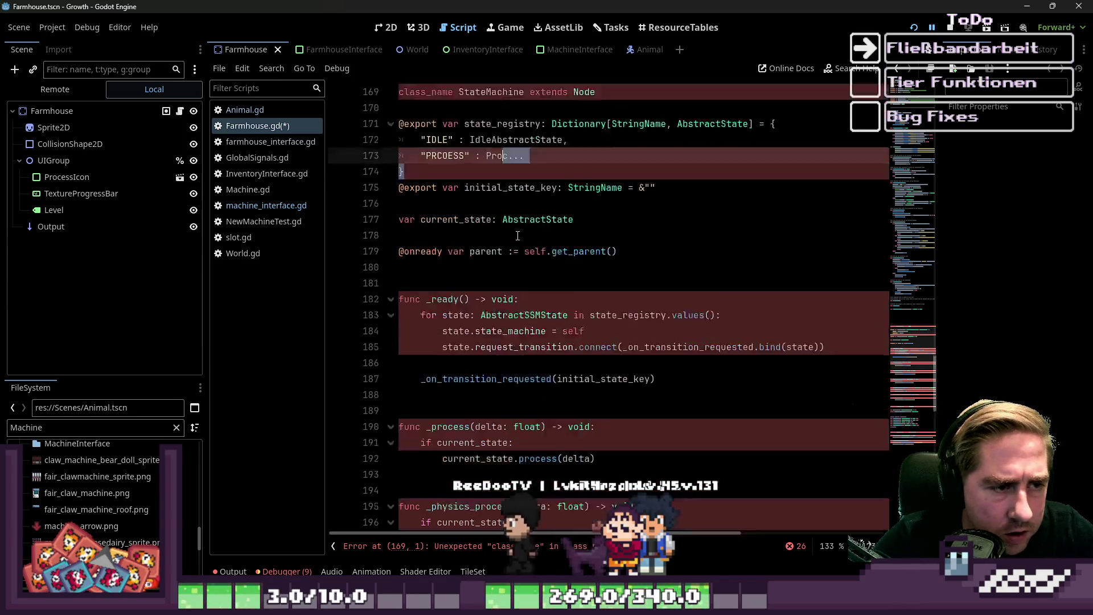
{"action": "scroll", "coordinate": [517, 234], "scroll_direction": "up", "scroll_amount": 1}
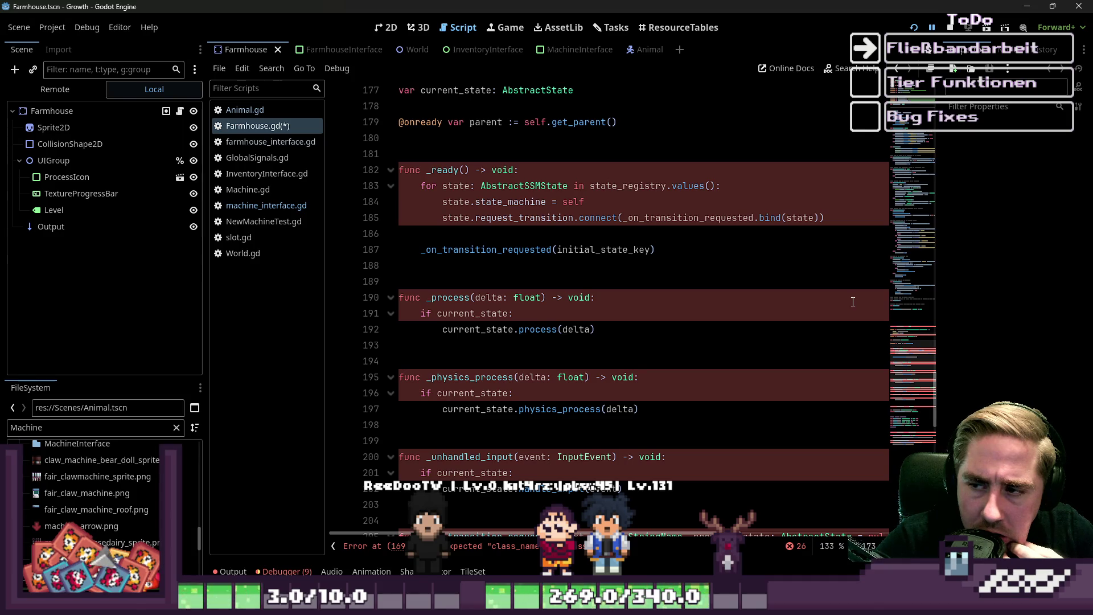
{"action": "scroll", "coordinate": [853, 302], "scroll_direction": "up", "scroll_amount": 4}
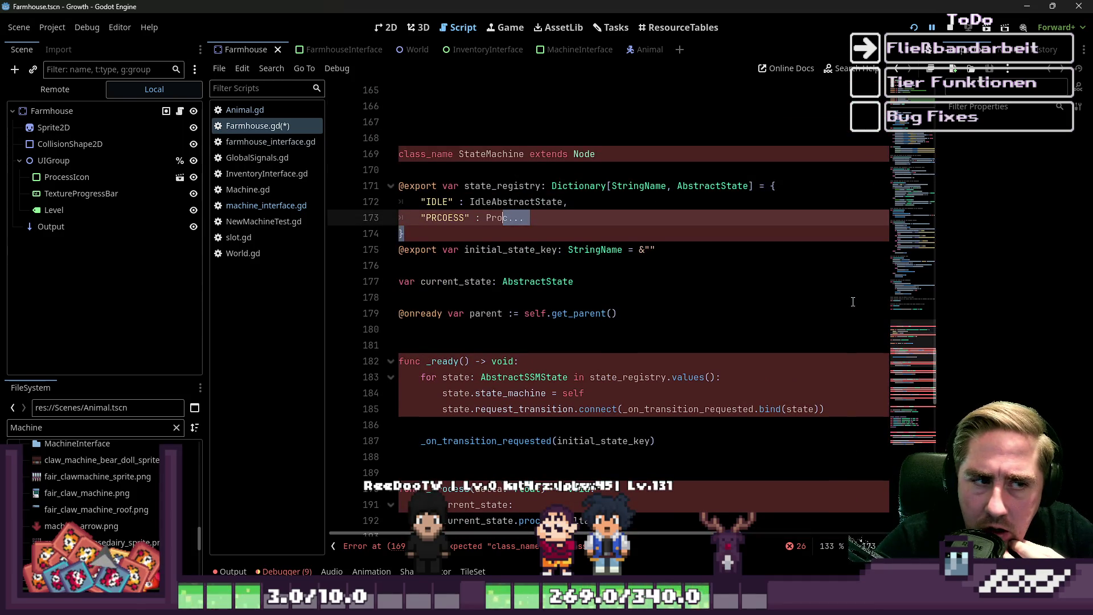
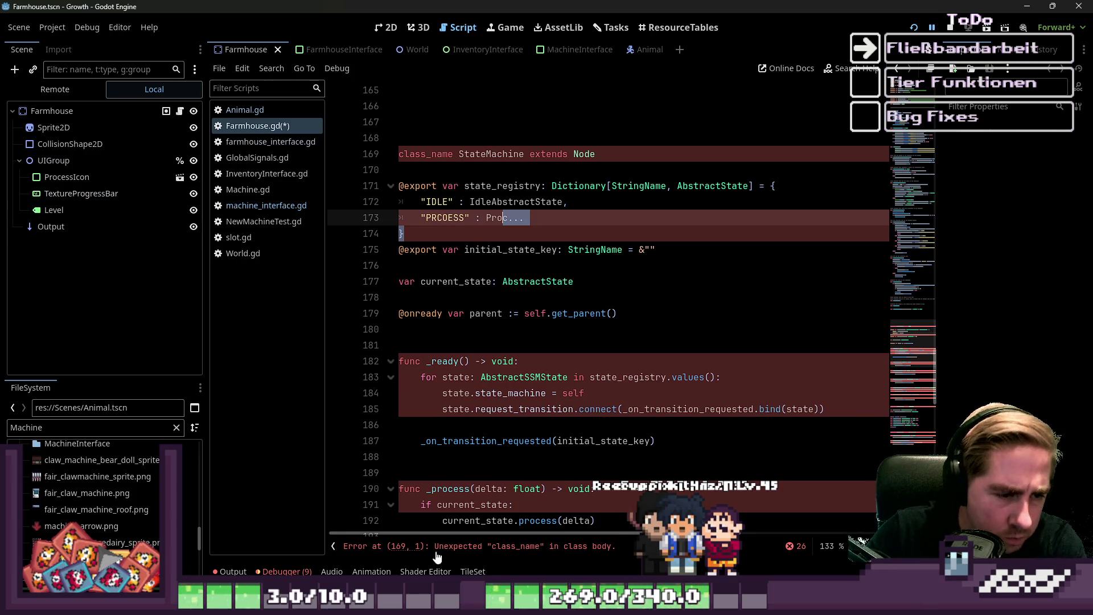
Review the state_registry dictionary declaration and lines 187–189 of the script.
{"action": "scroll", "coordinate": [592, 218], "scroll_direction": "down", "scroll_amount": 4}
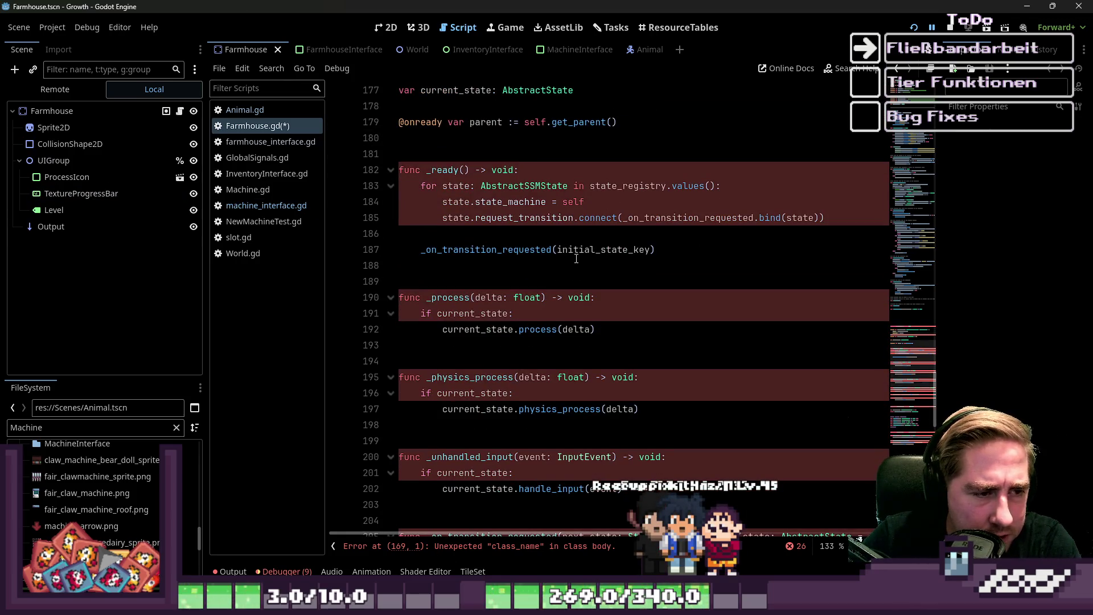
{"action": "scroll", "coordinate": [576, 259], "scroll_direction": "up", "scroll_amount": 4}
{"action": "mouse_move", "coordinate": [633, 185]}
{"action": "left_mouse_down"}
{"action": "mouse_move", "coordinate": [654, 211]}
{"action": "mouse_move", "coordinate": [473, 225]}
{"action": "left_mouse_up"}
{"action": "left_click", "coordinate": [439, 188]}
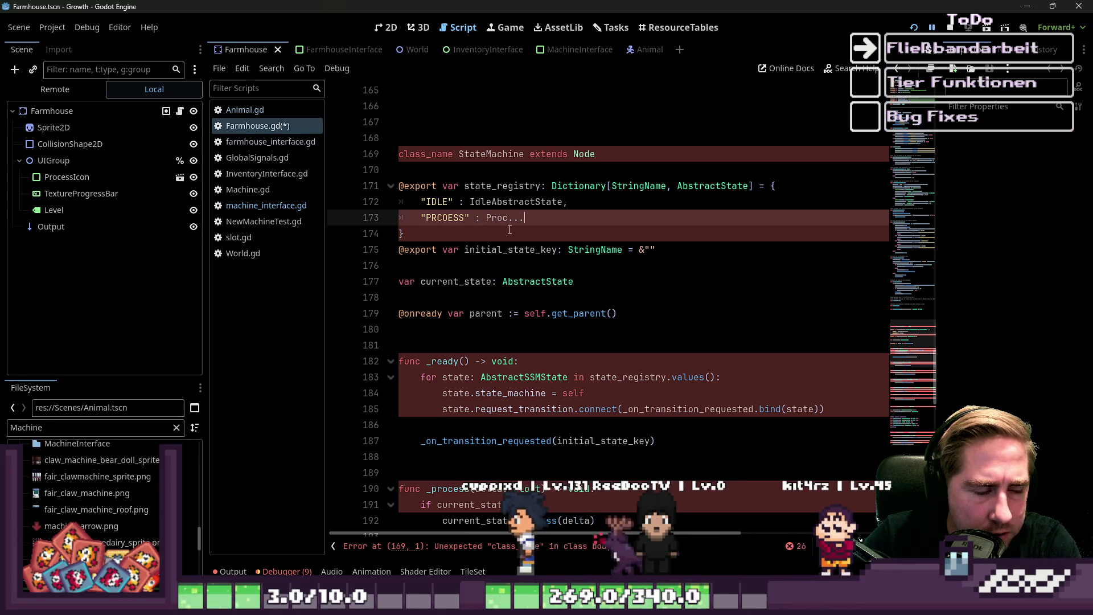
{"action": "scroll", "coordinate": [510, 229], "scroll_direction": "down", "scroll_amount": 3}
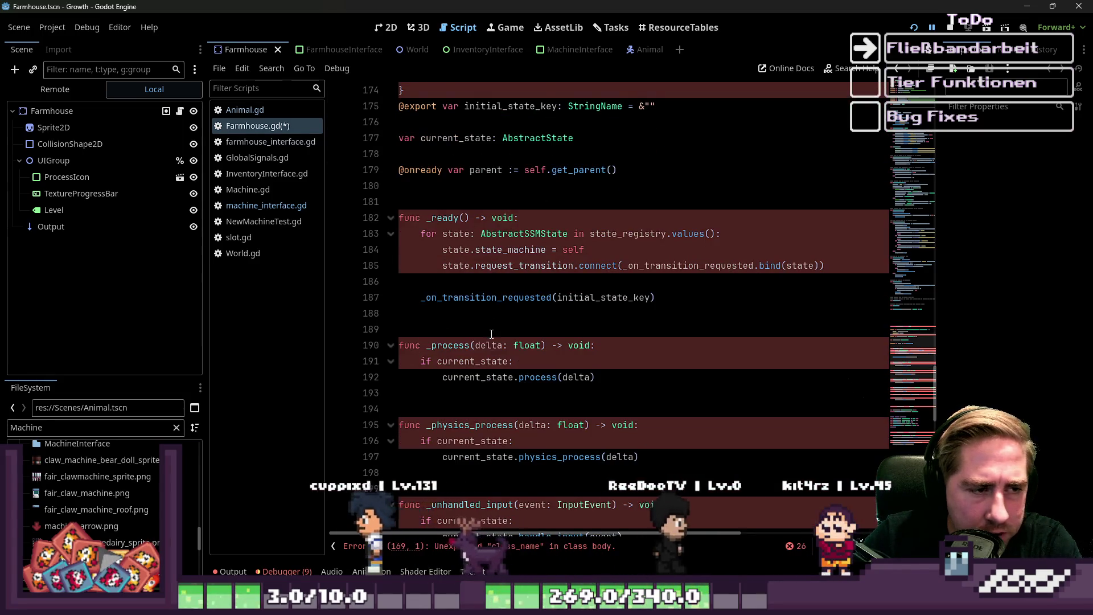
{"action": "scroll", "coordinate": [491, 334], "scroll_direction": "down", "scroll_amount": 1}
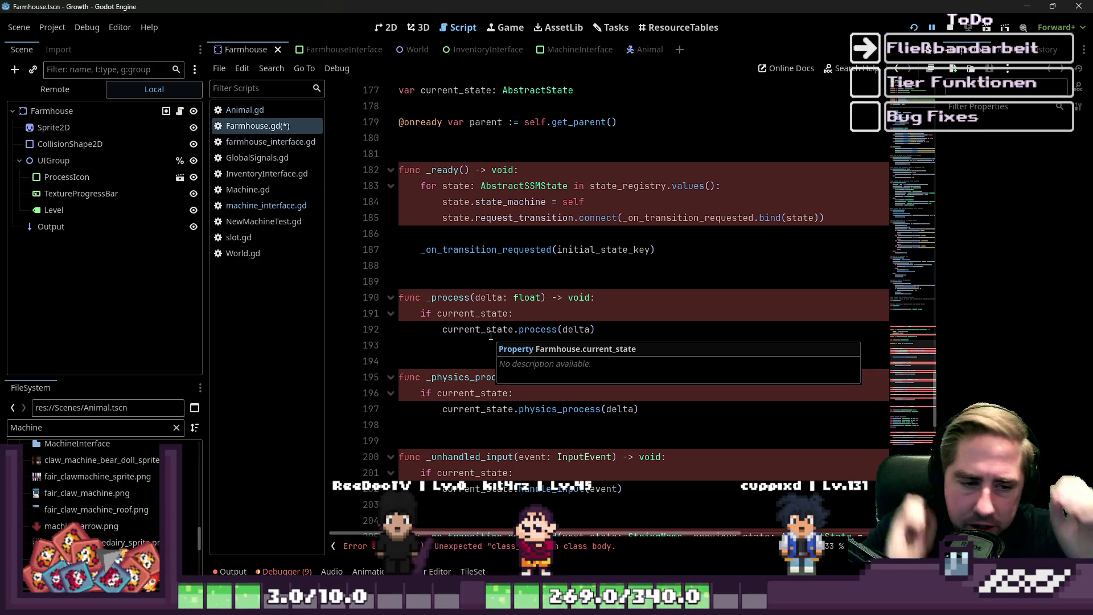
{"action": "left_click", "coordinate": [591, 249]}
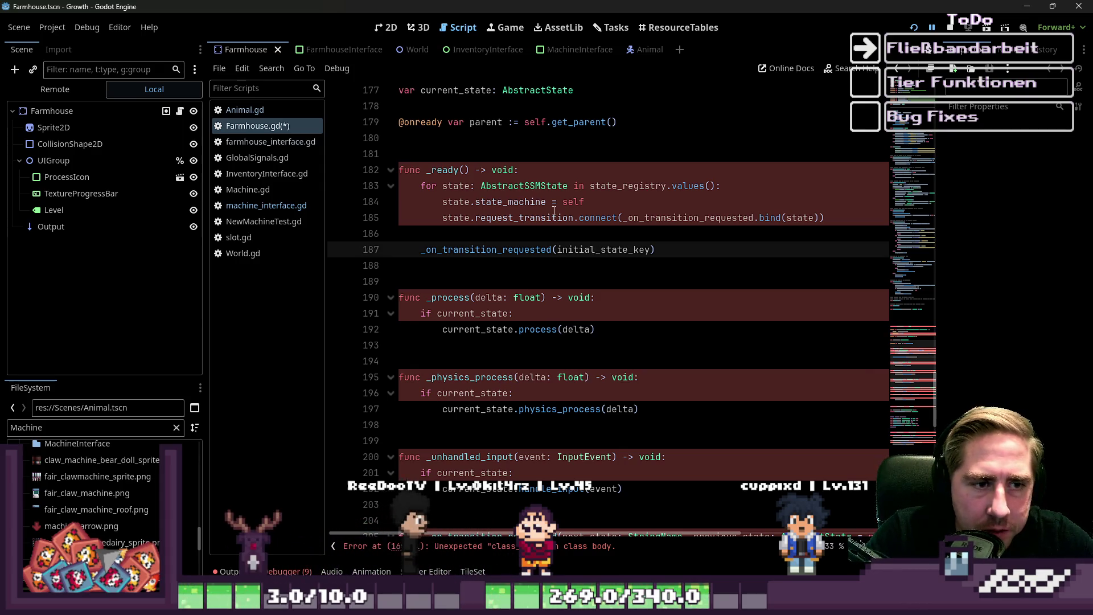
{"action": "left_click", "coordinate": [465, 285]}
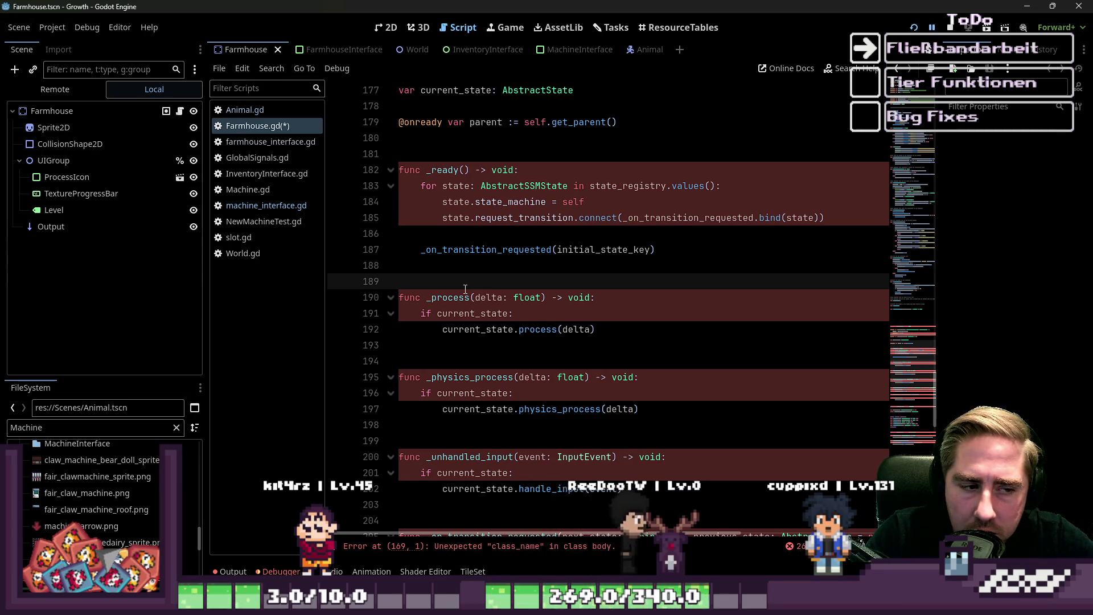
Scroll through the script, checking the leave function on line 224 and line 239.
{"action": "scroll", "coordinate": [465, 289], "scroll_direction": "down", "scroll_amount": 5}
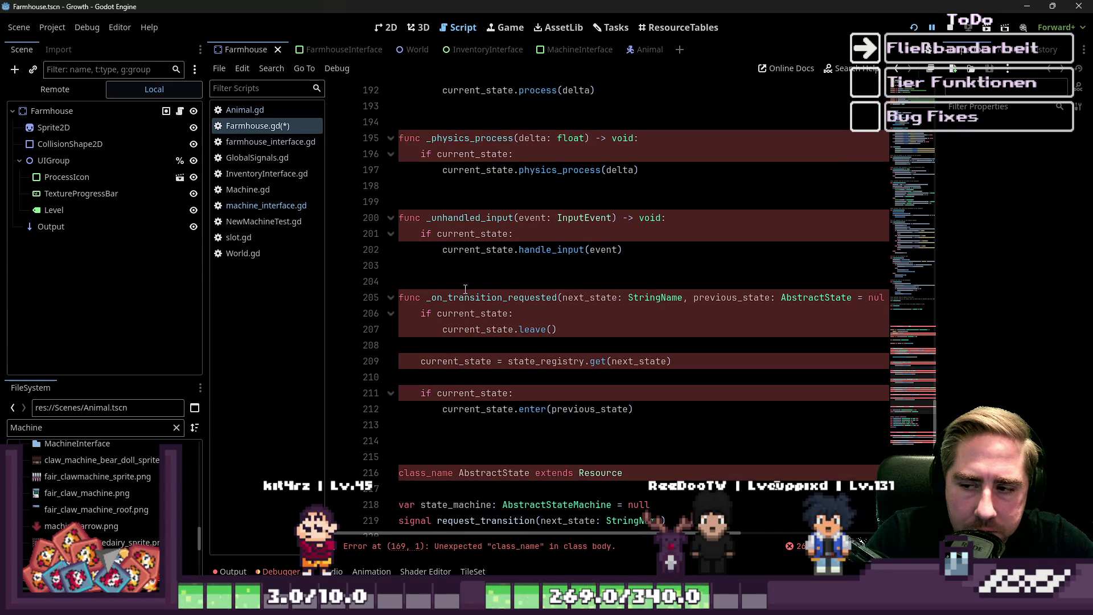
{"action": "scroll", "coordinate": [465, 289], "scroll_direction": "down", "scroll_amount": 7}
{"action": "scroll", "coordinate": [470, 290], "scroll_direction": "up", "scroll_amount": 13}
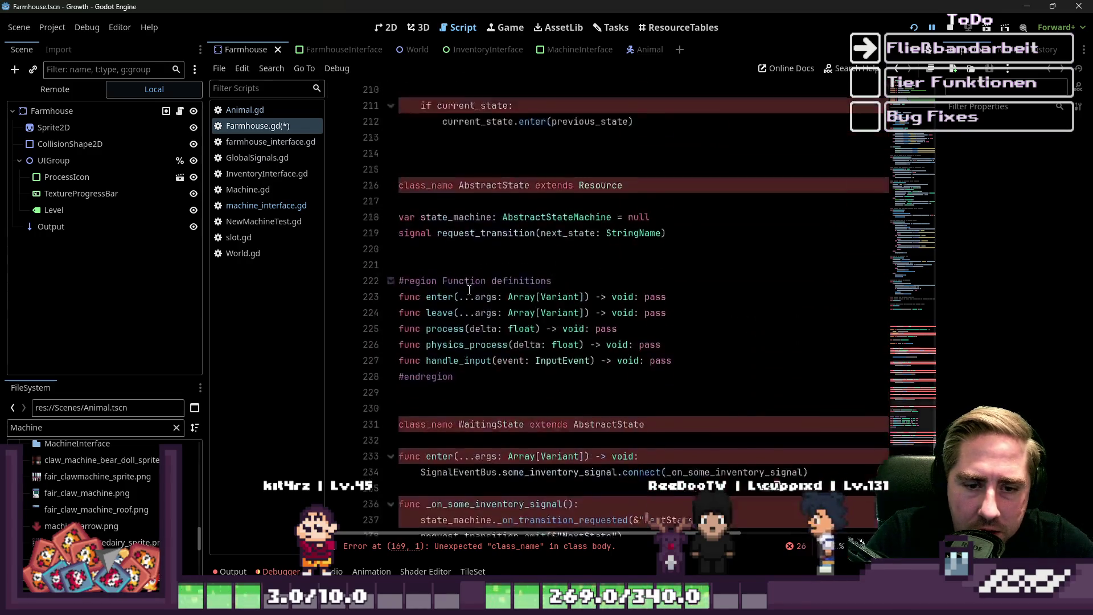
{"action": "scroll", "coordinate": [470, 290], "scroll_direction": "down", "scroll_amount": 18}
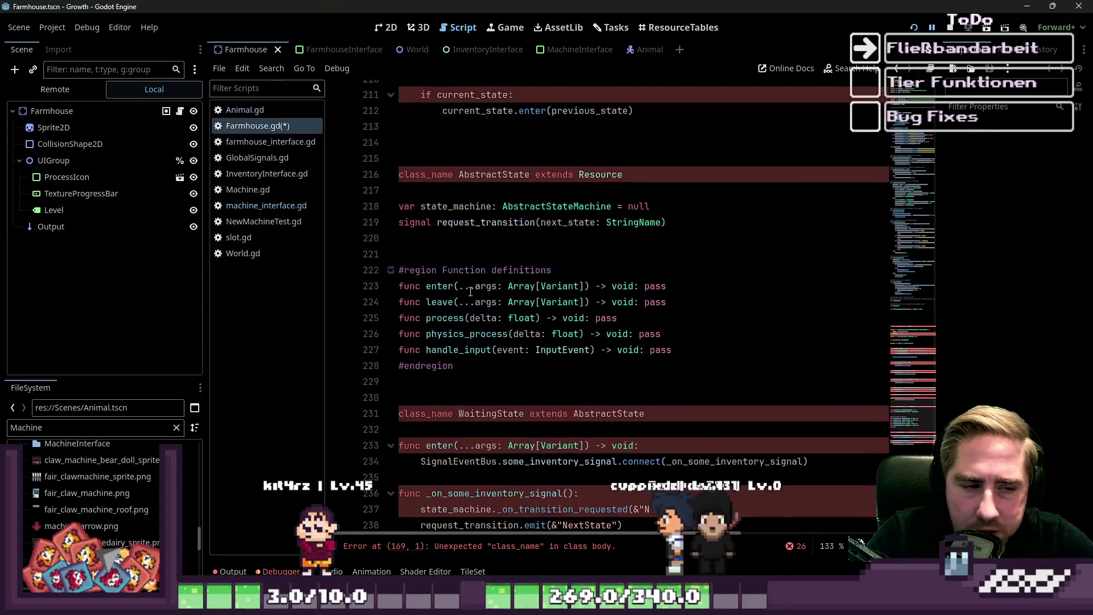
{"action": "scroll", "coordinate": [470, 291], "scroll_direction": "up", "scroll_amount": 11}
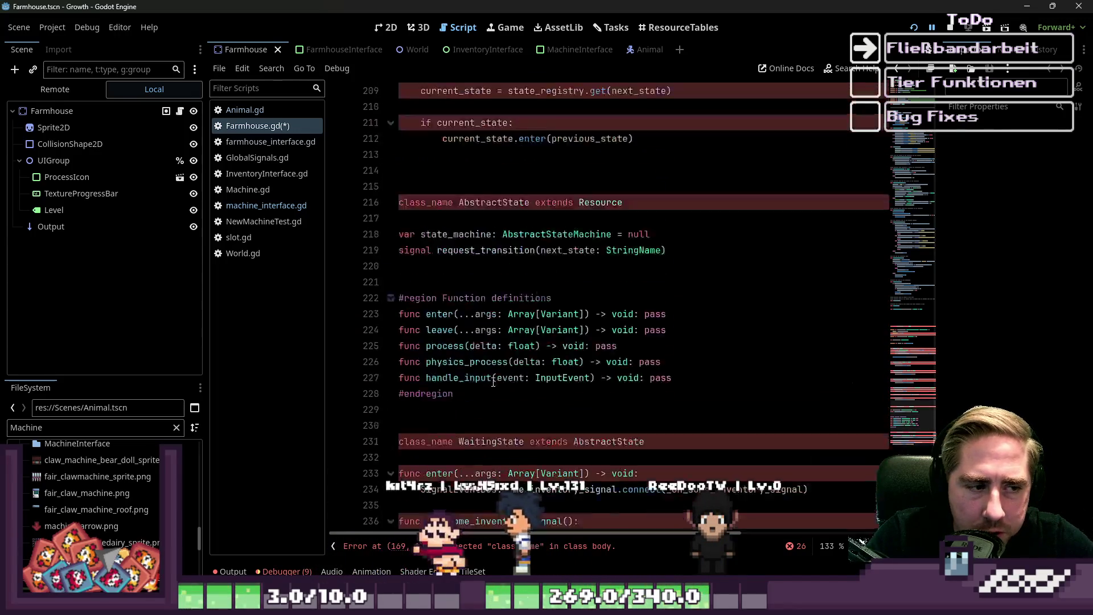
{"action": "scroll", "coordinate": [500, 383], "scroll_direction": "up", "scroll_amount": 10}
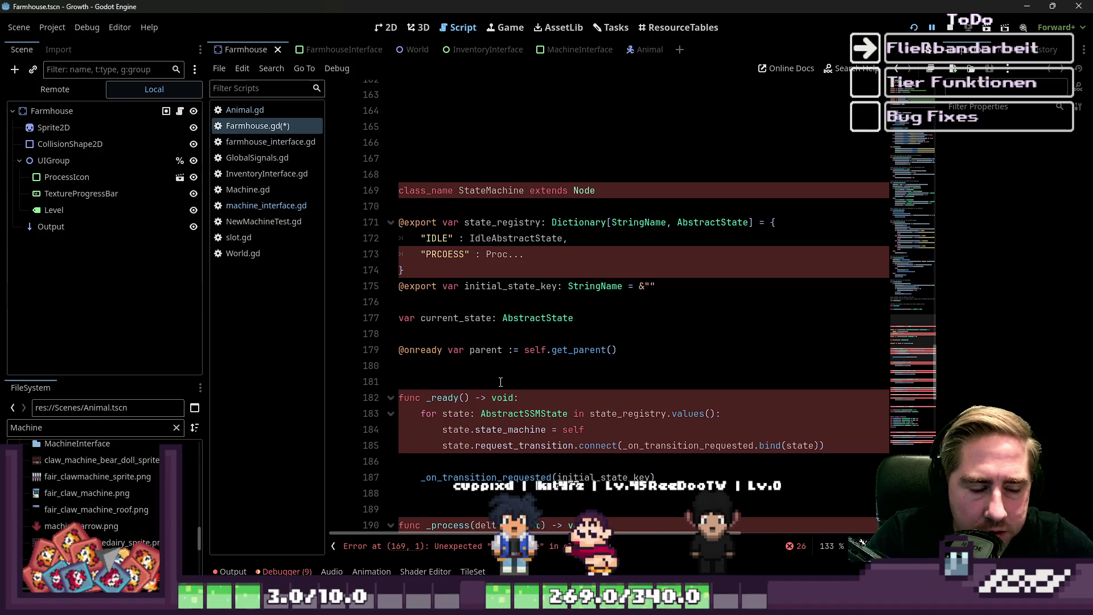
{"action": "scroll", "coordinate": [500, 382], "scroll_direction": "down", "scroll_amount": 8}
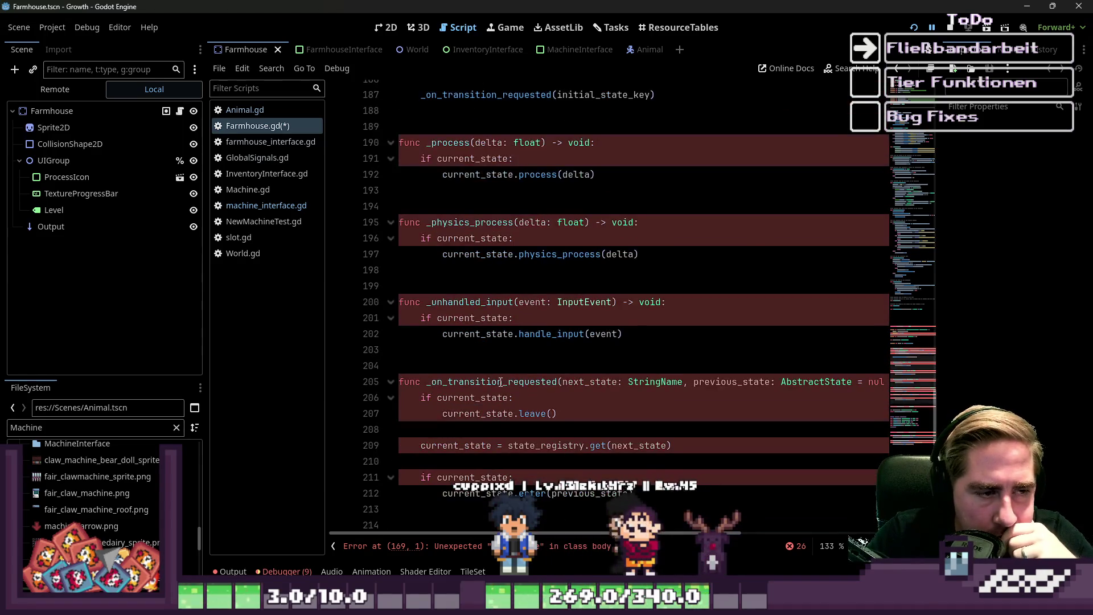
{"action": "scroll", "coordinate": [500, 382], "scroll_direction": "down", "scroll_amount": 8}
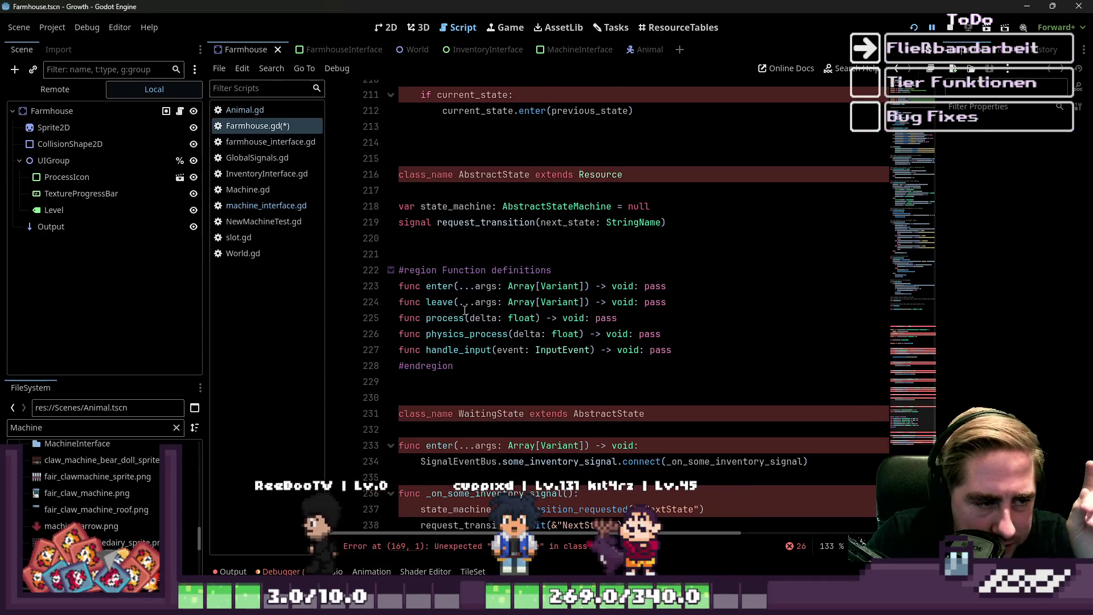
{"action": "double_click", "coordinate": [439, 301]}
{"action": "scroll", "coordinate": [491, 329], "scroll_direction": "down", "scroll_amount": 3}
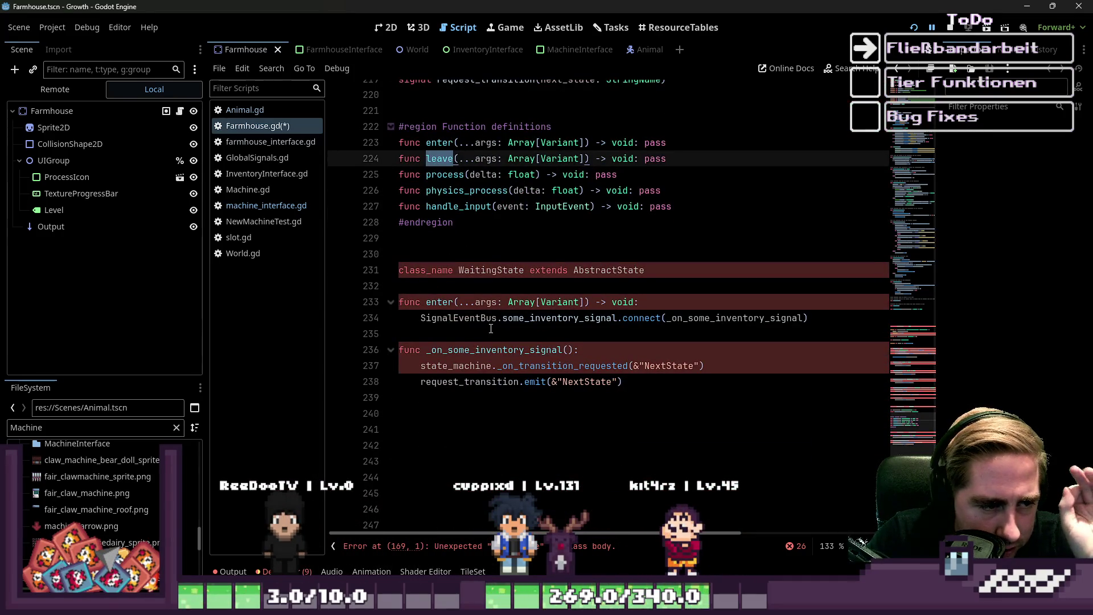
{"action": "left_click", "coordinate": [485, 402]}
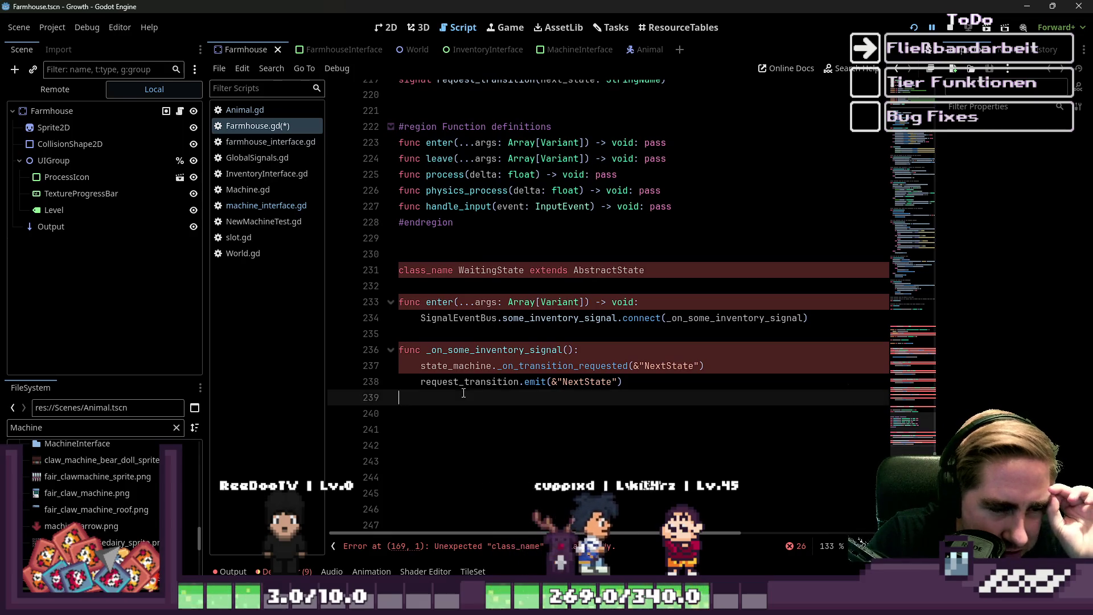
{"action": "key", "text": "Return"}
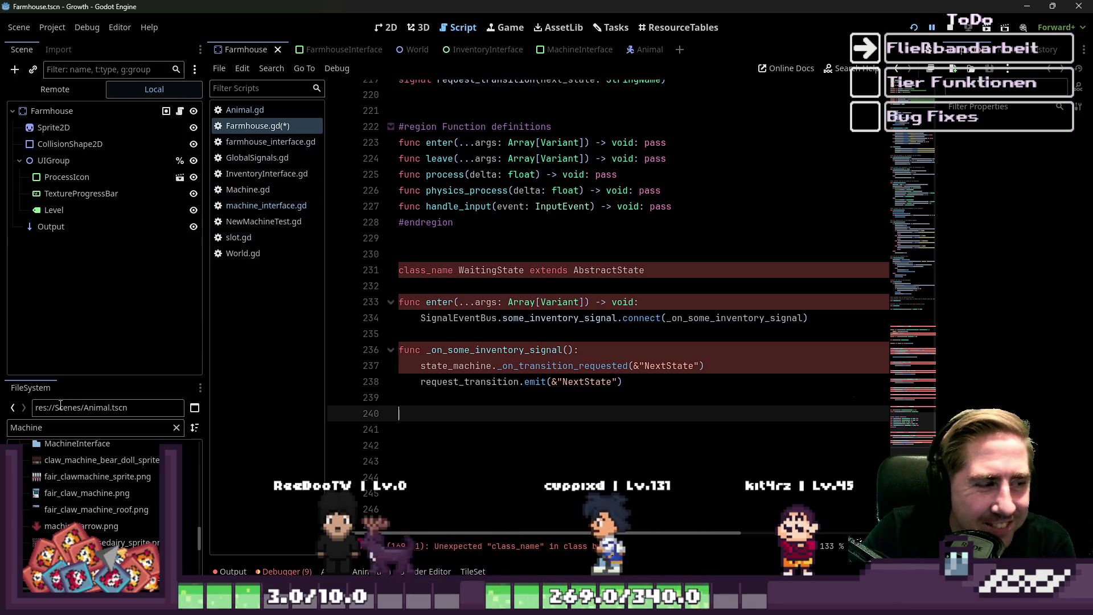
Filter the FileSystem by 'Global' and open GlobalData.gd in the script editor.
{"action": "double_click", "coordinate": [40, 428]}
{"action": "type", "text": "Global"}
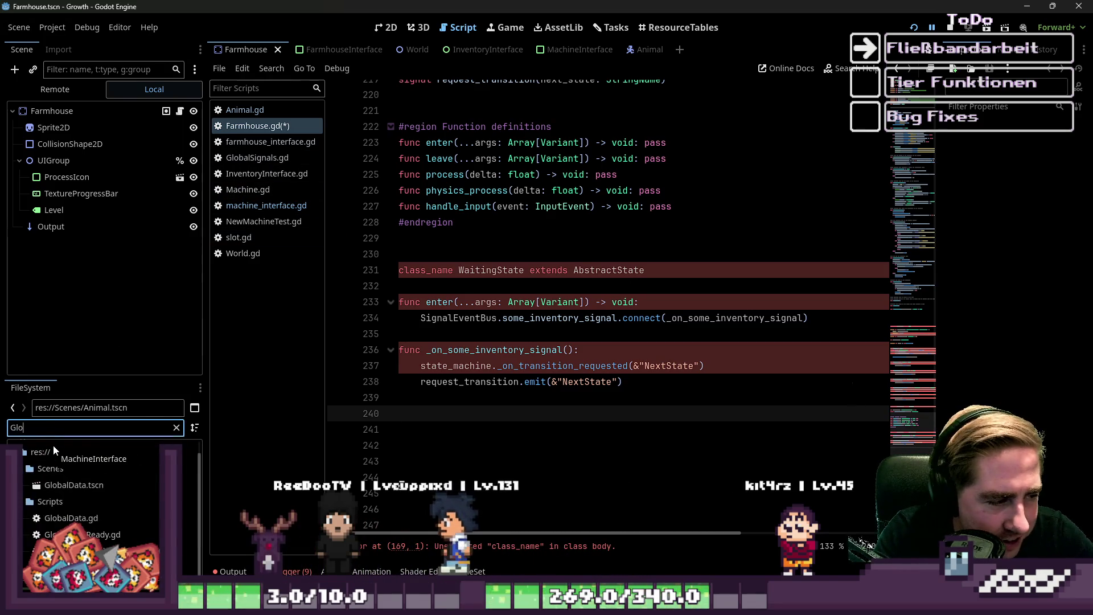
{"action": "left_click", "coordinate": [79, 484]}
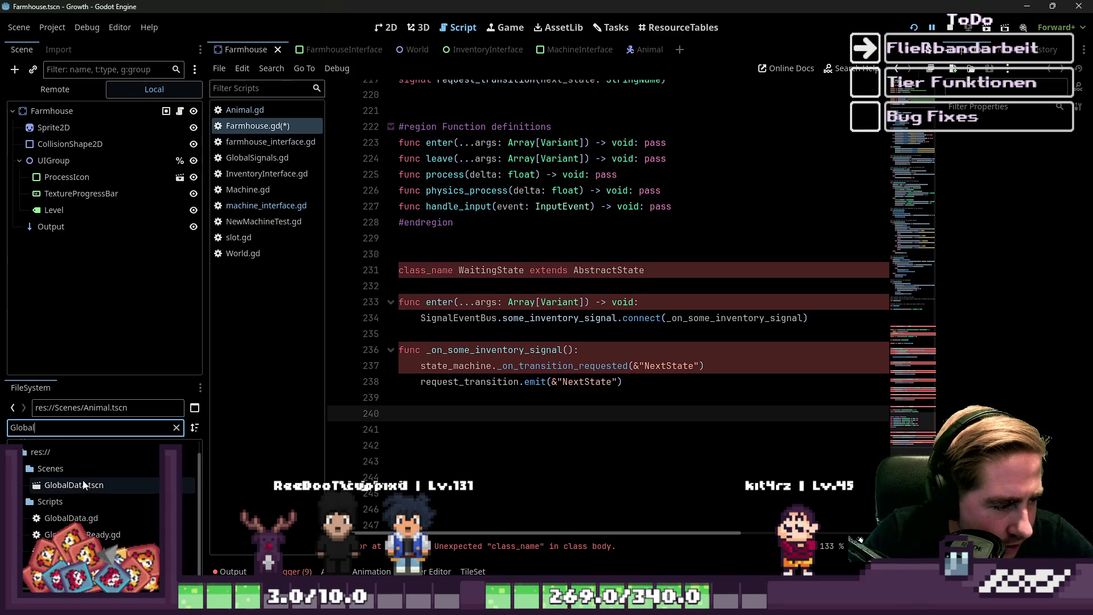
{"action": "left_click", "coordinate": [83, 519]}
{"action": "double_click", "coordinate": [84, 520]}
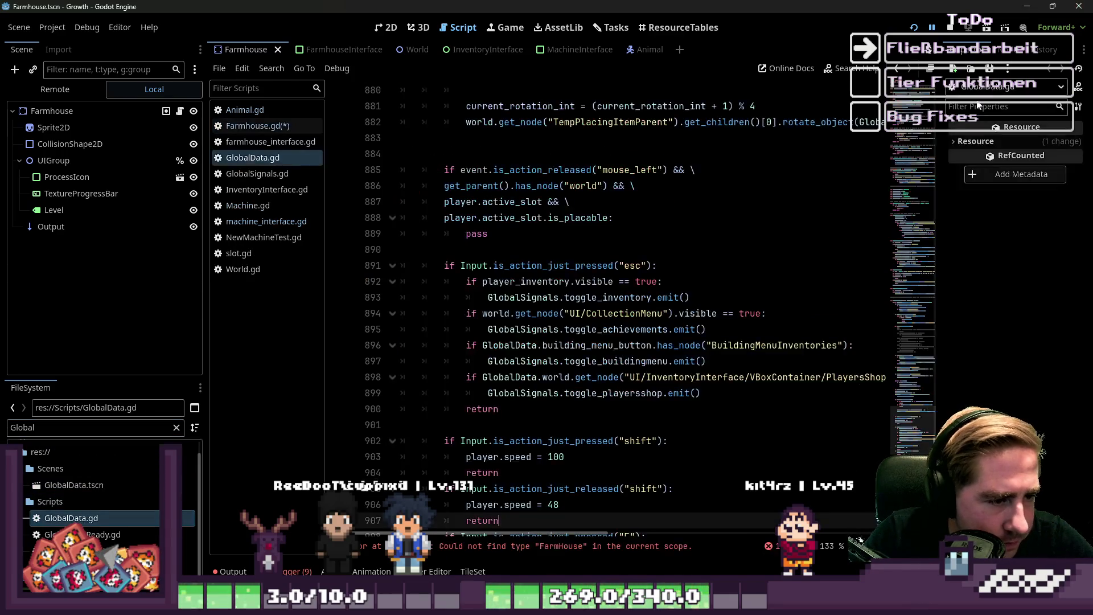
Skim GlobalData.gd, then return to Farmhouse.gd at line 238.
{"action": "scroll", "coordinate": [920, 248], "scroll_direction": "down", "scroll_amount": 7}
{"action": "scroll", "coordinate": [911, 247], "scroll_direction": "down", "scroll_amount": 20}
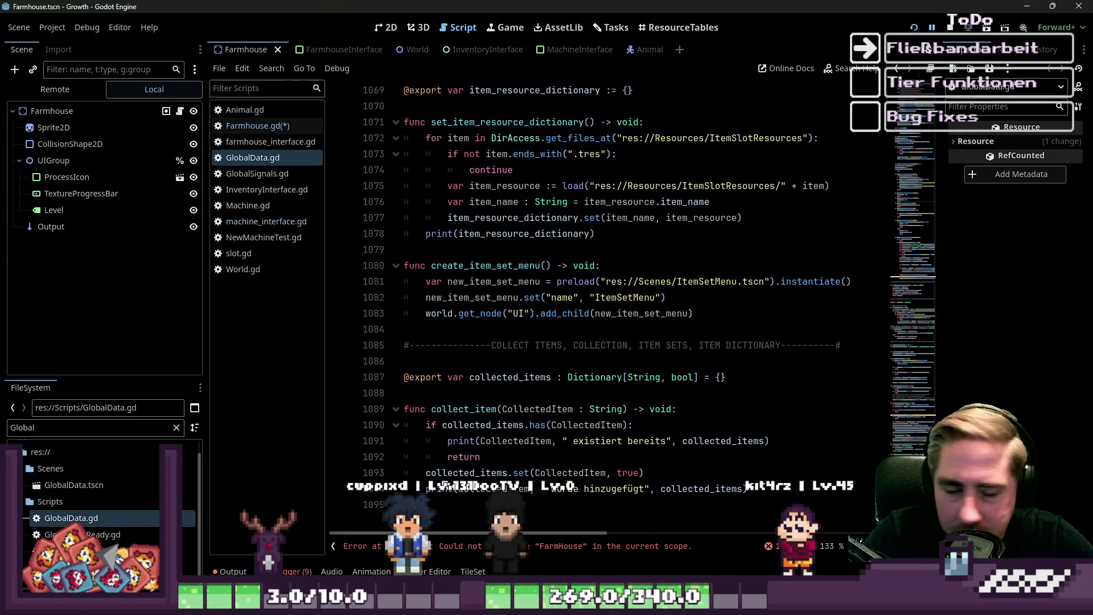
{"action": "scroll", "coordinate": [892, 224], "scroll_direction": "up", "scroll_amount": 20}
{"action": "scroll", "coordinate": [893, 224], "scroll_direction": "up", "scroll_amount": 15}
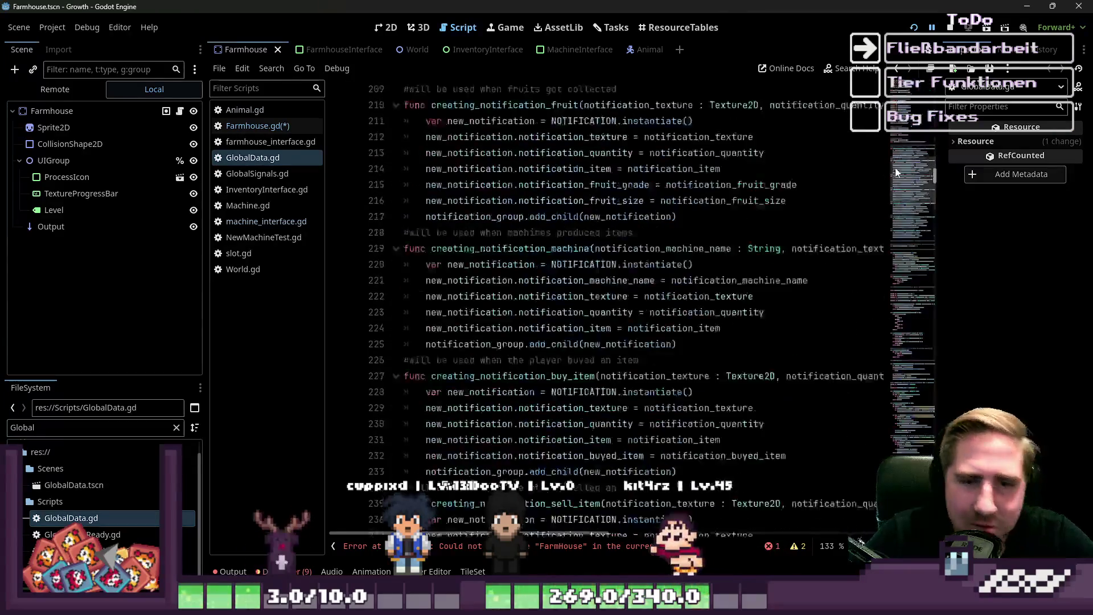
{"action": "scroll", "coordinate": [793, 518], "scroll_direction": "down", "scroll_amount": 20}
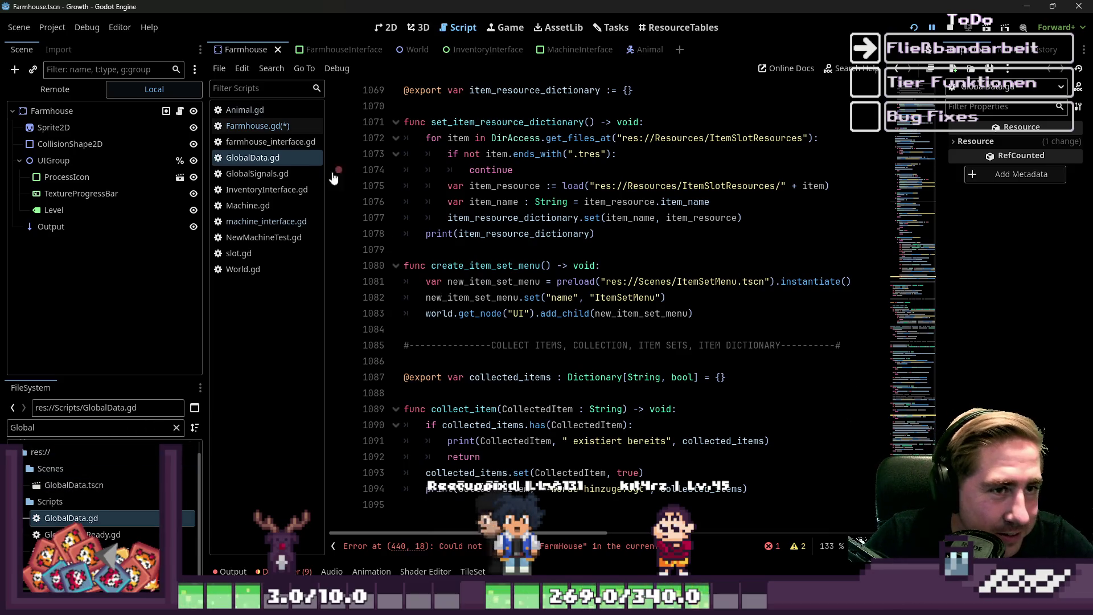
{"action": "left_click", "coordinate": [257, 126]}
{"action": "left_click", "coordinate": [525, 393]}
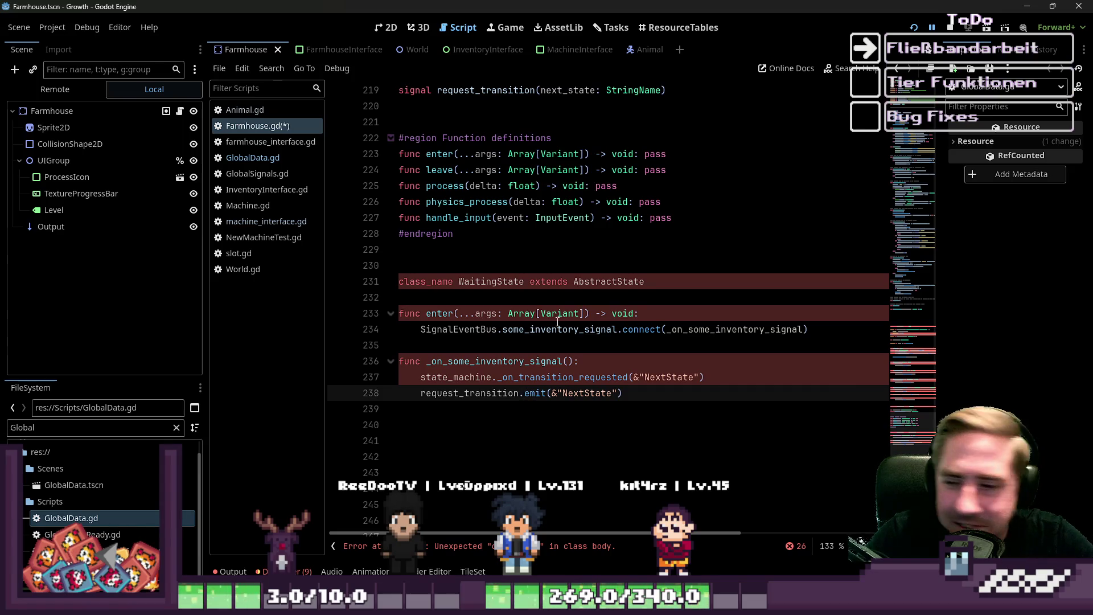
Inspect WaitingState's connect call and the _on_some_inventory_signal function.
{"action": "mouse_move", "coordinate": [557, 321]}
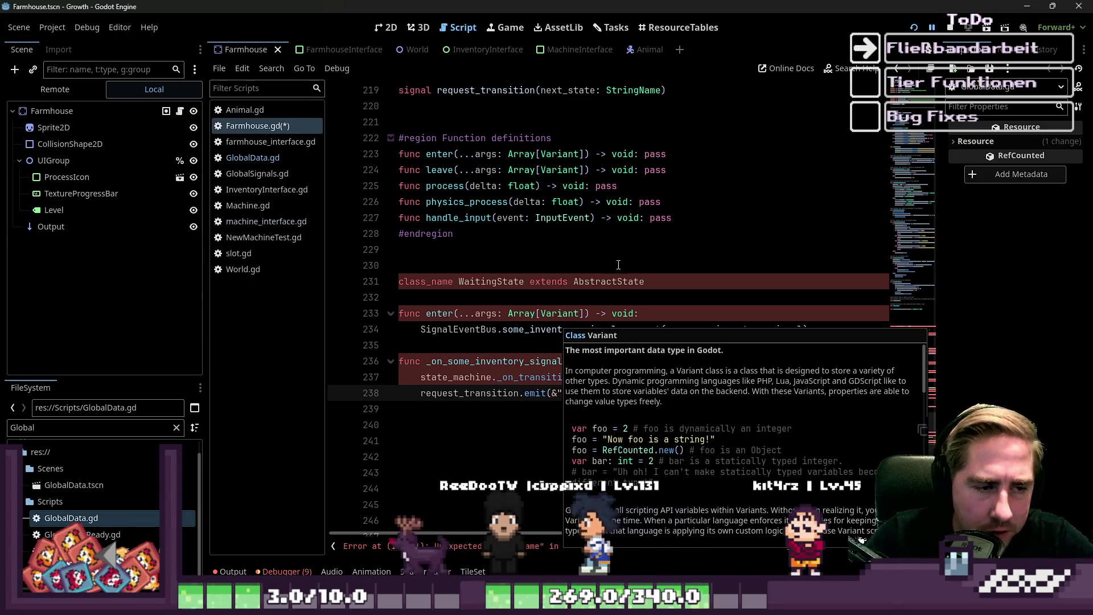
{"action": "left_click", "coordinate": [627, 249]}
{"action": "left_click", "coordinate": [672, 329]}
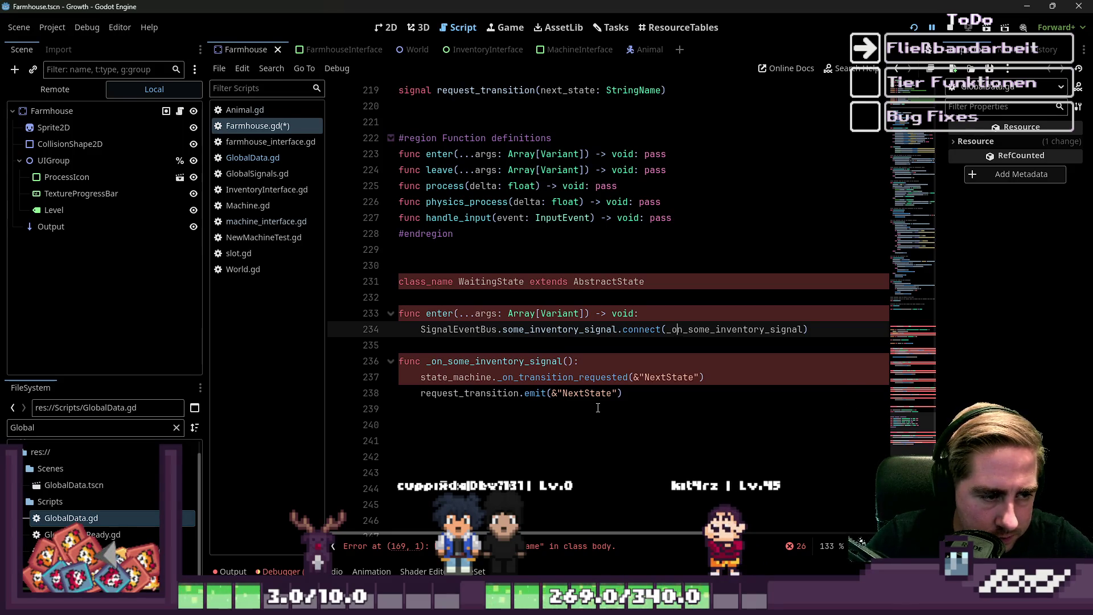
{"action": "left_click", "coordinate": [486, 361]}
{"action": "double_click", "coordinate": [486, 361]}
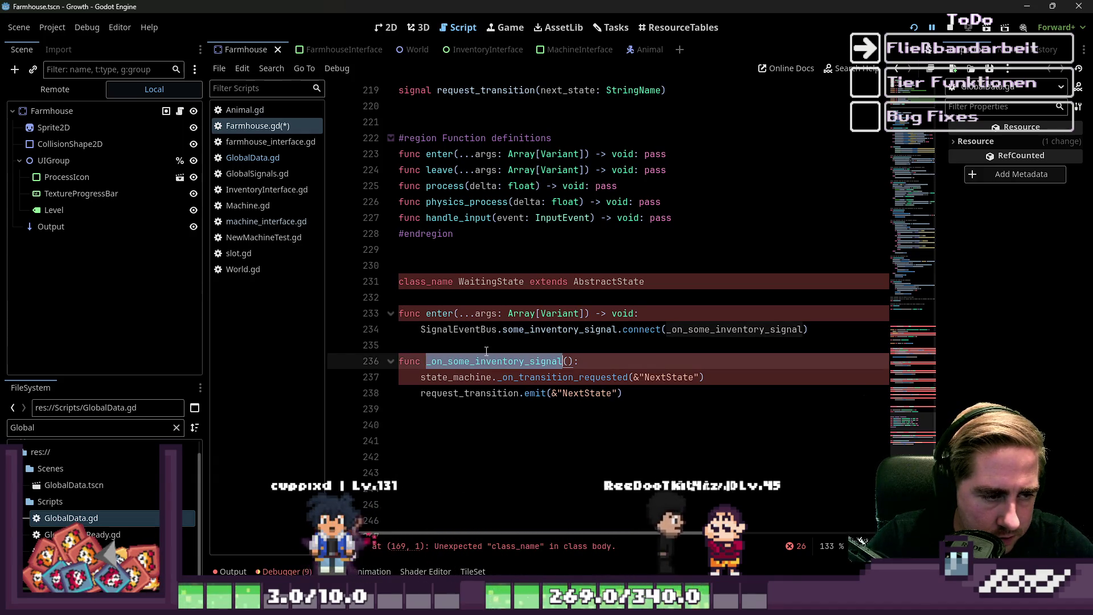
{"action": "left_click", "coordinate": [486, 350]}
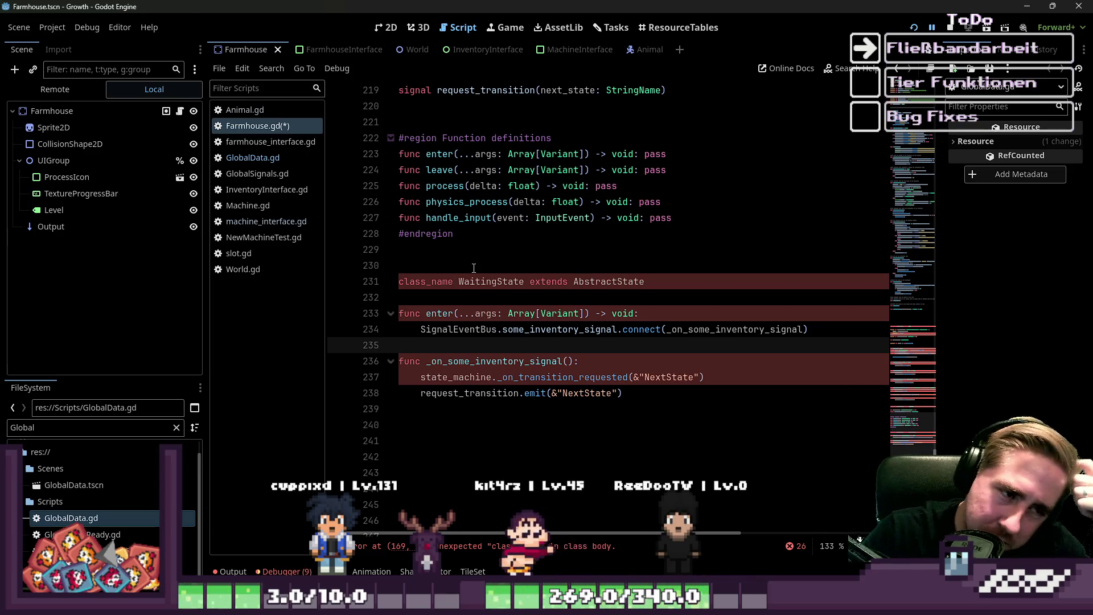
Review the whole WaitingState class and its SignalEventBus connect line 234.
{"action": "mouse_move", "coordinate": [450, 265]}
{"action": "left_mouse_down"}
{"action": "mouse_move", "coordinate": [512, 364]}
{"action": "mouse_move", "coordinate": [555, 392]}
{"action": "left_mouse_up"}
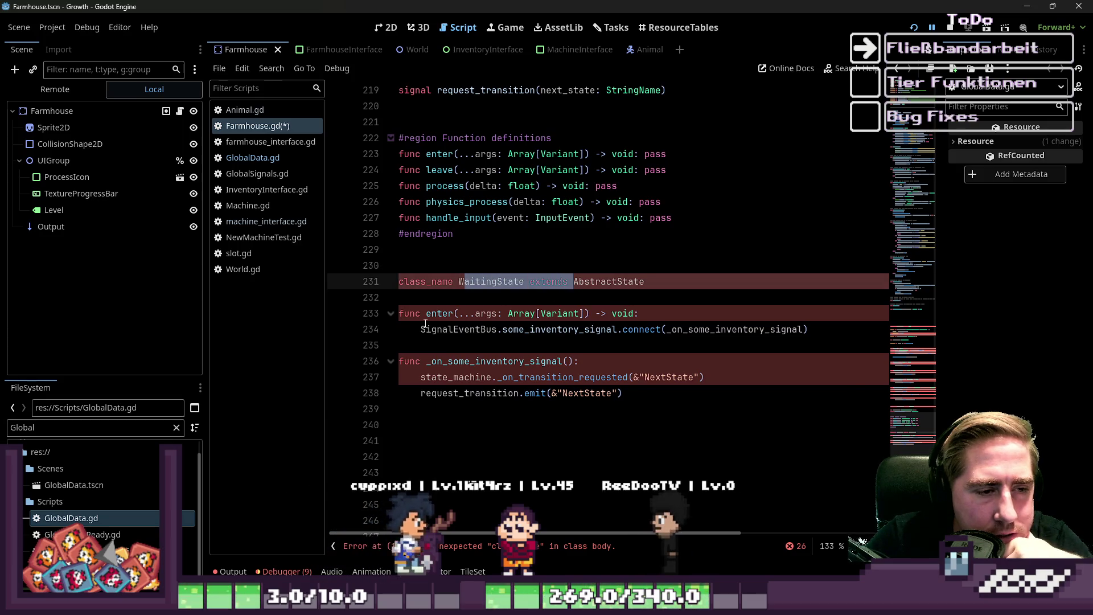
{"action": "left_click", "coordinate": [542, 247]}
{"action": "left_click", "coordinate": [470, 330]}
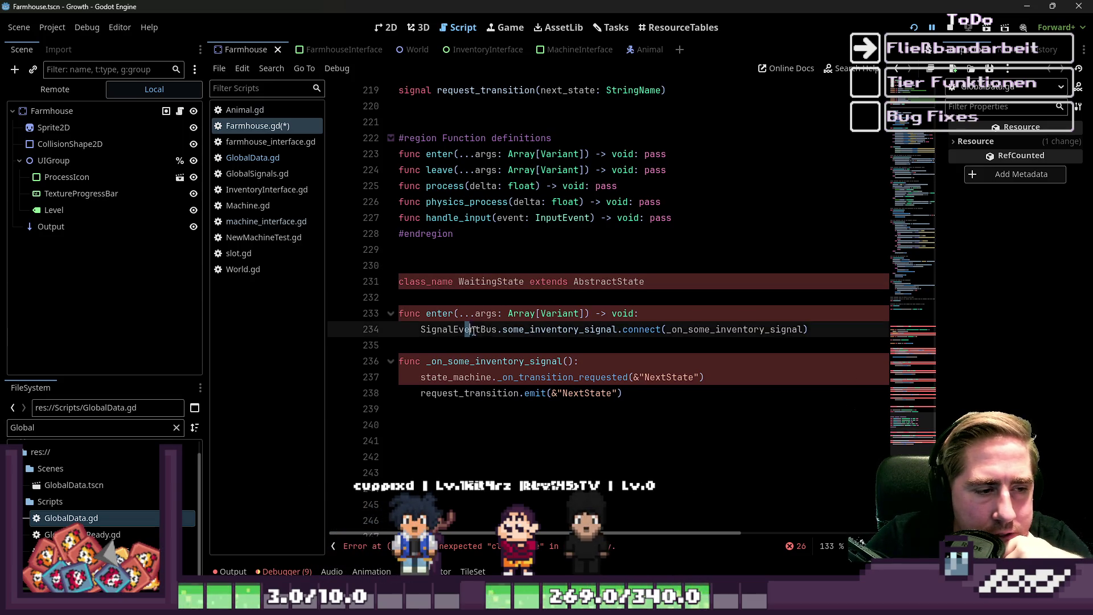
{"action": "left_click", "coordinate": [548, 257]}
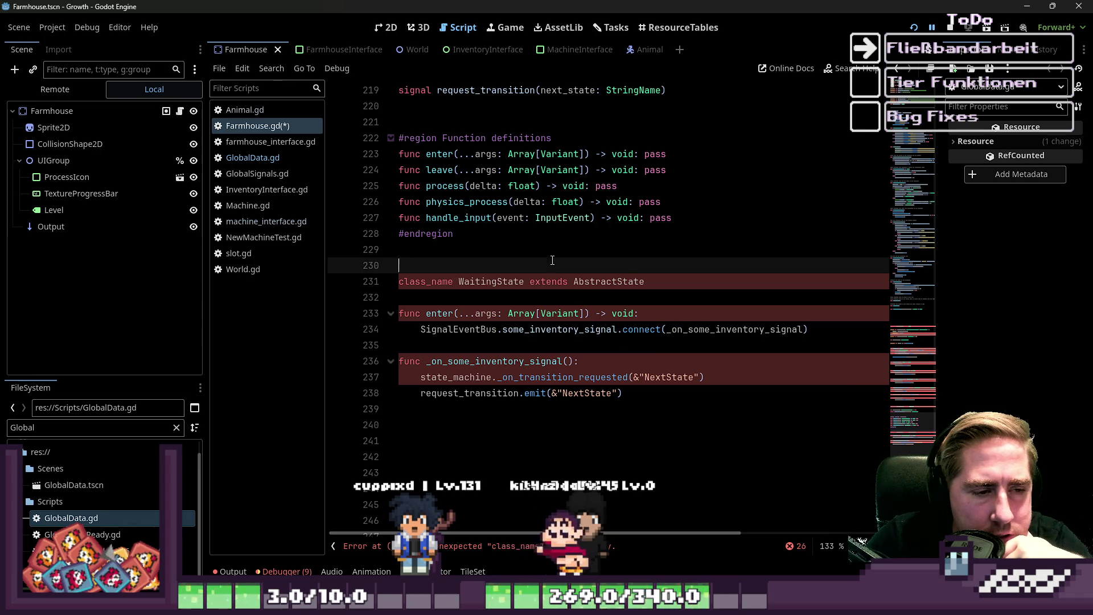
{"action": "left_click_drag", "start_coordinate": [411, 329], "coordinate": [832, 331]}
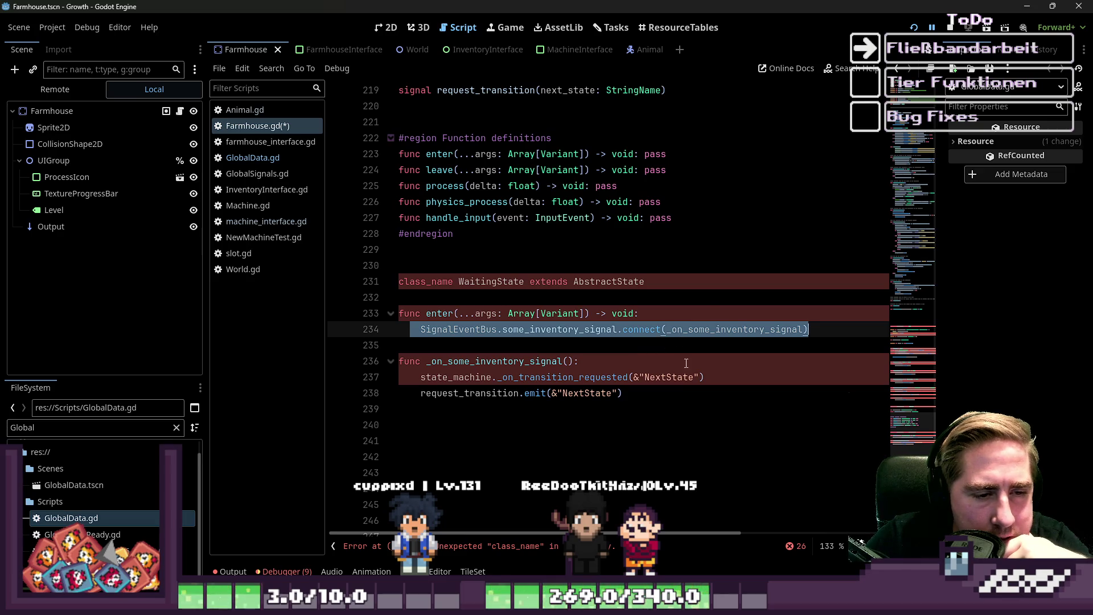
{"action": "left_click", "coordinate": [716, 420]}
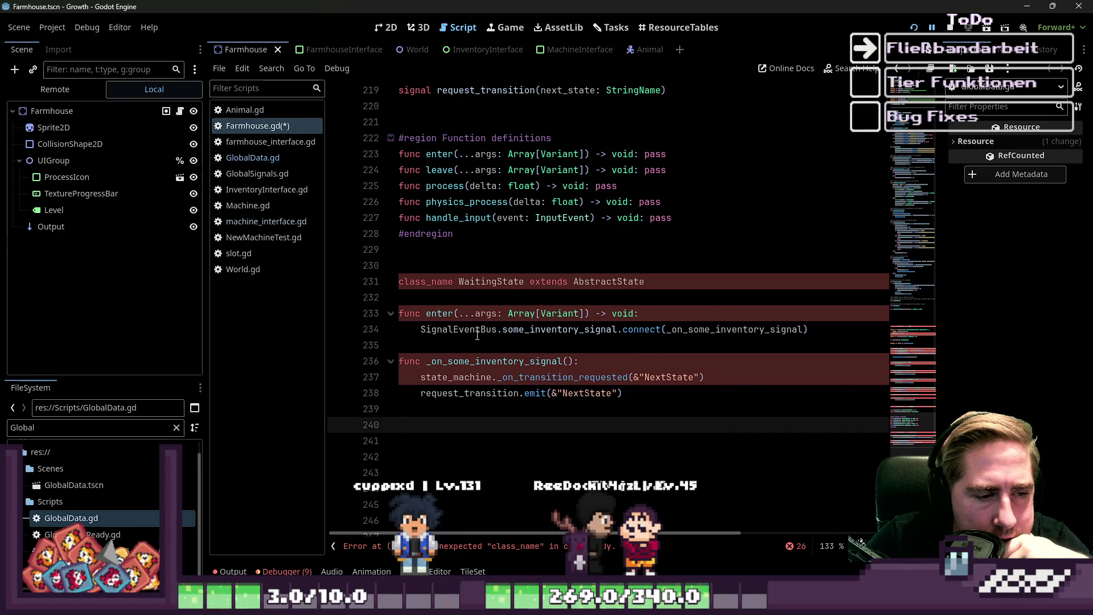
Replace NextState on line 237 with PROCESSING.
{"action": "left_click_drag", "start_coordinate": [418, 379], "coordinate": [722, 374]}
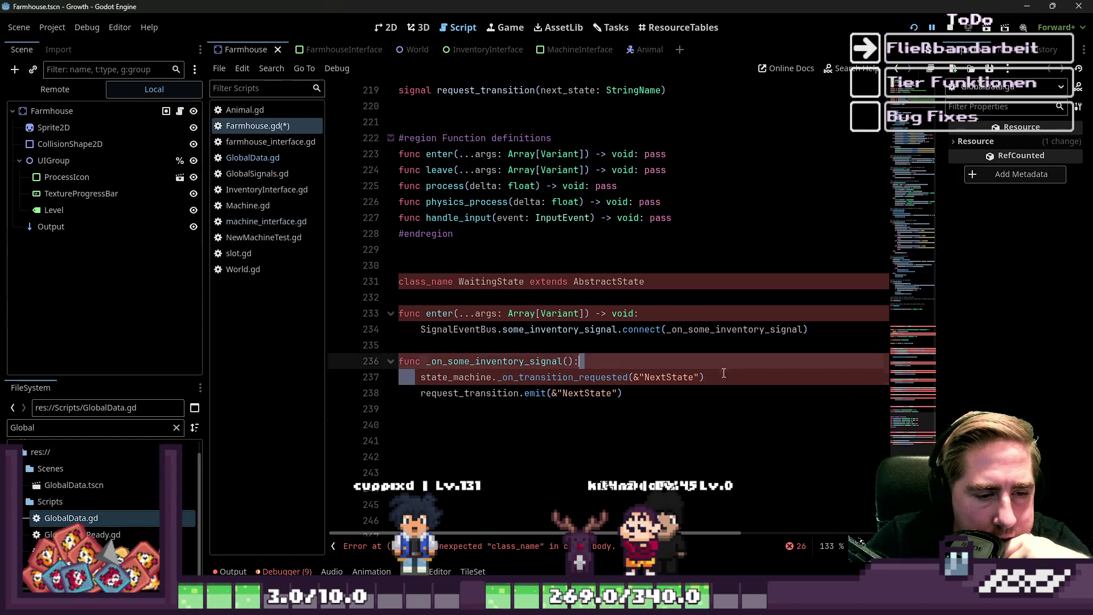
{"action": "left_click", "coordinate": [678, 379]}
{"action": "type", "text": "PROCESSING"}
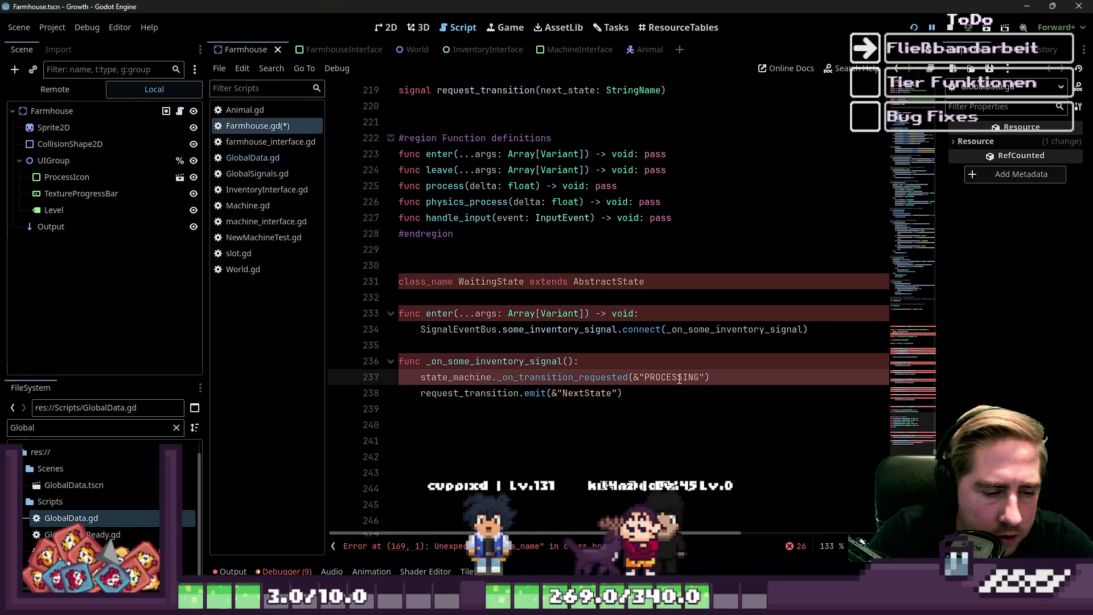
Copy PROCESSING from line 237 over NextState on line 238.
{"action": "left_click", "coordinate": [647, 416]}
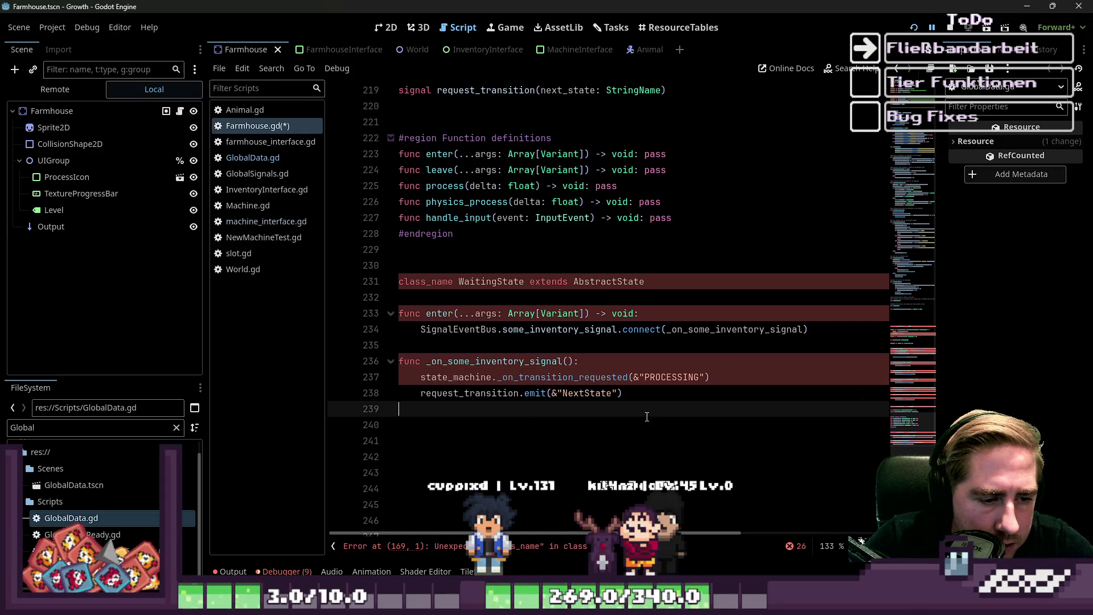
{"action": "double_click", "coordinate": [660, 378]}
{"action": "key", "text": "ctrl+c"}
{"action": "double_click", "coordinate": [589, 393]}
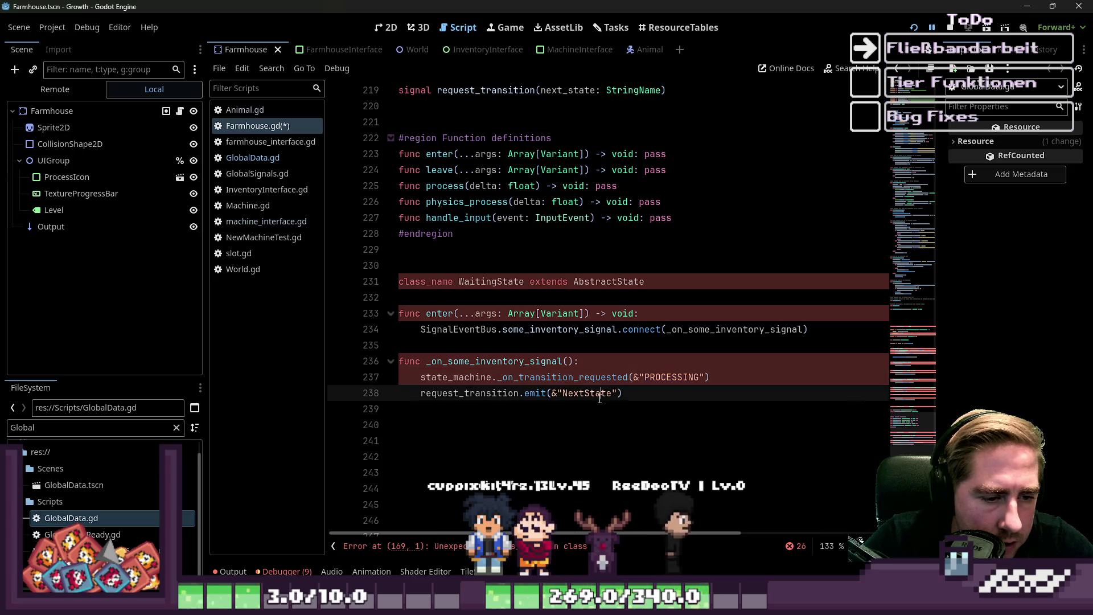
{"action": "key", "text": "ctrl+v"}
{"action": "key", "text": "ctrl+Left"}
{"action": "key", "text": "ctrl+Left"}
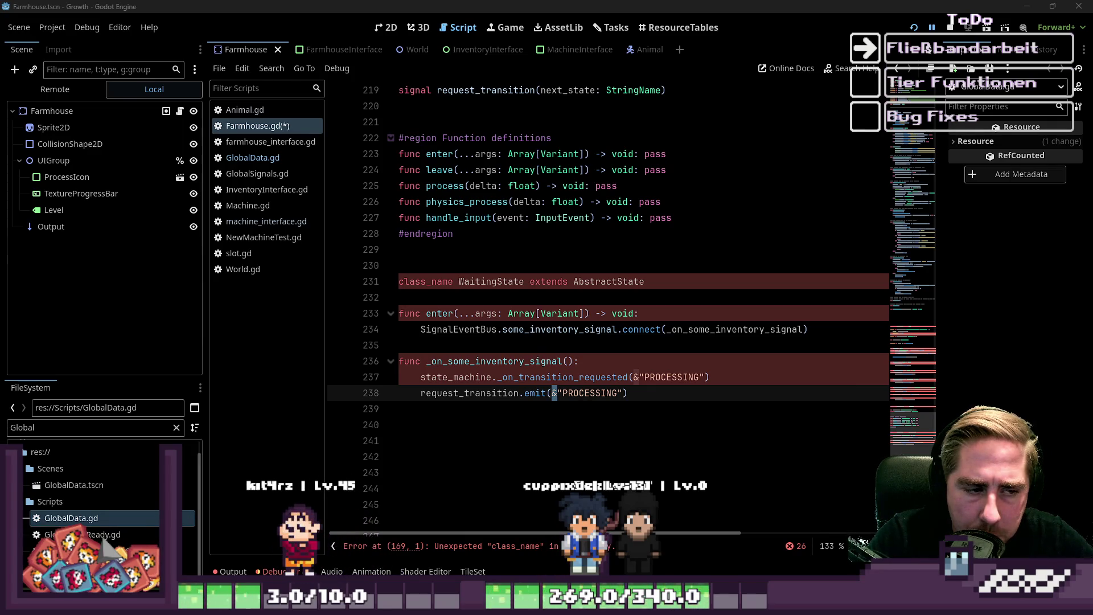
{"action": "scroll", "coordinate": [614, 367], "scroll_direction": "up", "scroll_amount": 5}
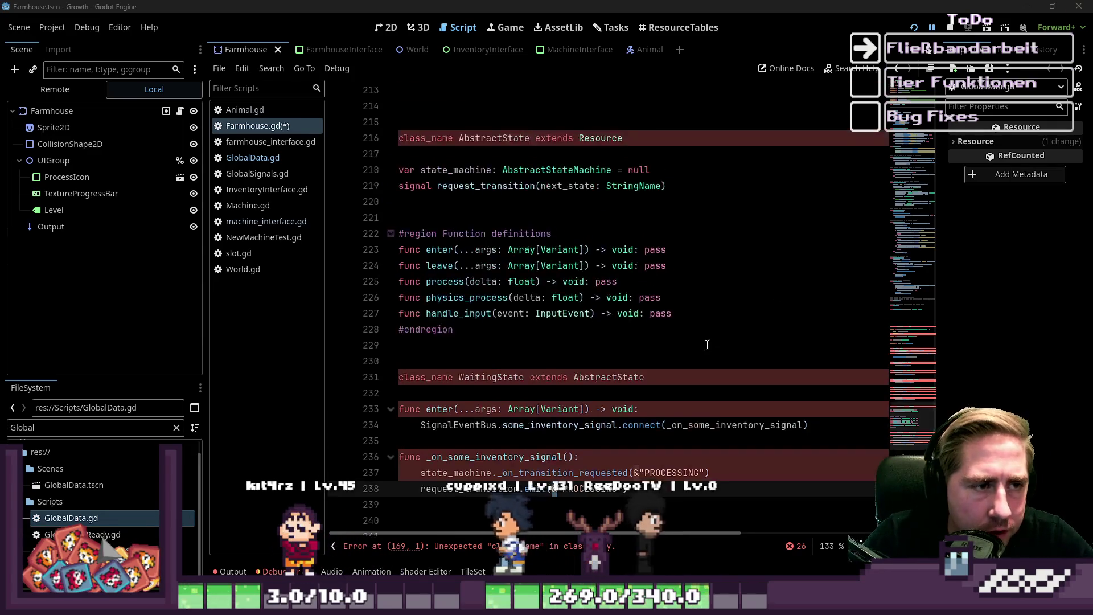
Delete the state machine classes at the end of Farmhouse.gd and switch to NewMachineTest.gd.
{"action": "scroll", "coordinate": [613, 366], "scroll_direction": "up", "scroll_amount": 12}
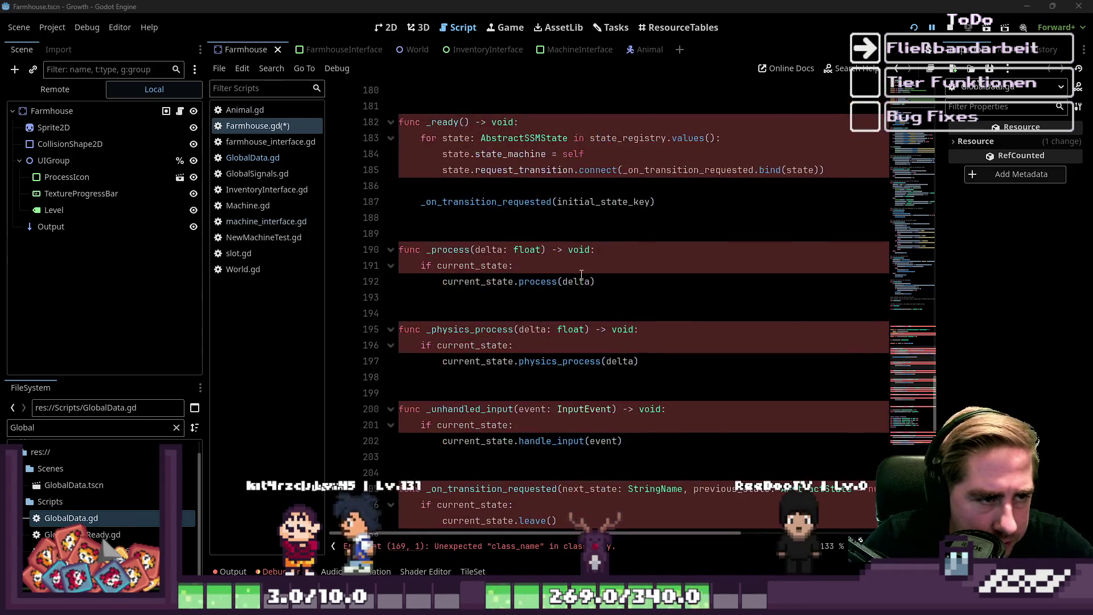
{"action": "scroll", "coordinate": [581, 274], "scroll_direction": "up", "scroll_amount": 3}
{"action": "mouse_move", "coordinate": [490, 137]}
{"action": "left_mouse_down"}
{"action": "mouse_move", "coordinate": [489, 273]}
{"action": "mouse_move", "coordinate": [565, 417]}
{"action": "mouse_move", "coordinate": [578, 516]}
{"action": "left_mouse_up"}
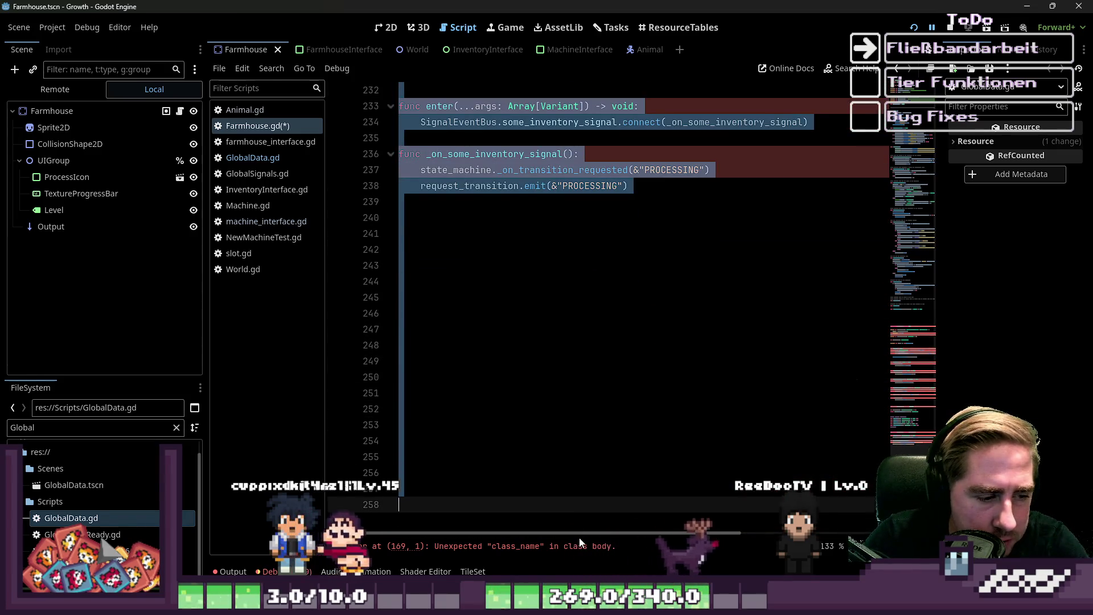
{"action": "key", "text": "Delete"}
{"action": "scroll", "coordinate": [578, 517], "scroll_direction": "down", "scroll_amount": 3}
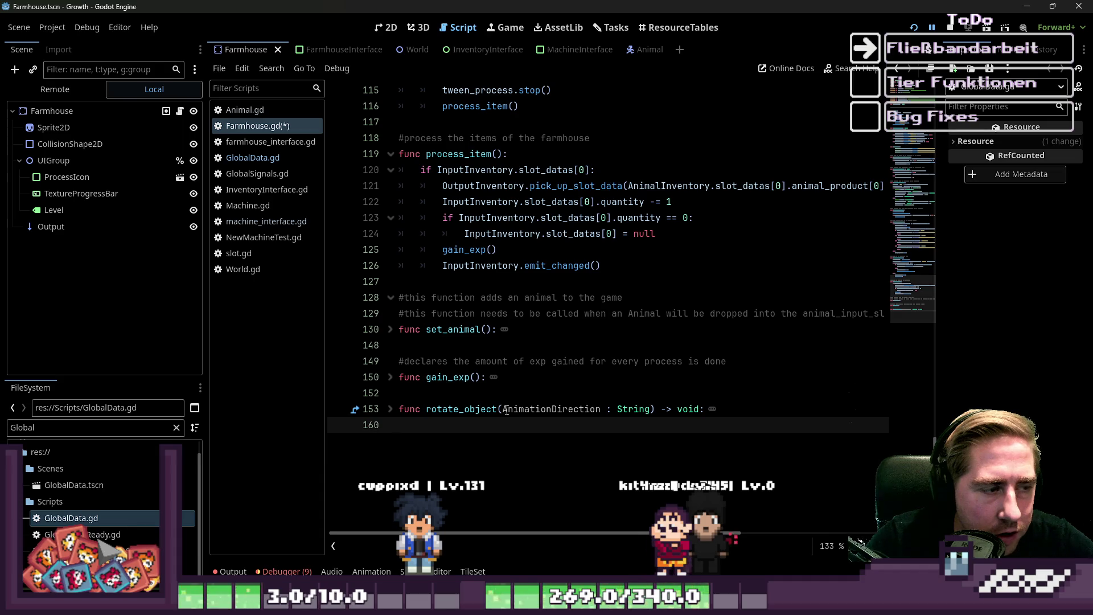
{"action": "left_click", "coordinate": [279, 243]}
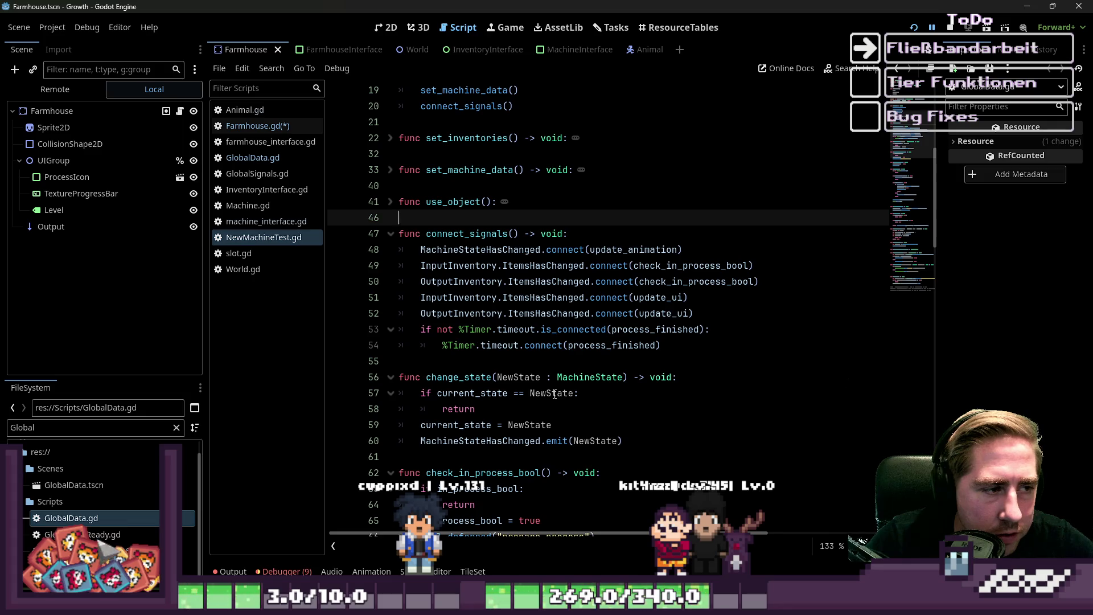
Fold connect_signals, change_state, check_in_process_bool, prepare_process, process_finished, can_output, can_items_merch, output_finish.
{"action": "scroll", "coordinate": [554, 394], "scroll_direction": "down", "scroll_amount": 1}
{"action": "scroll", "coordinate": [551, 393], "scroll_direction": "down", "scroll_amount": 8}
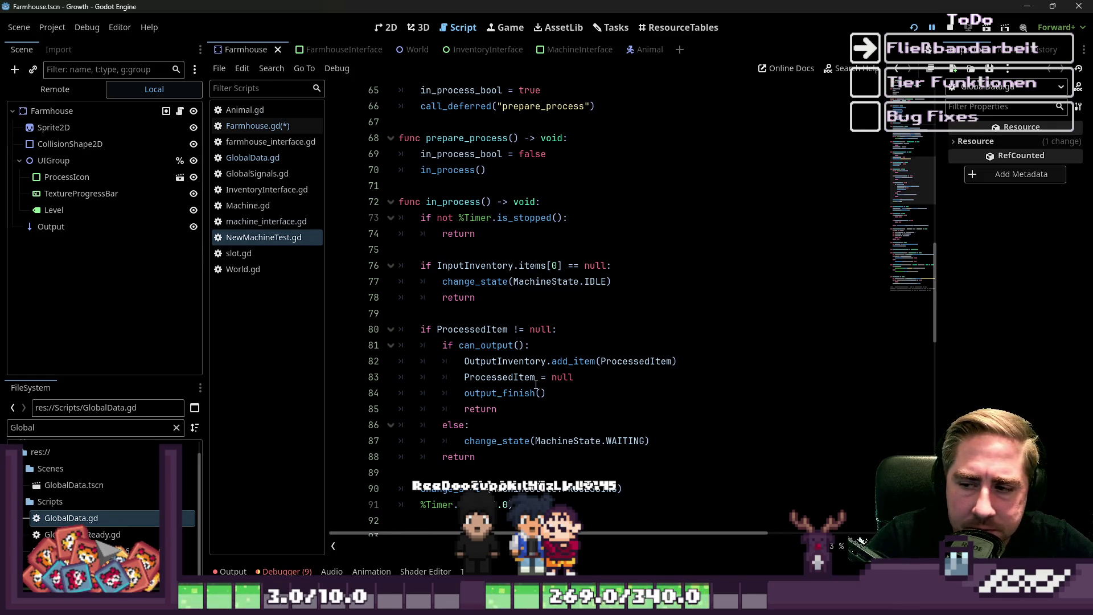
{"action": "scroll", "coordinate": [533, 385], "scroll_direction": "up", "scroll_amount": 10}
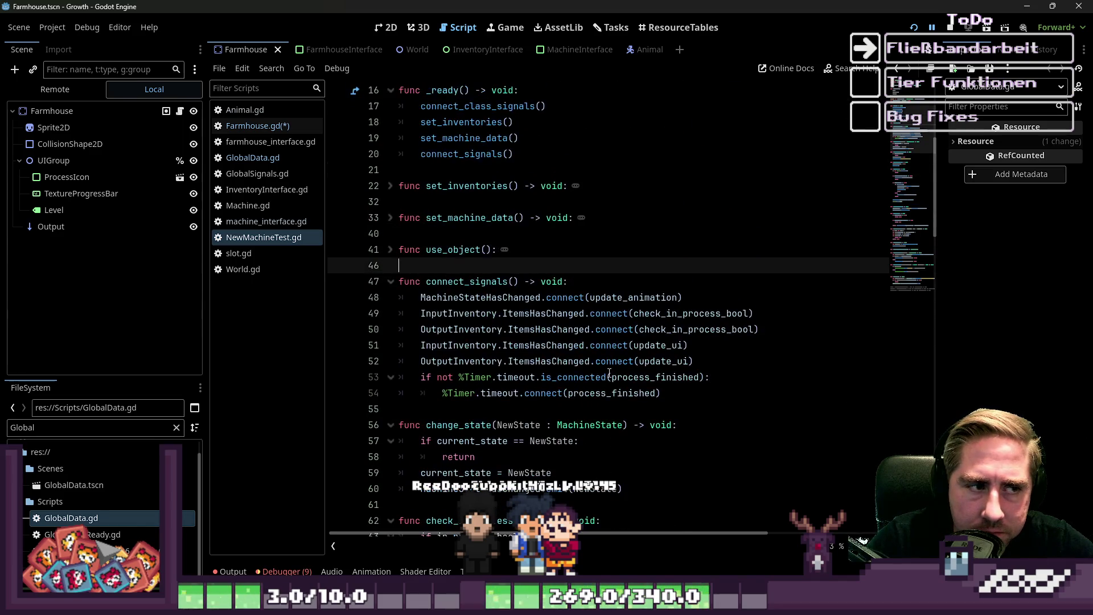
{"action": "left_click", "coordinate": [390, 282]}
{"action": "left_click", "coordinate": [391, 313]}
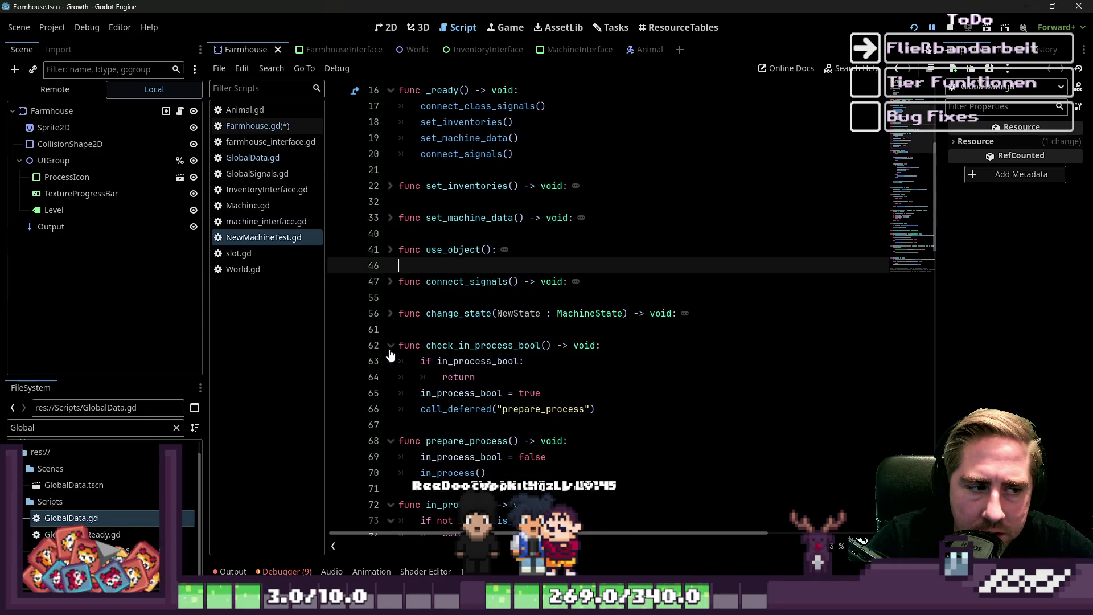
{"action": "left_click", "coordinate": [390, 345]}
{"action": "left_click", "coordinate": [391, 377]}
{"action": "scroll", "coordinate": [391, 410], "scroll_direction": "down", "scroll_amount": 4}
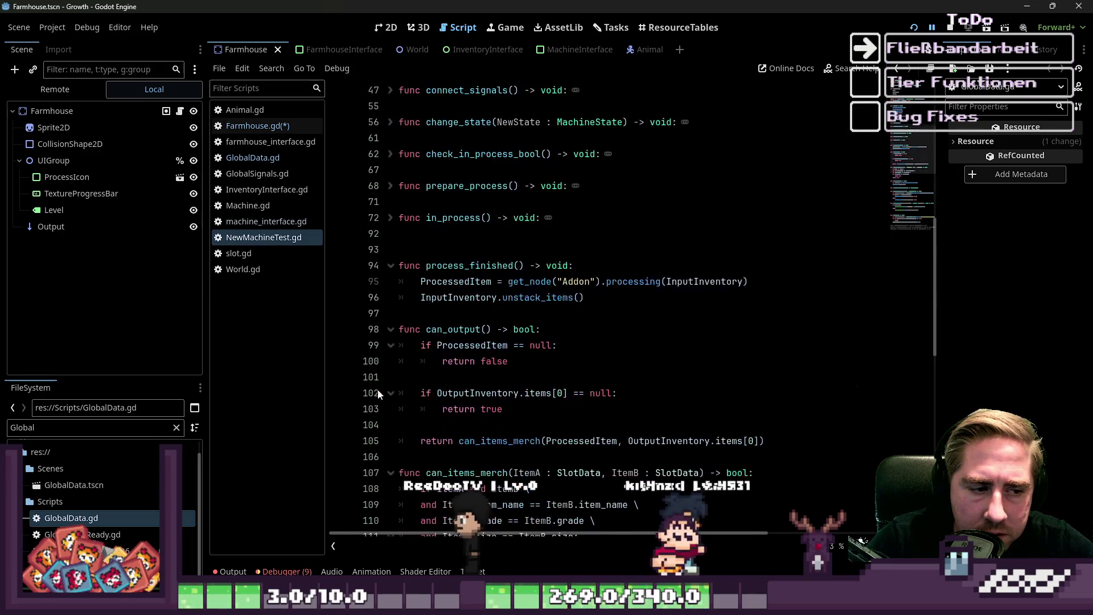
{"action": "left_click", "coordinate": [390, 265]}
{"action": "left_click", "coordinate": [390, 297]}
{"action": "left_click", "coordinate": [391, 329]}
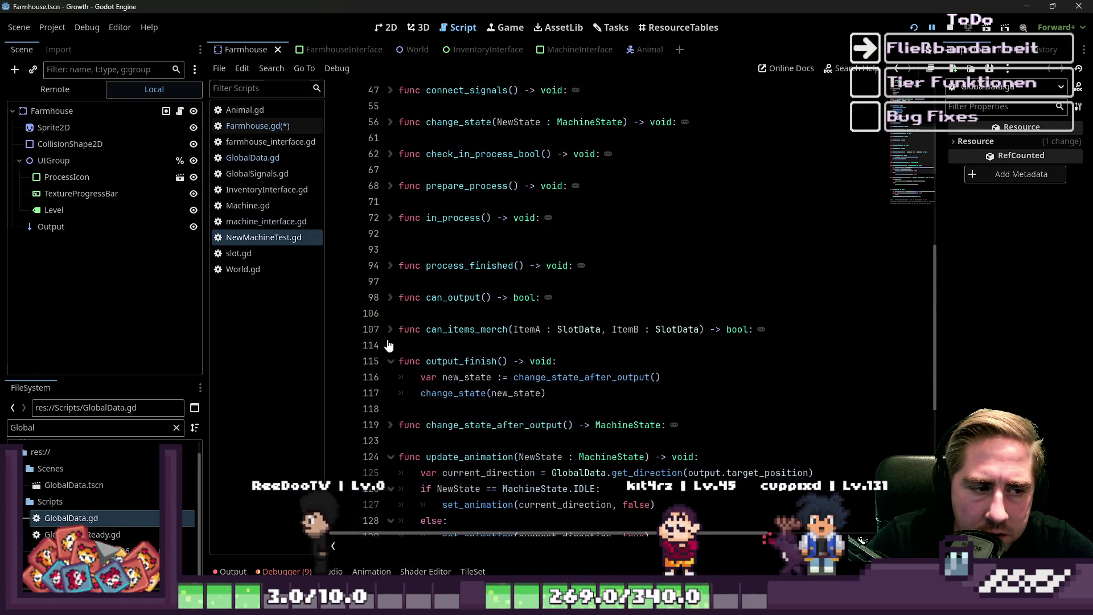
{"action": "left_click", "coordinate": [390, 361]}
Fold change_state_after_output, update_animation, set_animation and update_ui.
{"action": "left_click", "coordinate": [391, 393]}
{"action": "scroll", "coordinate": [391, 370], "scroll_direction": "down", "scroll_amount": 1}
{"action": "left_click", "coordinate": [390, 345]}
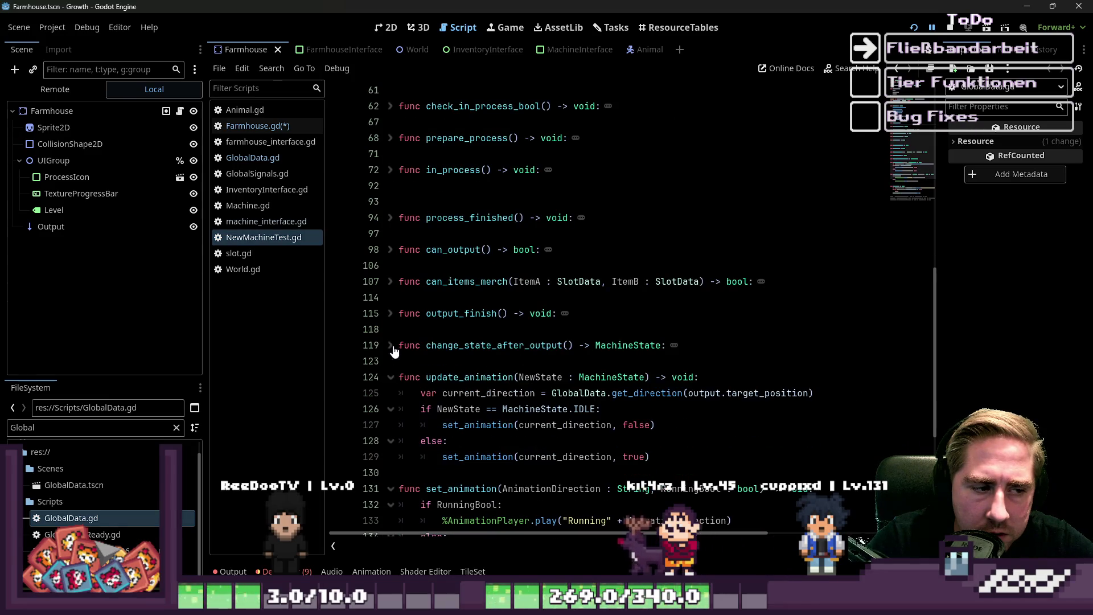
{"action": "left_click", "coordinate": [390, 376]}
{"action": "left_click", "coordinate": [390, 408]}
{"action": "scroll", "coordinate": [397, 414], "scroll_direction": "down", "scroll_amount": 2}
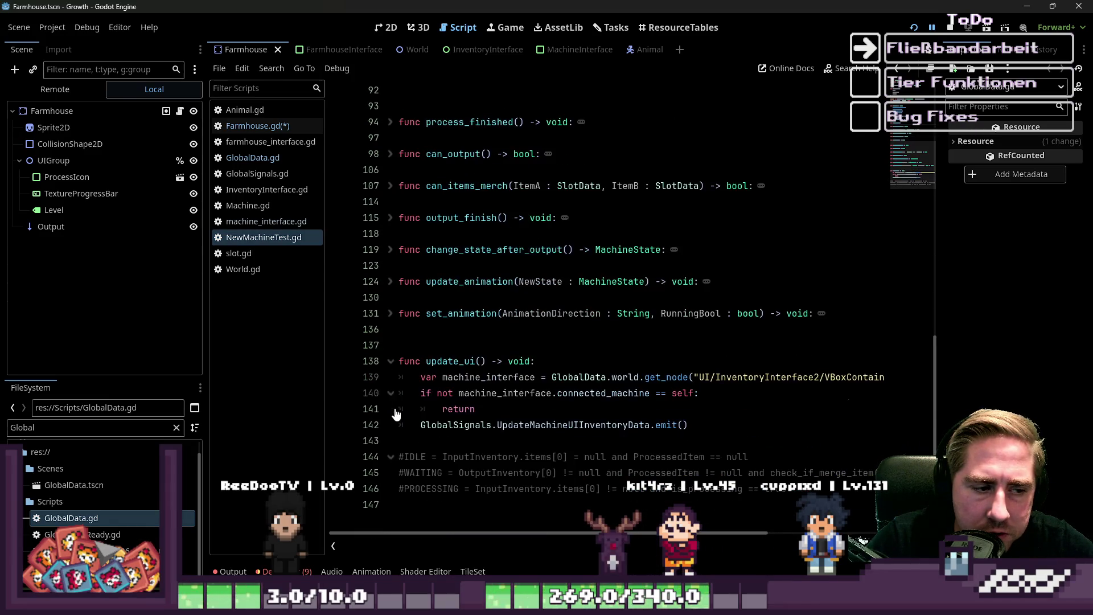
{"action": "left_click", "coordinate": [390, 361]}
{"action": "scroll", "coordinate": [422, 362], "scroll_direction": "up", "scroll_amount": 5}
Remove the empty line 93 after in_process.
{"action": "left_click", "coordinate": [447, 360]}
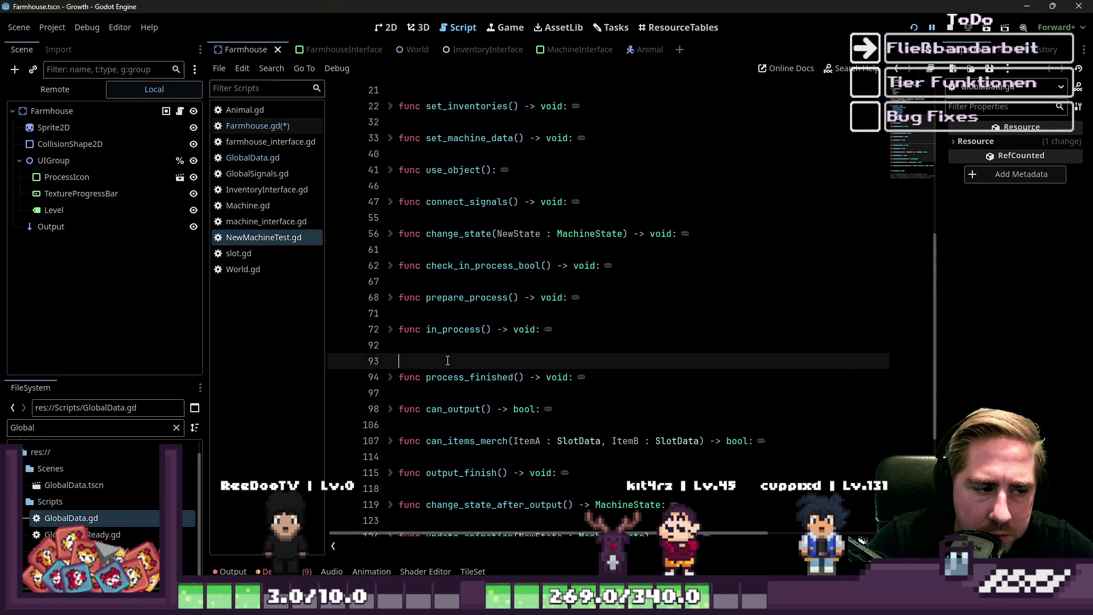
{"action": "key", "text": "BackSpace"}
{"action": "scroll", "coordinate": [510, 306], "scroll_direction": "up", "scroll_amount": 2}
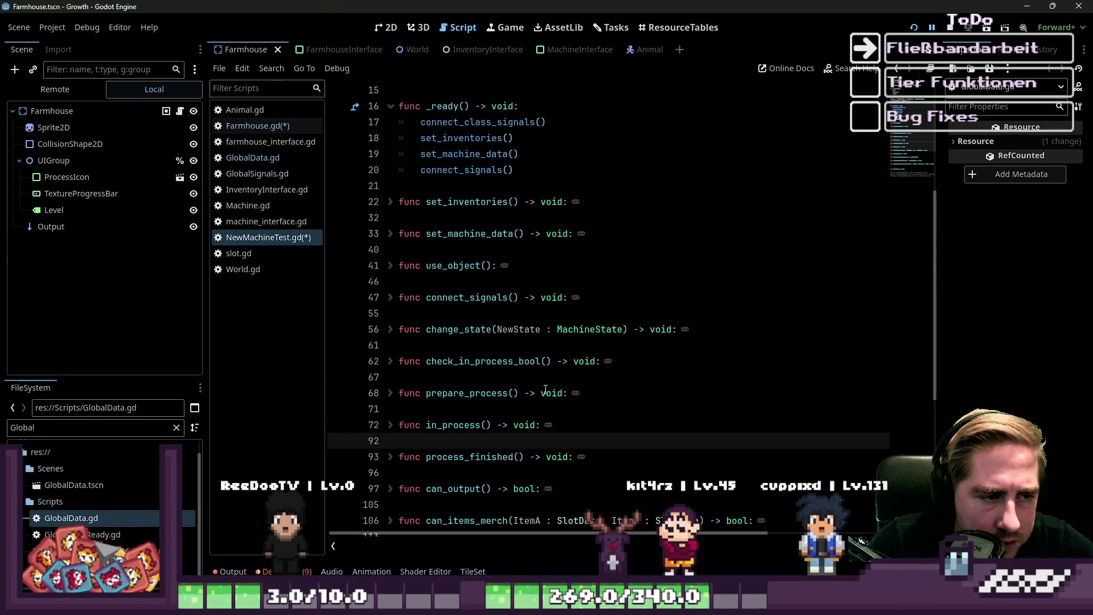
{"action": "scroll", "coordinate": [550, 347], "scroll_direction": "down", "scroll_amount": 2}
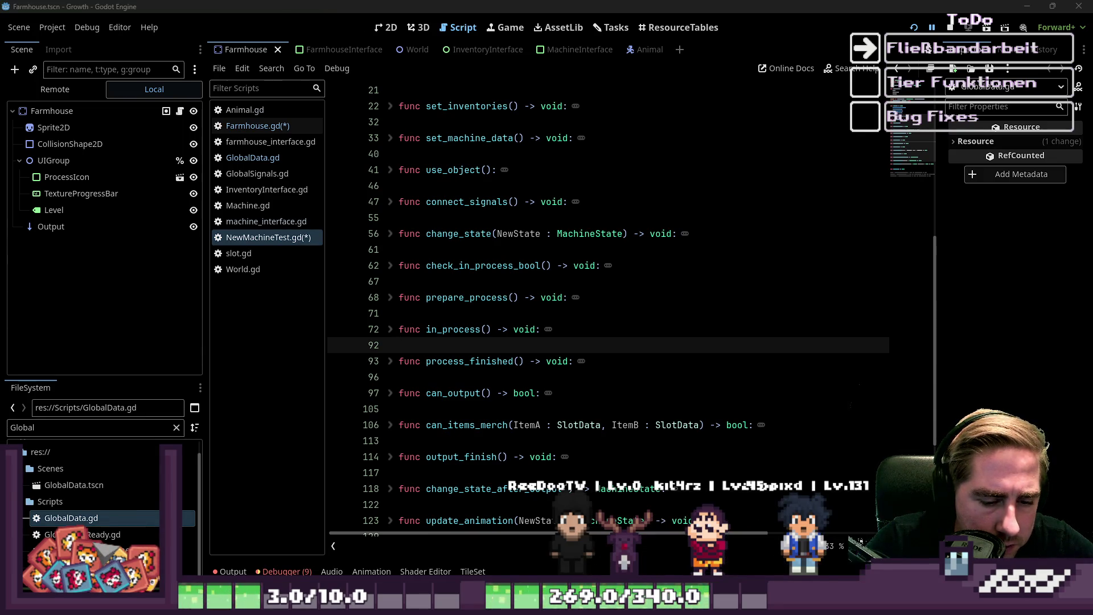
{"action": "right_click", "coordinate": [800, 603]}
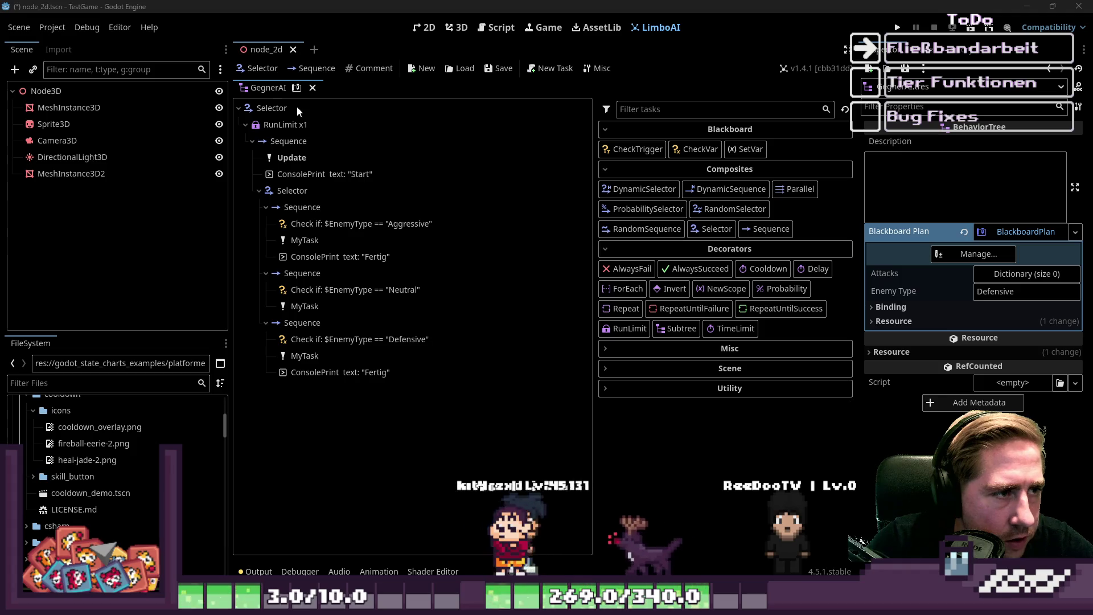
Switch the TestGame editor to the 2D workspace showing node_2d.tscn.
{"action": "left_click", "coordinate": [424, 27]}
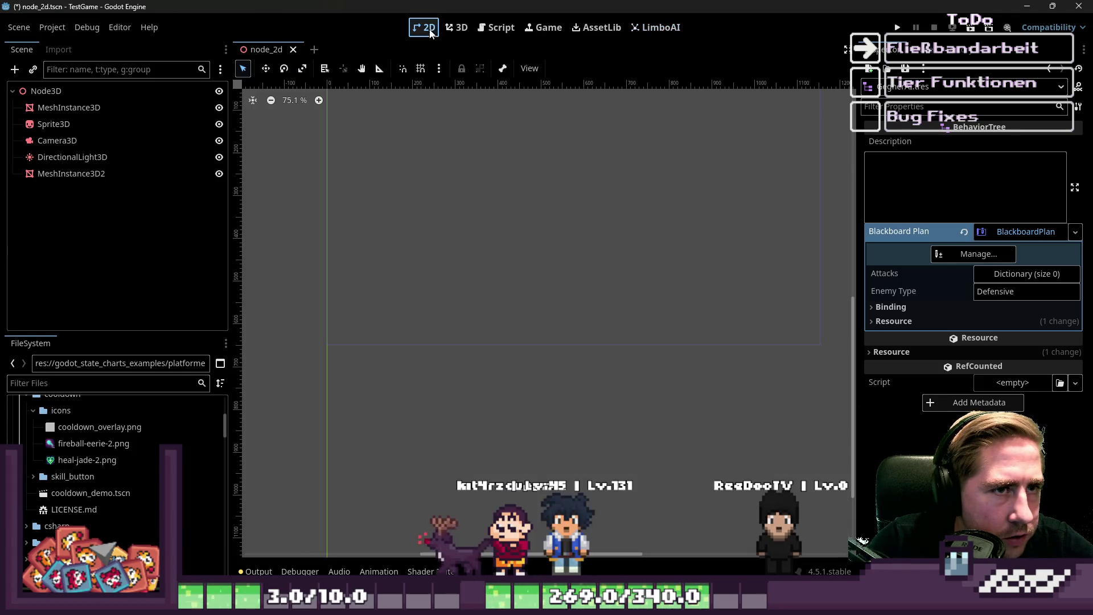
{"action": "left_click", "coordinate": [317, 51]}
{"action": "left_click", "coordinate": [131, 111]}
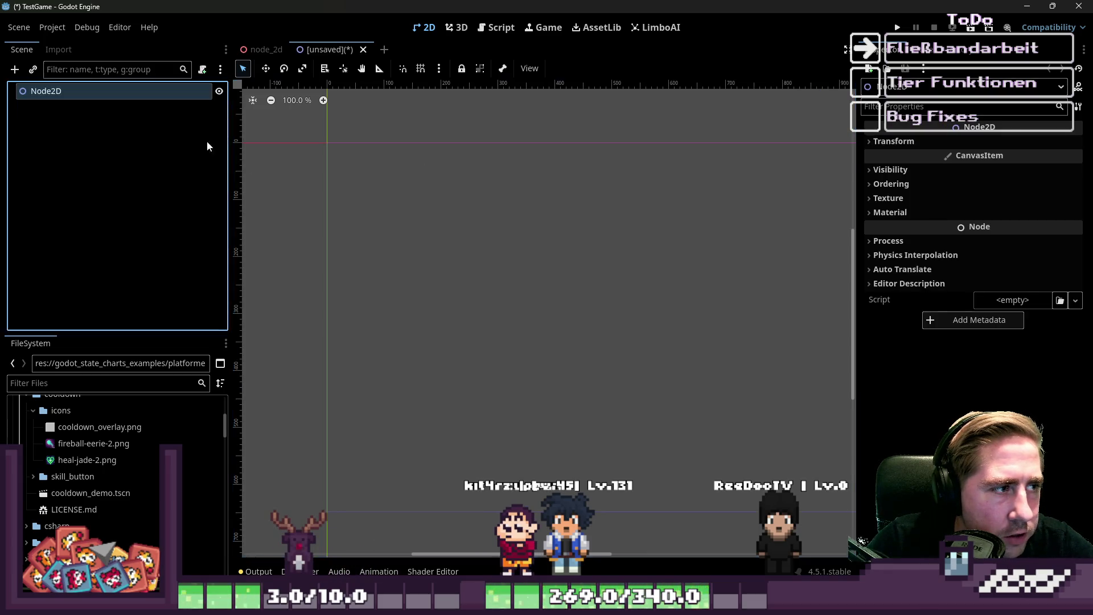
{"action": "scroll", "coordinate": [384, 193], "scroll_direction": "up", "scroll_amount": 1}
{"action": "scroll", "coordinate": [385, 191], "scroll_direction": "up", "scroll_amount": 3}
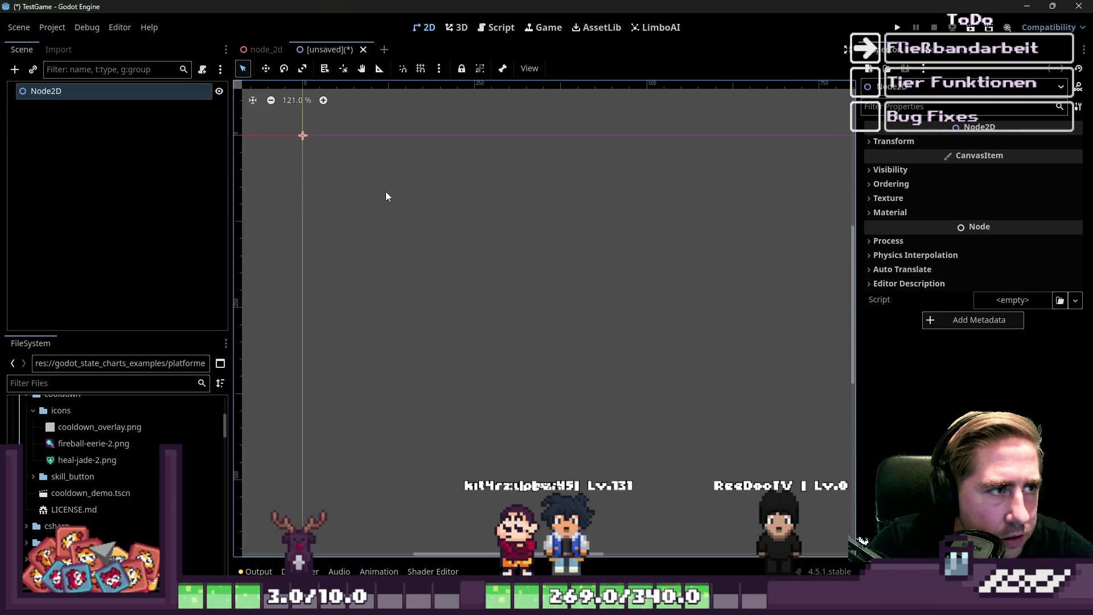
{"action": "key", "text": "ctrl+a"}
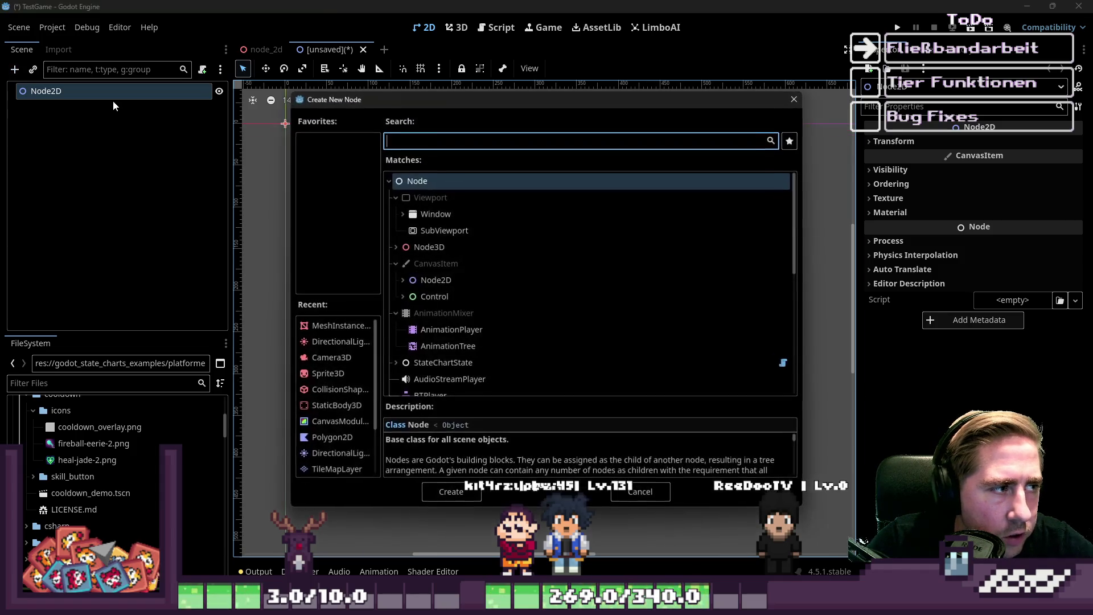
{"action": "type", "text": "Label"}
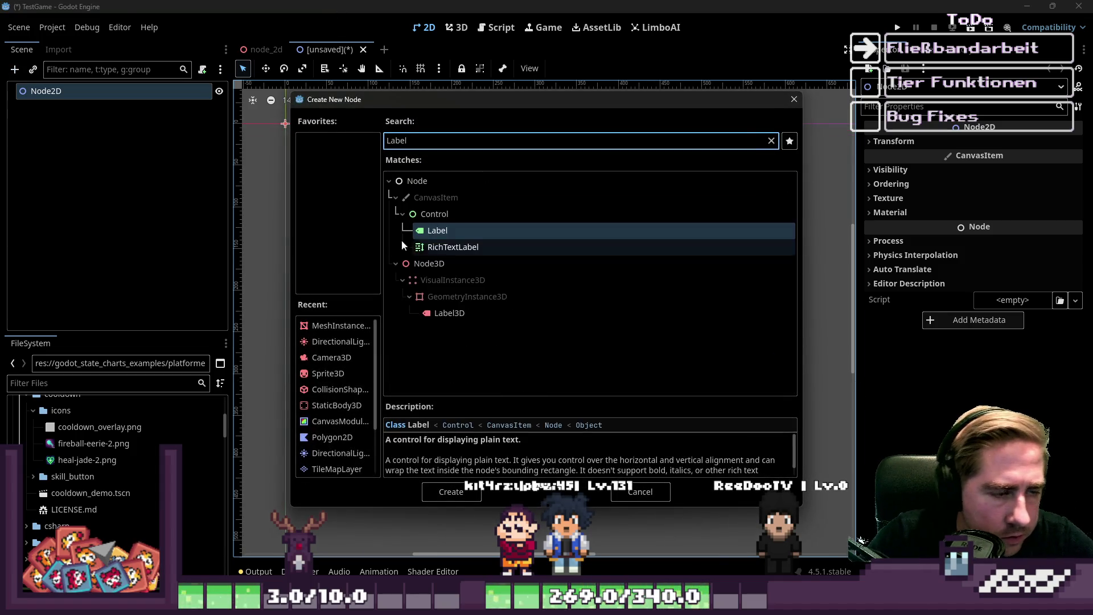
{"action": "left_click", "coordinate": [424, 238]}
{"action": "double_click", "coordinate": [424, 242]}
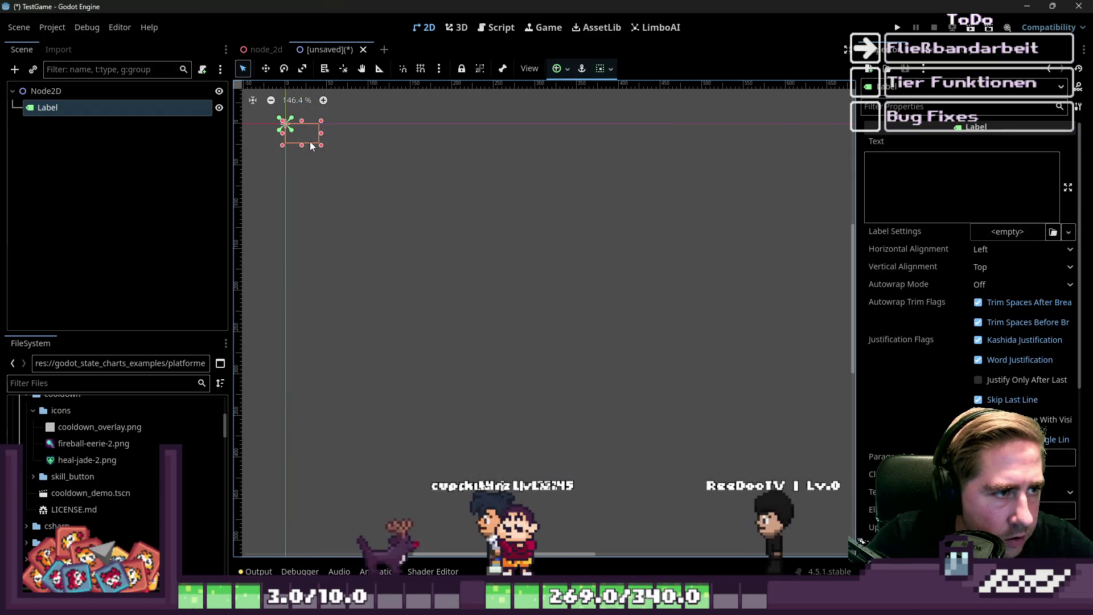
{"action": "mouse_move", "coordinate": [311, 140]}
{"action": "left_mouse_down"}
{"action": "mouse_move", "coordinate": [469, 293]}
{"action": "mouse_move", "coordinate": [500, 282]}
{"action": "left_mouse_up"}
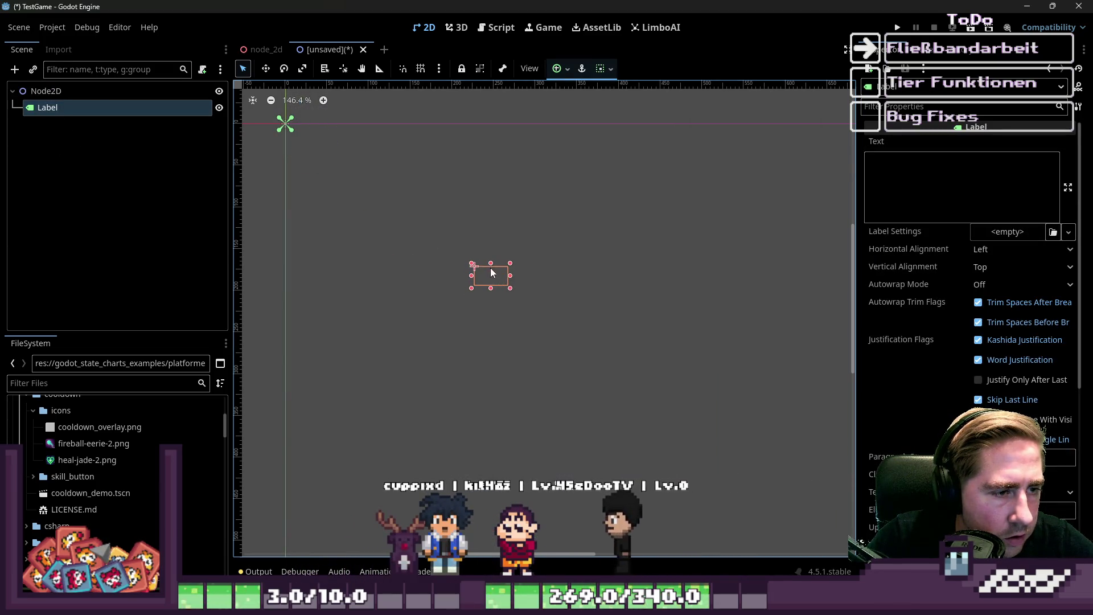
{"action": "left_click", "coordinate": [884, 196]}
{"action": "type", "text": "wadawdwa"}
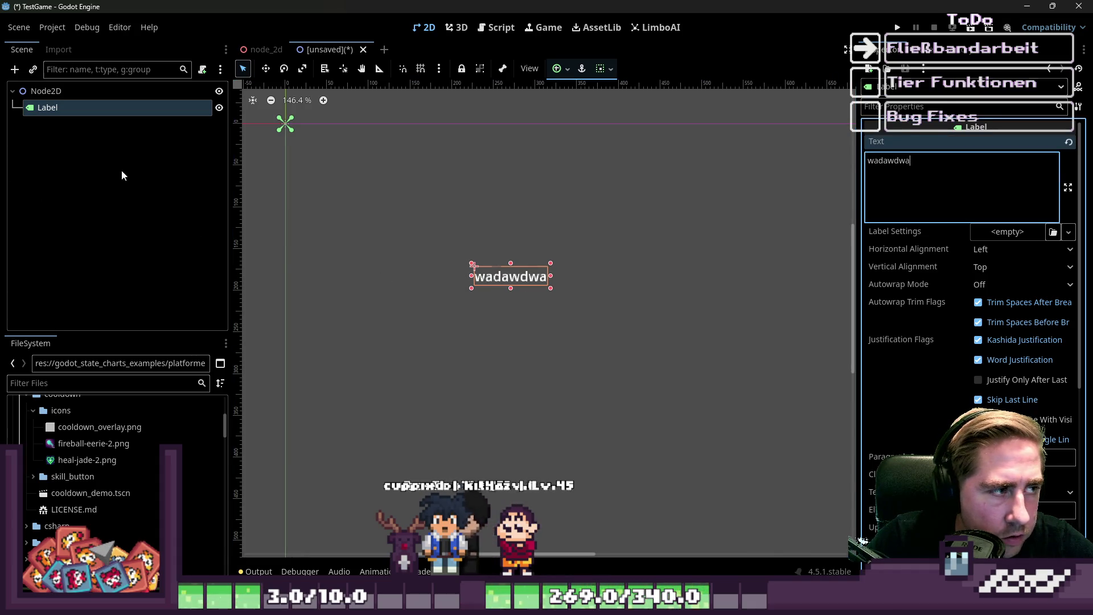
{"action": "left_click", "coordinate": [122, 175]}
{"action": "scroll", "coordinate": [402, 239], "scroll_direction": "up", "scroll_amount": 3}
{"action": "left_click", "coordinate": [110, 110]}
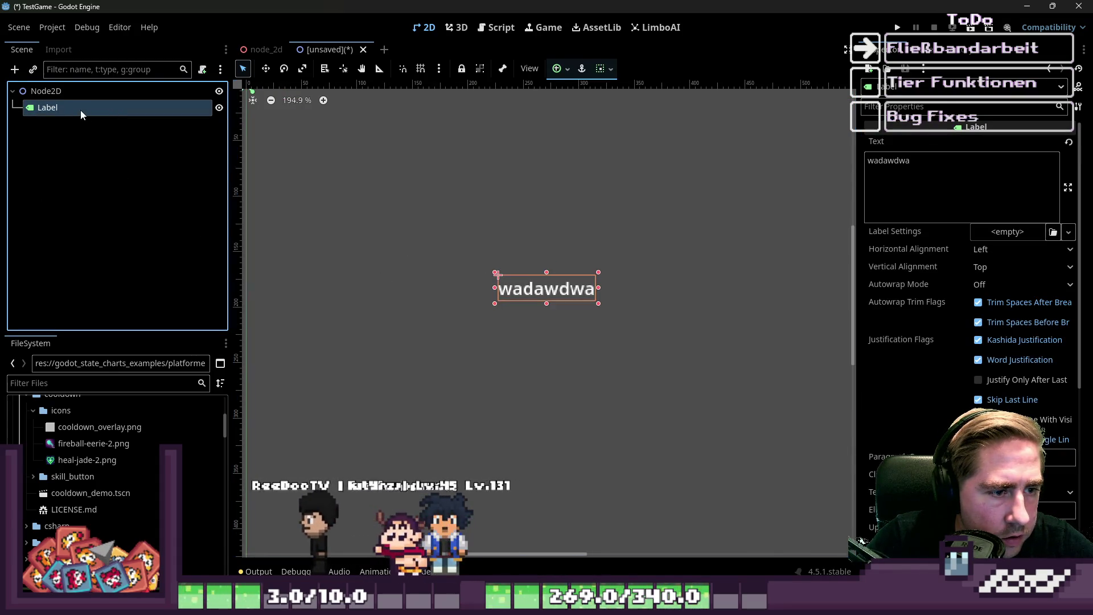
{"action": "key", "text": "ctrl+d"}
{"action": "key", "text": "ctrl+d"}
{"action": "key", "text": "ctrl+z"}
{"action": "key", "text": "ctrl+z"}
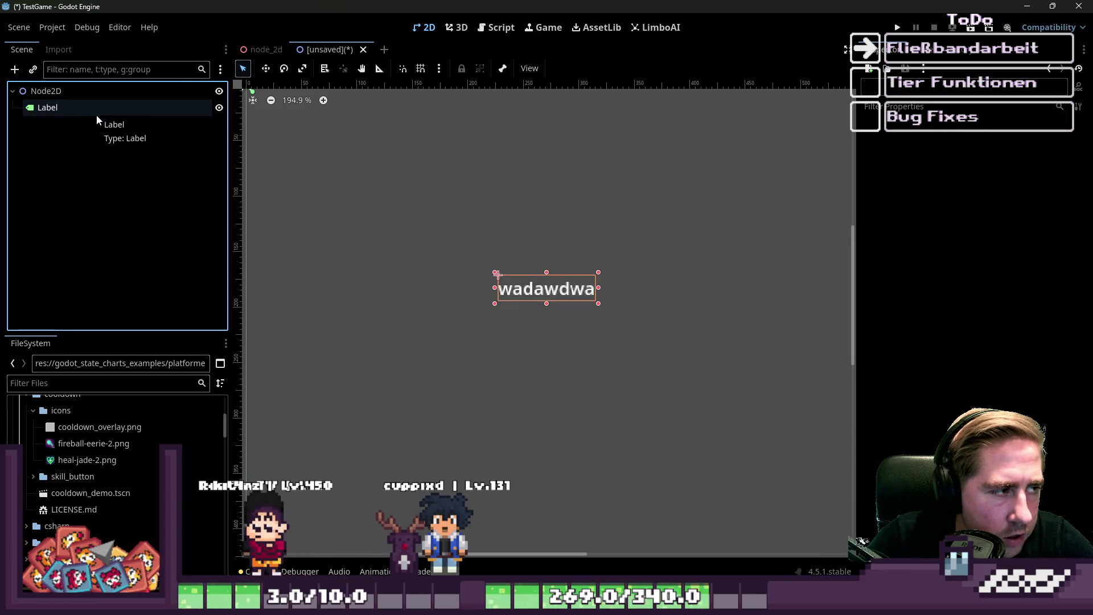
{"action": "left_click", "coordinate": [63, 92]}
Add a Button child node under Node2D.
{"action": "left_click", "coordinate": [14, 69]}
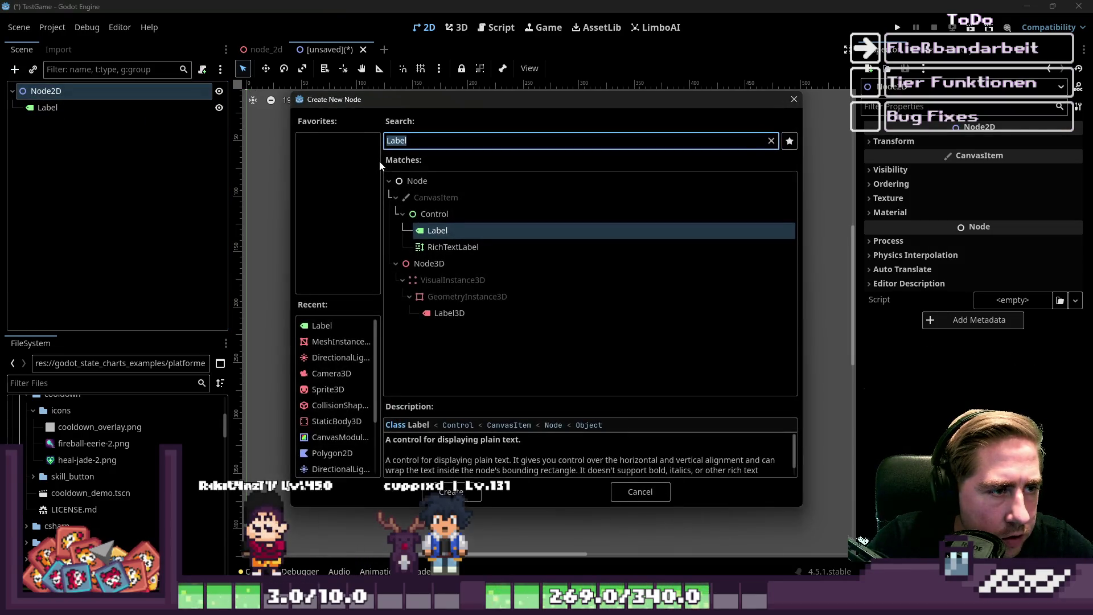
{"action": "type", "text": "But"}
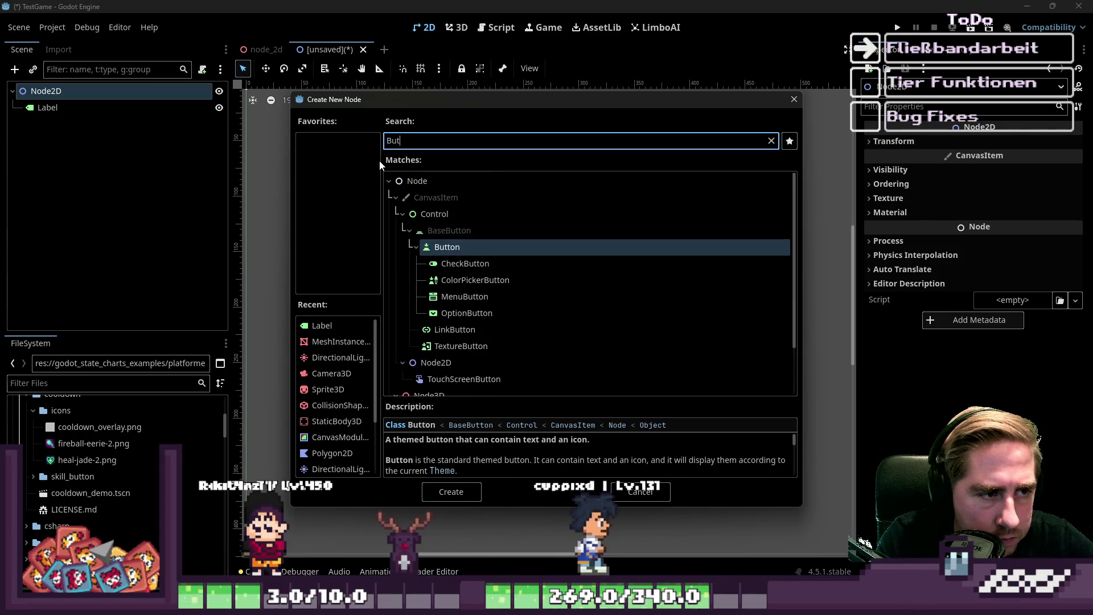
{"action": "key", "text": "BackSpace"}
{"action": "key", "text": "BackSpace"}
{"action": "key", "text": "BackSpace"}
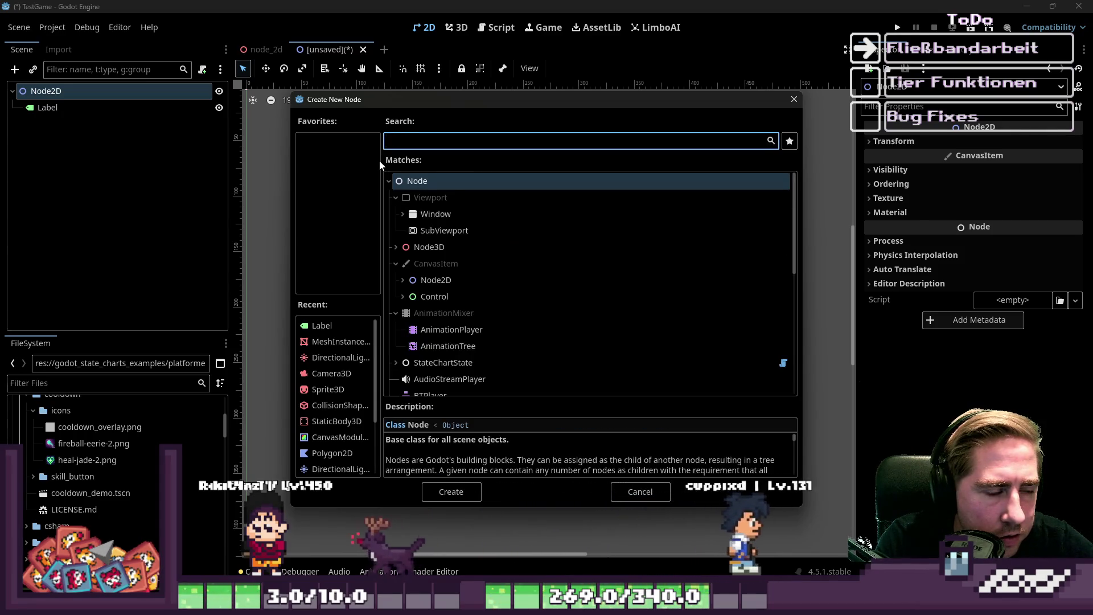
{"action": "type", "text": "Button"}
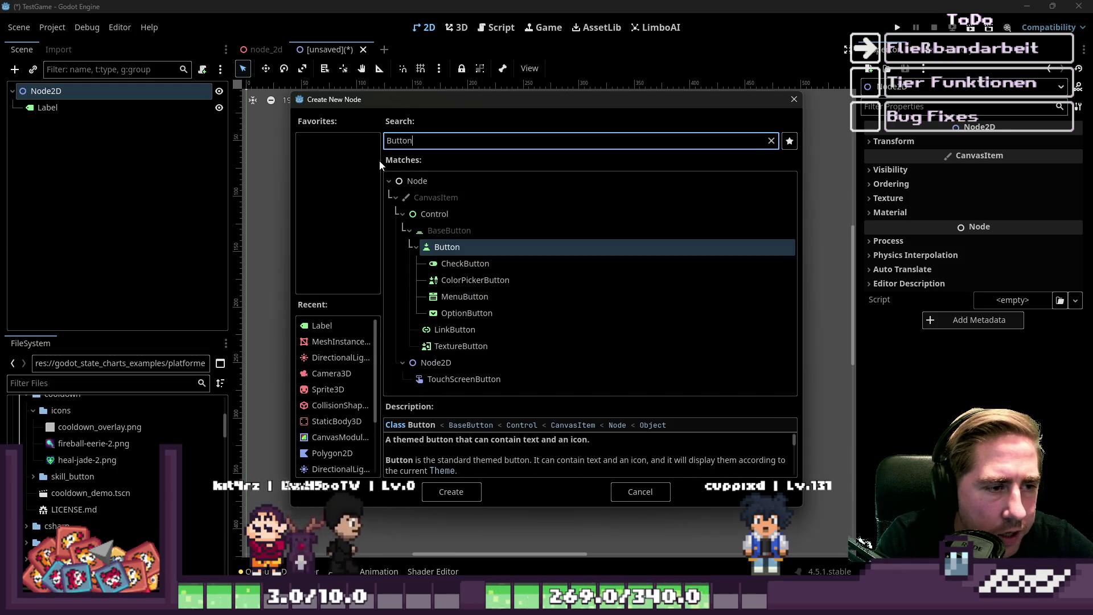
{"action": "key", "text": "Return"}
Label the button 'Item aus dem Out genommen' and move it toward the top right.
{"action": "left_click", "coordinate": [952, 177]}
{"action": "type", "text": "awdwadawdawd"}
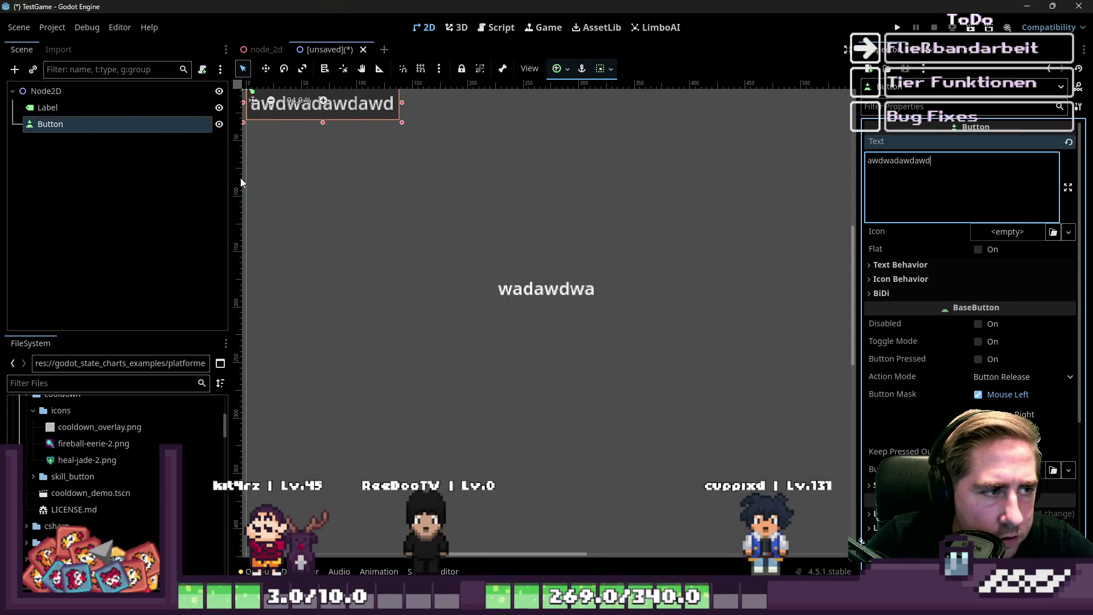
{"action": "scroll", "coordinate": [282, 145], "scroll_direction": "down", "scroll_amount": 4}
{"action": "mouse_move", "coordinate": [316, 138]}
{"action": "left_mouse_down"}
{"action": "mouse_move", "coordinate": [512, 263]}
{"action": "mouse_move", "coordinate": [546, 299]}
{"action": "left_mouse_up"}
{"action": "double_click", "coordinate": [923, 173]}
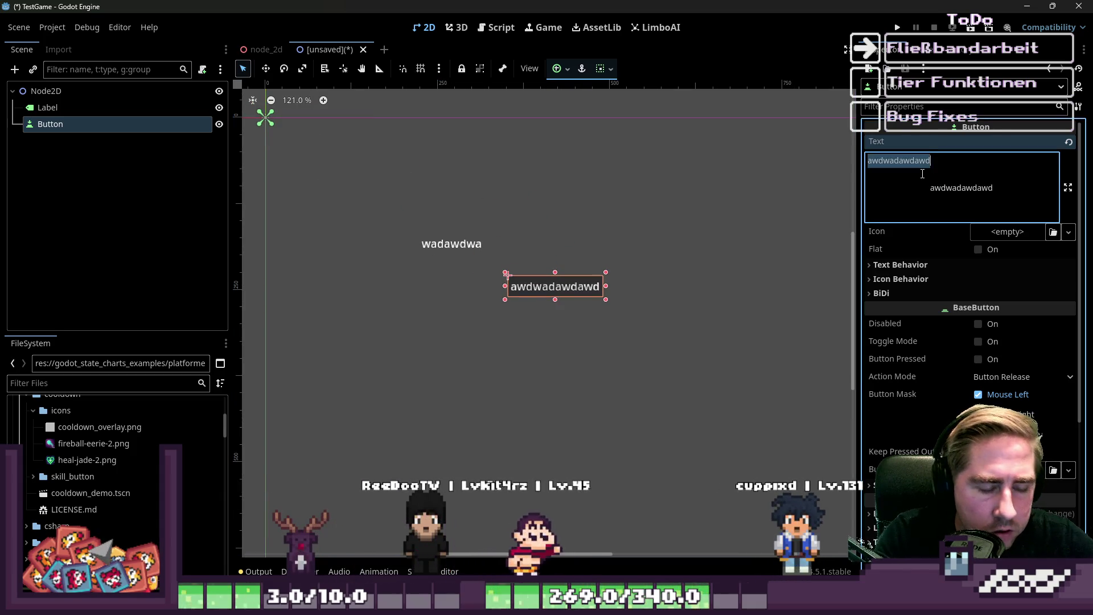
{"action": "type", "text": "Item aus dem Out genommen"}
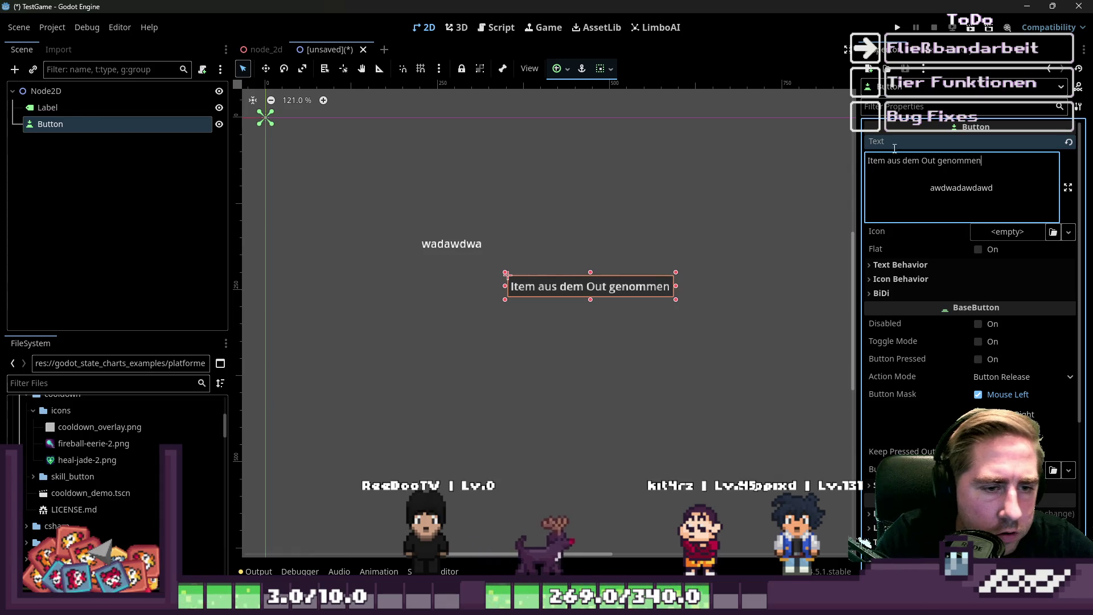
{"action": "mouse_move", "coordinate": [548, 292]}
{"action": "left_mouse_down"}
{"action": "mouse_move", "coordinate": [575, 264]}
{"action": "mouse_move", "coordinate": [594, 182]}
{"action": "mouse_move", "coordinate": [594, 213]}
{"action": "left_mouse_up"}
Duplicate the button and change the copy's text to 'Item in den Input'.
{"action": "key", "text": "ctrl+d"}
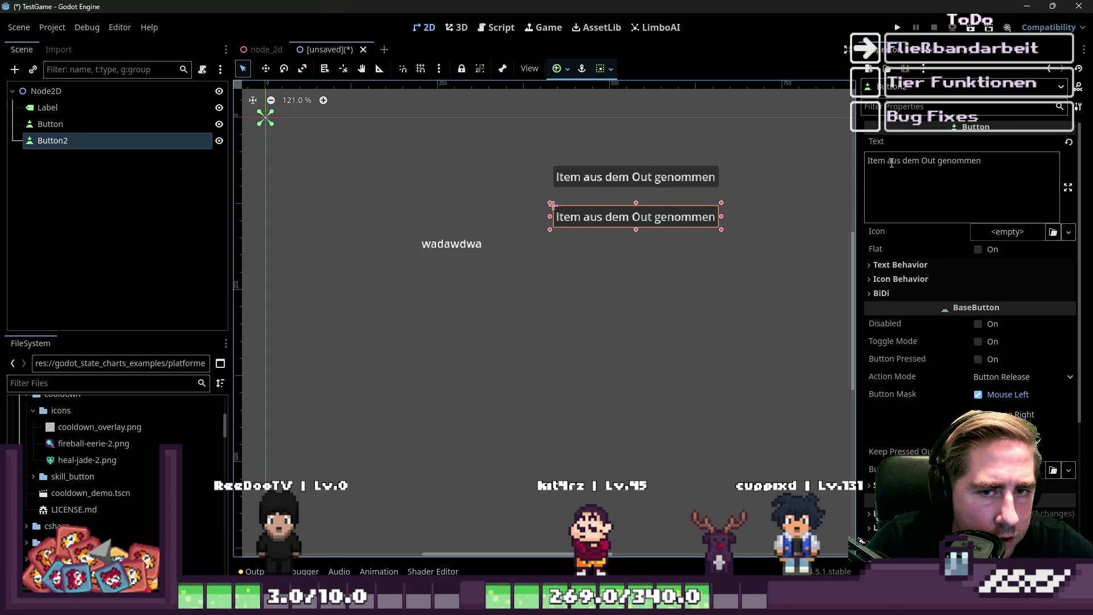
{"action": "left_click_drag", "start_coordinate": [889, 162], "coordinate": [982, 163]}
{"action": "type", "text": "in da"}
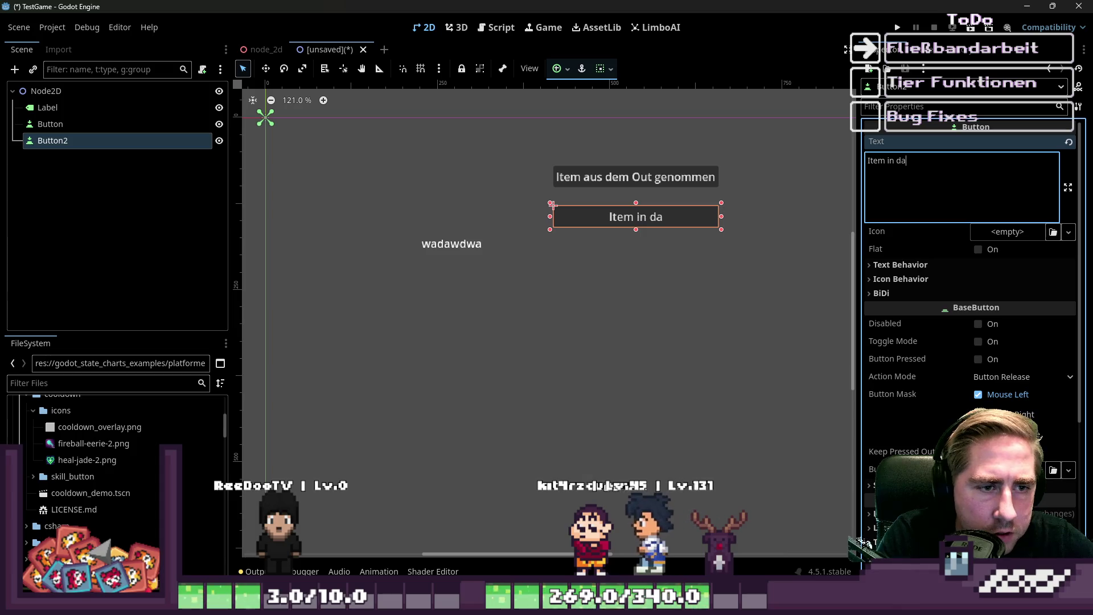
{"action": "type", "text": "en Input"}
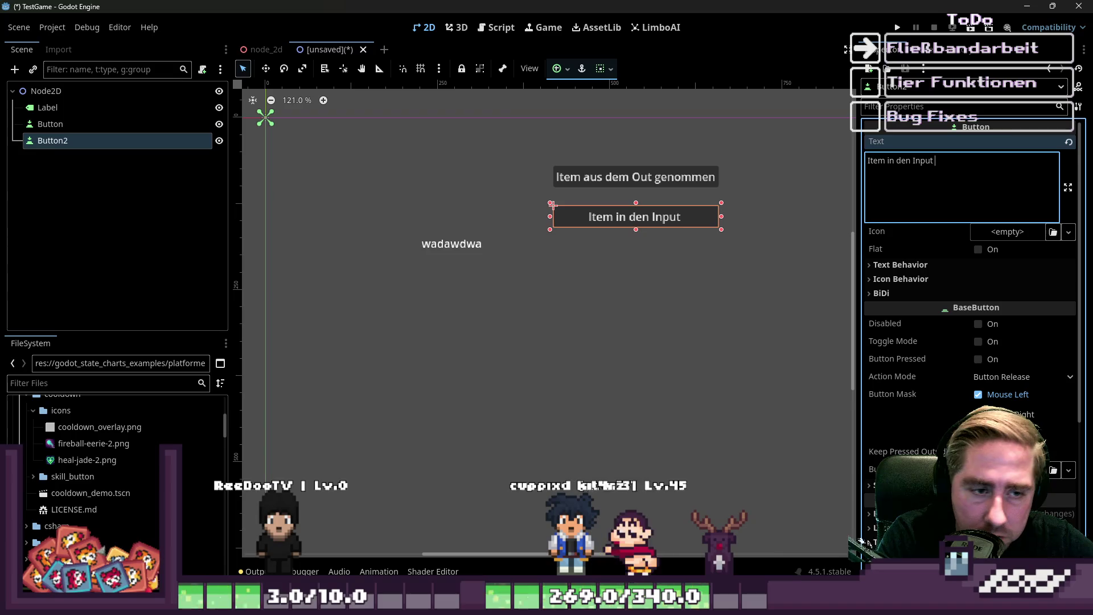
{"action": "type", "text": "g"}
{"action": "key", "text": "BackSpace"}
{"action": "key", "text": "BackSpace"}
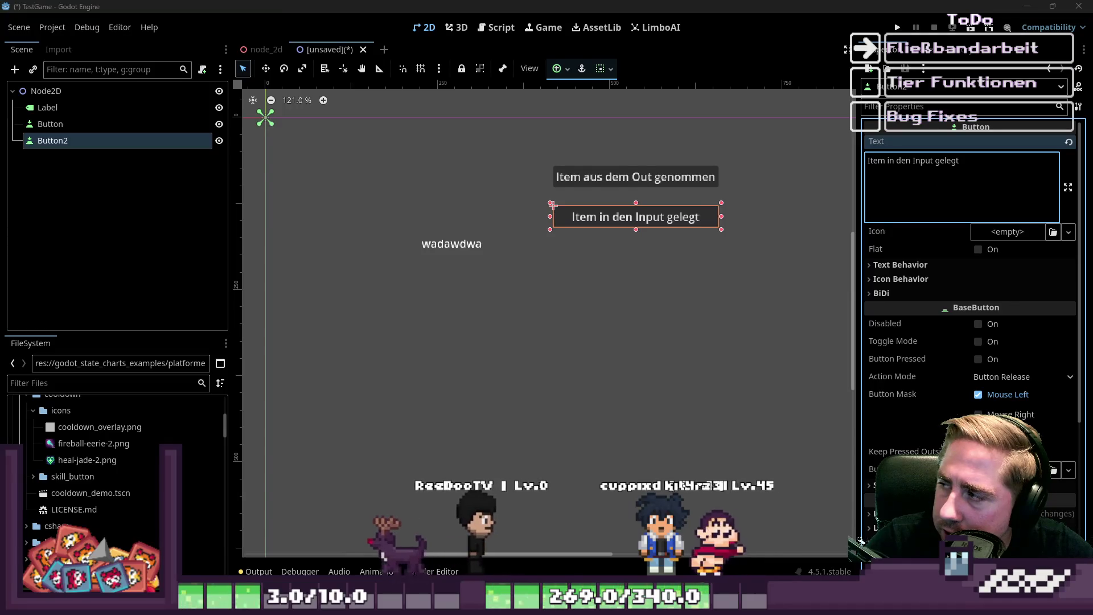
Nudge Button2 slightly upward on the canvas.
{"action": "left_click", "coordinate": [633, 244]}
{"action": "left_click_drag", "start_coordinate": [635, 223], "coordinate": [637, 212]}
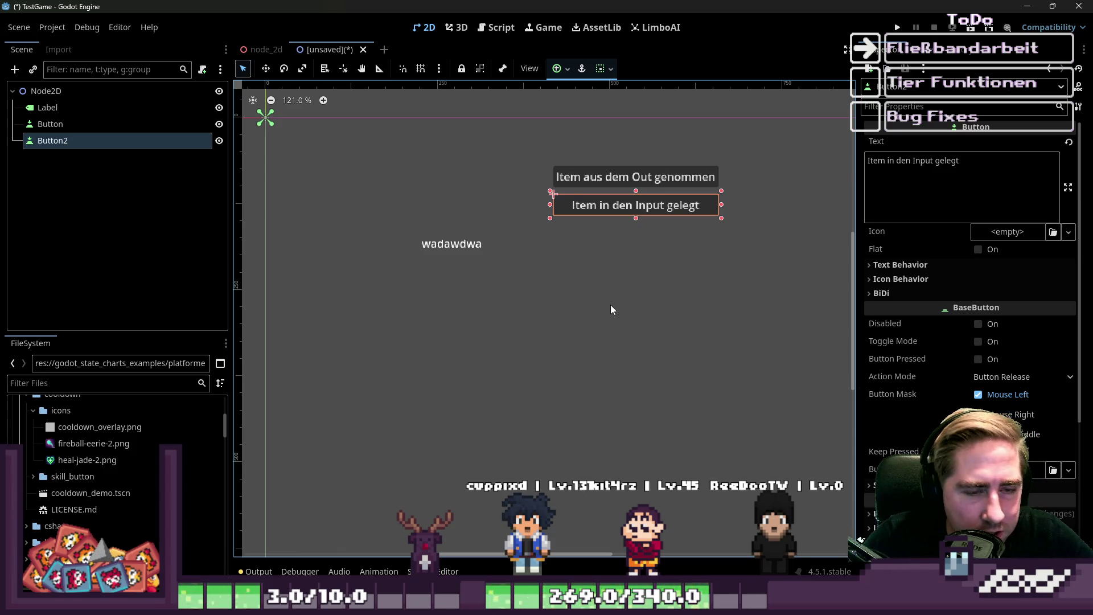
{"action": "mouse_move", "coordinate": [649, 604]}
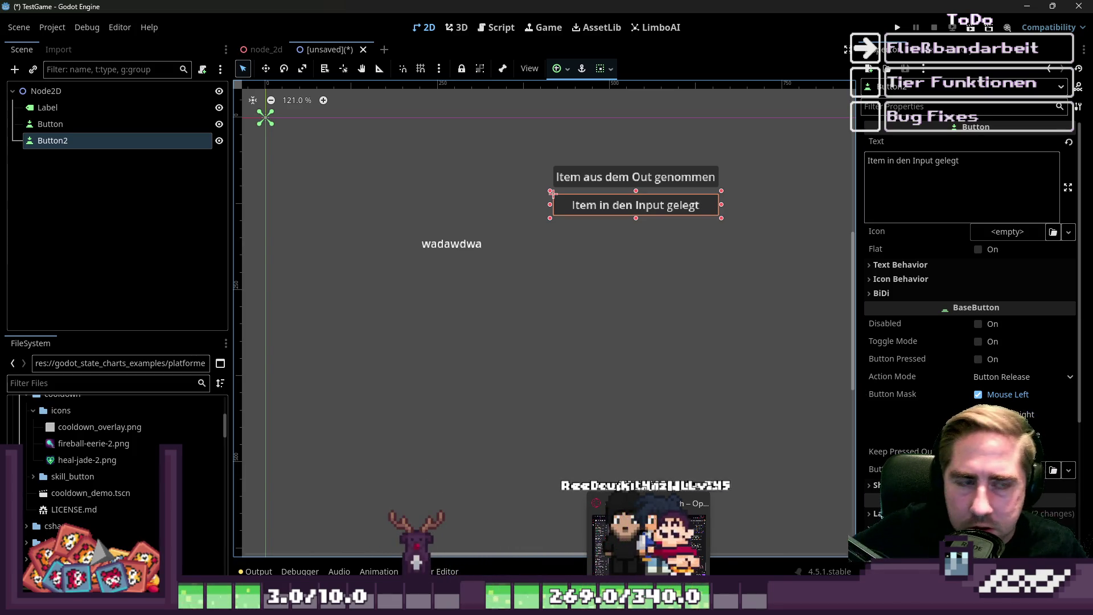
Move the 'Item in den Input gelegt' button above the 'Out genommen' button.
{"action": "left_click", "coordinate": [610, 231]}
{"action": "left_click", "coordinate": [609, 208]}
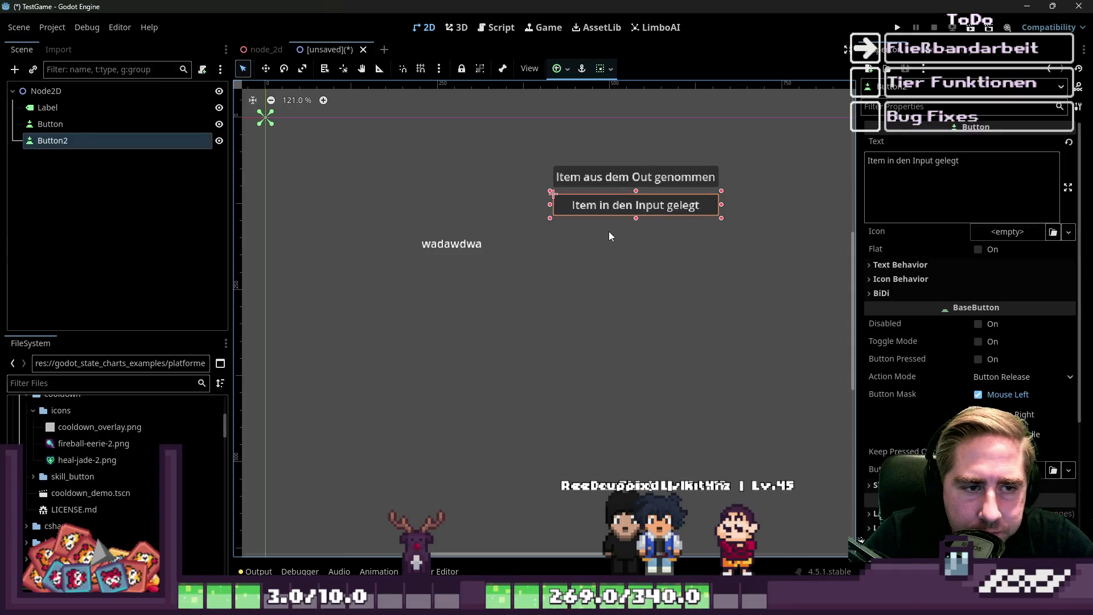
{"action": "left_click", "coordinate": [609, 231]}
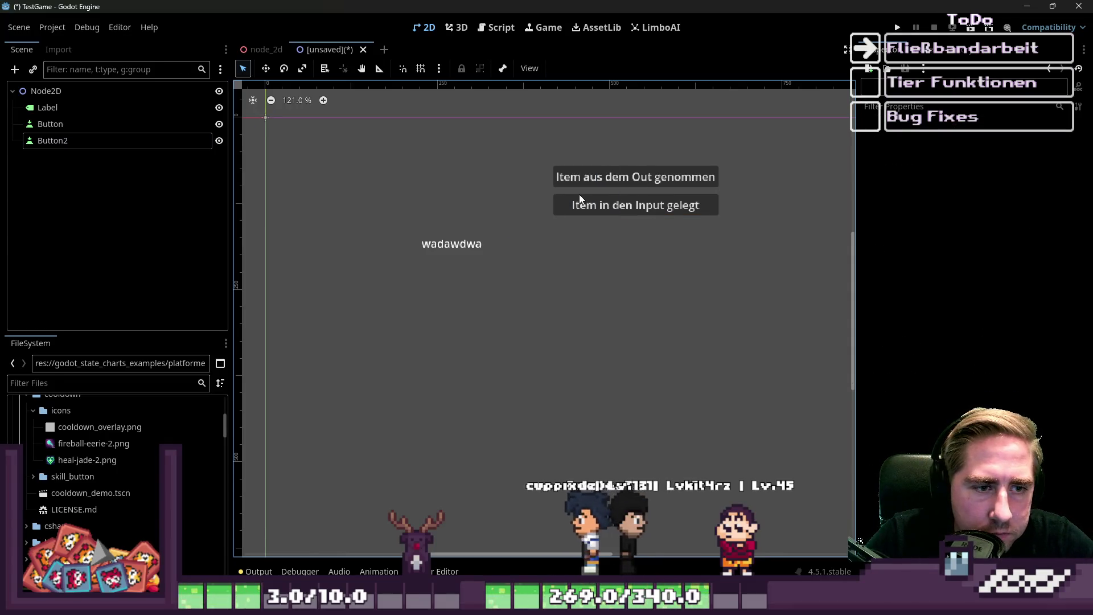
{"action": "left_click", "coordinate": [589, 208]}
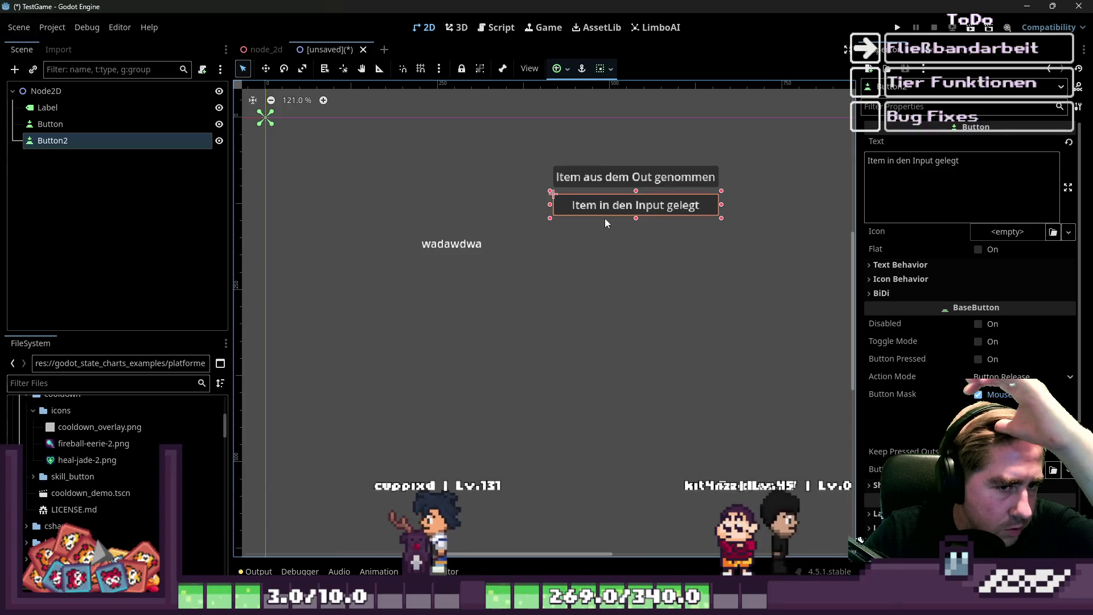
{"action": "mouse_move", "coordinate": [624, 210]}
{"action": "left_mouse_down"}
{"action": "mouse_move", "coordinate": [624, 145]}
{"action": "mouse_move", "coordinate": [604, 213]}
{"action": "mouse_move", "coordinate": [614, 248]}
{"action": "mouse_move", "coordinate": [552, 261]}
{"action": "mouse_move", "coordinate": [561, 264]}
{"action": "left_mouse_up"}
{"action": "left_click", "coordinate": [607, 178]}
{"action": "key", "text": "ctrl+z"}
{"action": "left_click", "coordinate": [114, 146], "text": "shift"}
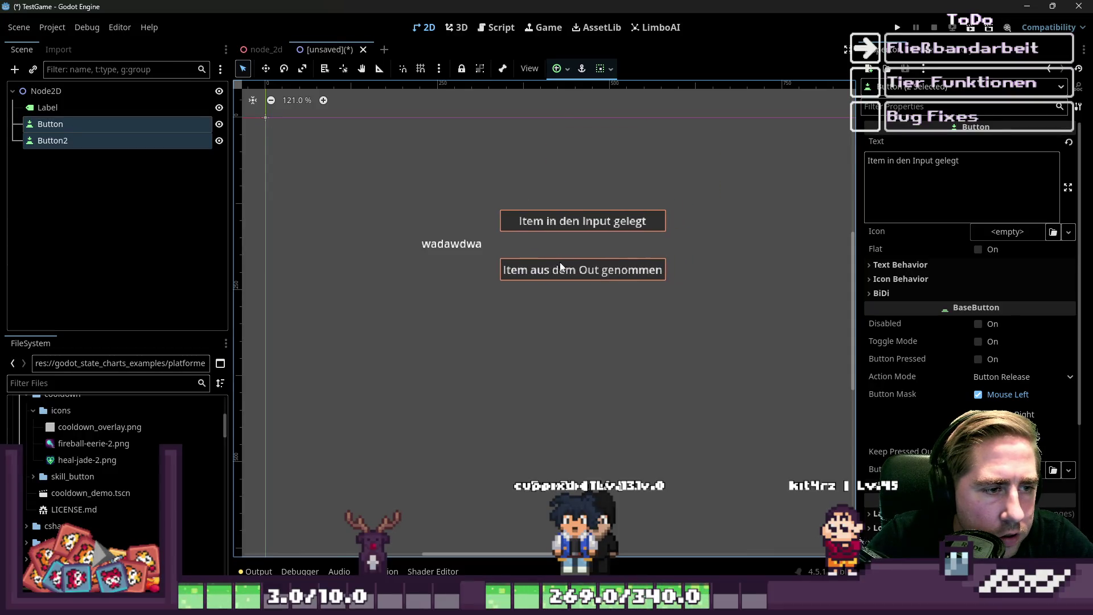
Enlarge the label and set its text to 'Current State:' plus placeholder text.
{"action": "left_click", "coordinate": [442, 249]}
{"action": "left_click_drag", "start_coordinate": [419, 254], "coordinate": [331, 292]}
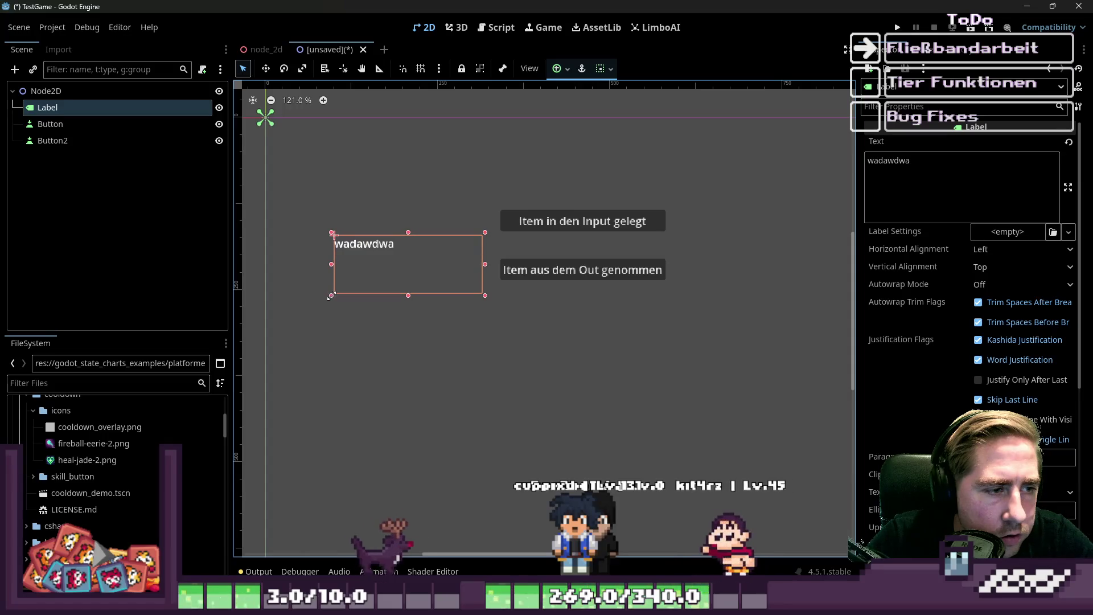
{"action": "left_click", "coordinate": [946, 165]}
{"action": "key", "text": "ctrl+a"}
{"action": "type", "text": "Current State: "}
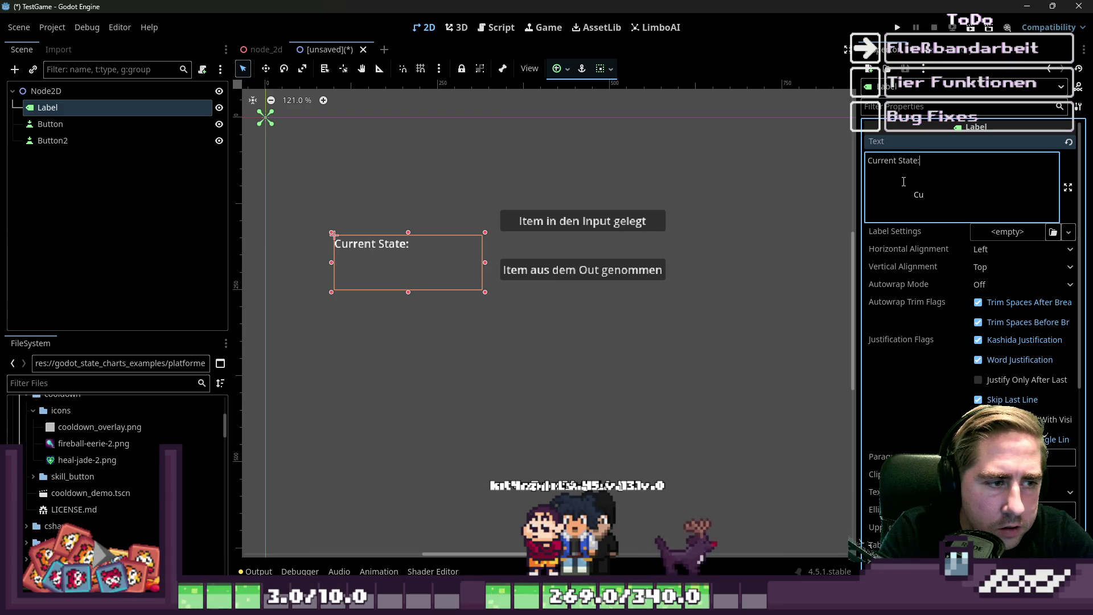
{"action": "type", "text": "qdjiowjiadaow"}
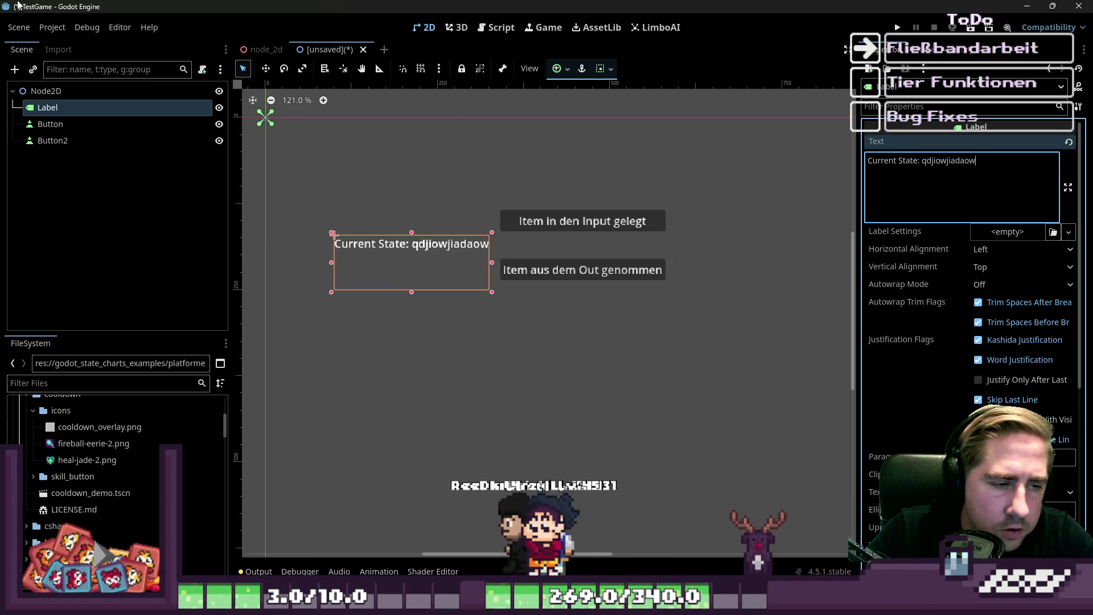
Shift the label and both buttons together right and down.
{"action": "left_click", "coordinate": [385, 193]}
{"action": "left_click_drag", "start_coordinate": [379, 142], "coordinate": [604, 392]}
{"action": "scroll", "coordinate": [314, 277], "scroll_direction": "down", "scroll_amount": 4}
{"action": "left_click", "coordinate": [53, 140]}
{"action": "left_click", "coordinate": [47, 107], "text": "shift"}
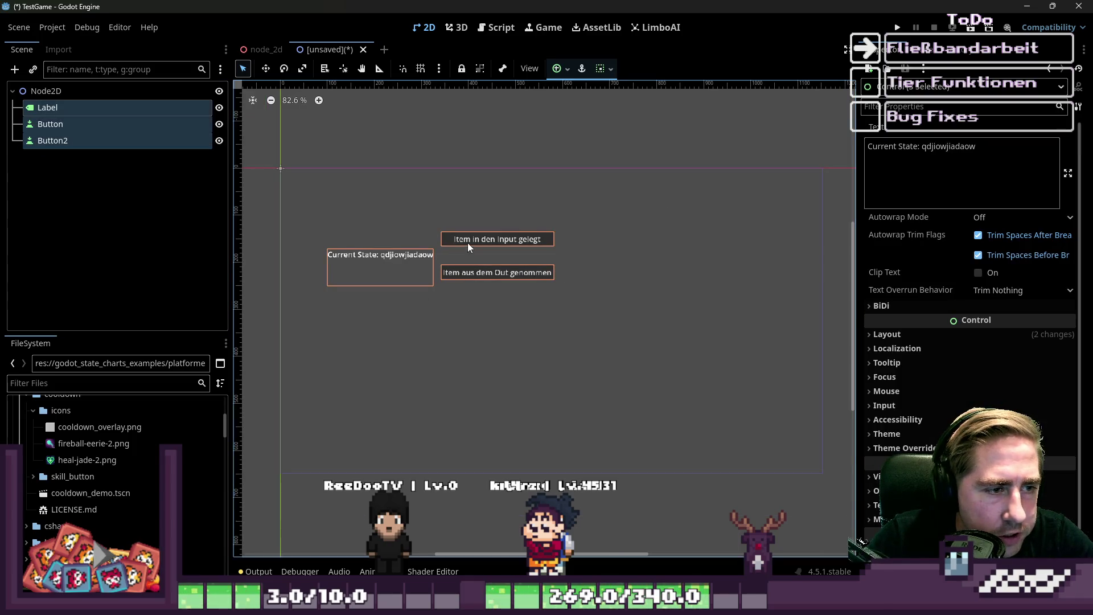
{"action": "mouse_move", "coordinate": [467, 242]}
{"action": "left_mouse_down"}
{"action": "mouse_move", "coordinate": [649, 313]}
{"action": "mouse_move", "coordinate": [554, 286]}
{"action": "mouse_move", "coordinate": [570, 284]}
{"action": "left_mouse_up"}
{"action": "left_click", "coordinate": [480, 210]}
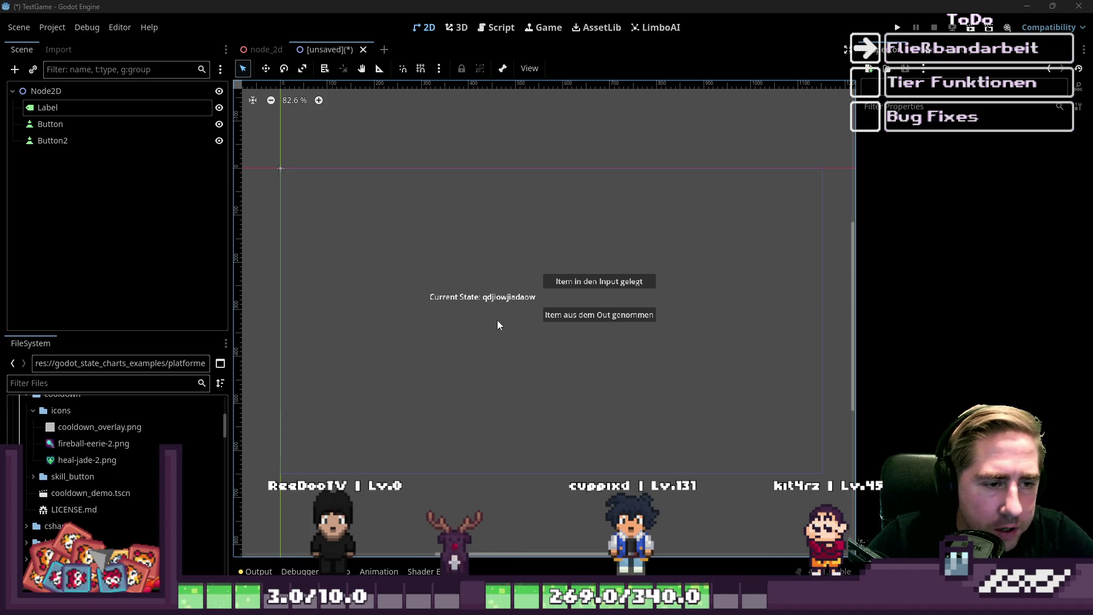
Move Button and Button2 together slightly to the right.
{"action": "left_click", "coordinate": [50, 123]}
{"action": "left_click", "coordinate": [52, 140], "text": "shift"}
{"action": "scroll", "coordinate": [602, 280], "scroll_direction": "up", "scroll_amount": 1}
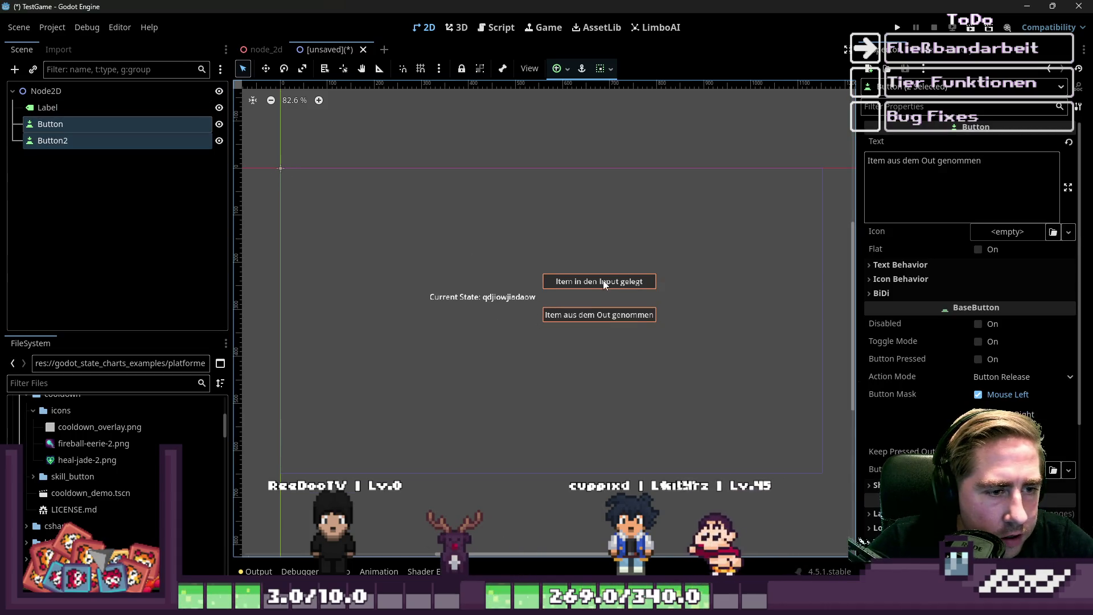
{"action": "left_click_drag", "start_coordinate": [603, 280], "coordinate": [626, 281]}
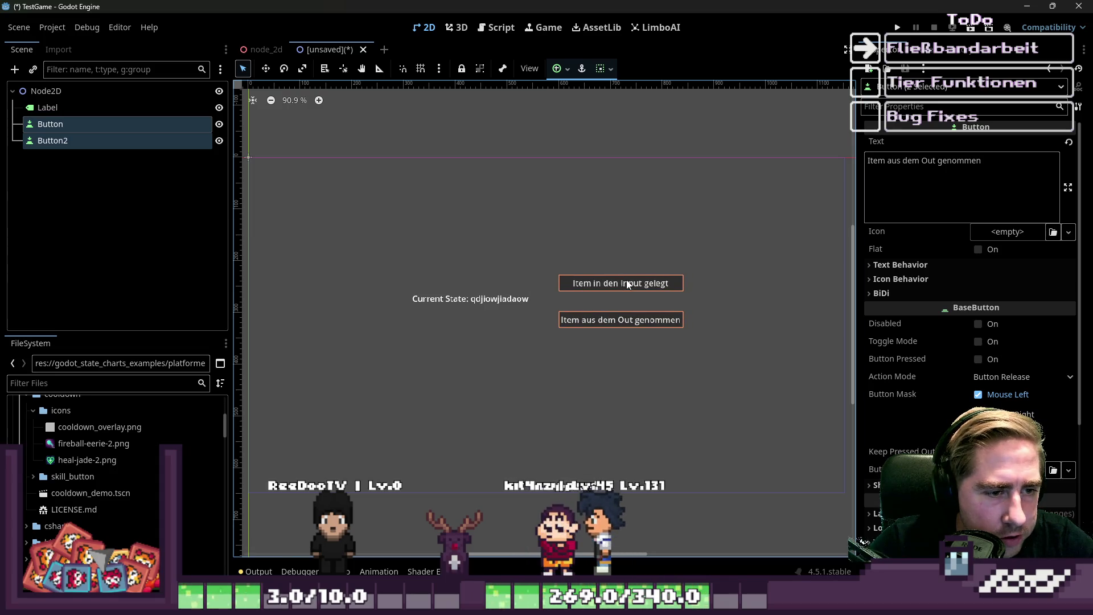
Check the label and button layout by reselecting them, then select the root Node2D.
{"action": "left_click", "coordinate": [483, 256]}
{"action": "left_click_drag", "start_coordinate": [531, 247], "coordinate": [723, 389]}
{"action": "left_click_drag", "start_coordinate": [729, 387], "coordinate": [393, 199]}
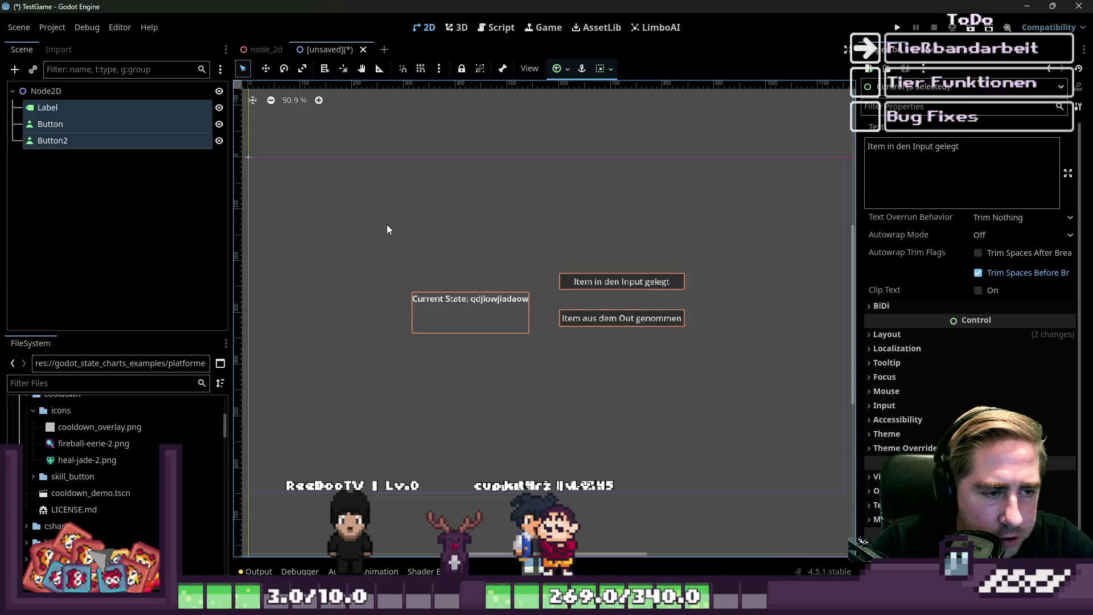
{"action": "left_click", "coordinate": [388, 229]}
{"action": "left_click", "coordinate": [451, 297]}
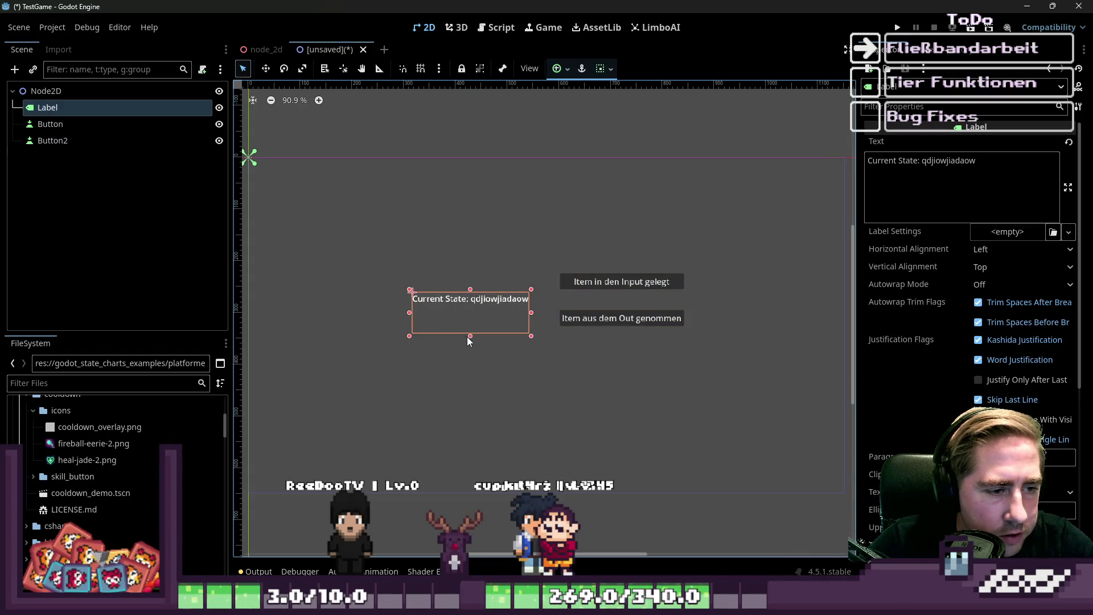
{"action": "left_click", "coordinate": [277, 245]}
{"action": "left_click", "coordinate": [150, 91]}
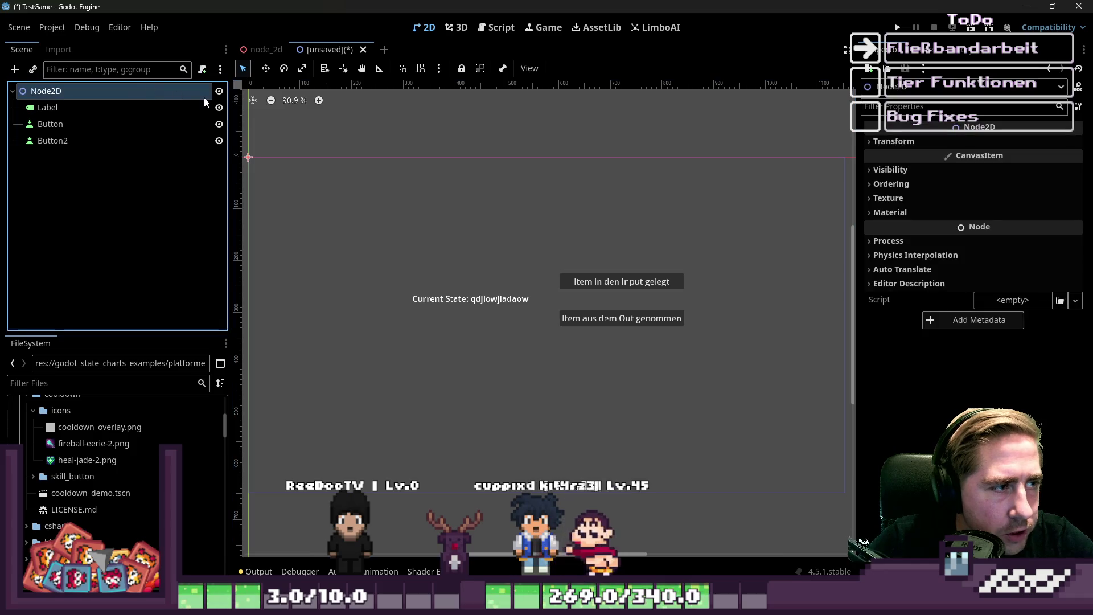
Name the new Node2D script res://StateMachine.gd and attach it to the root.
{"action": "left_click", "coordinate": [203, 69]}
{"action": "type", "text": "StateMachi"}
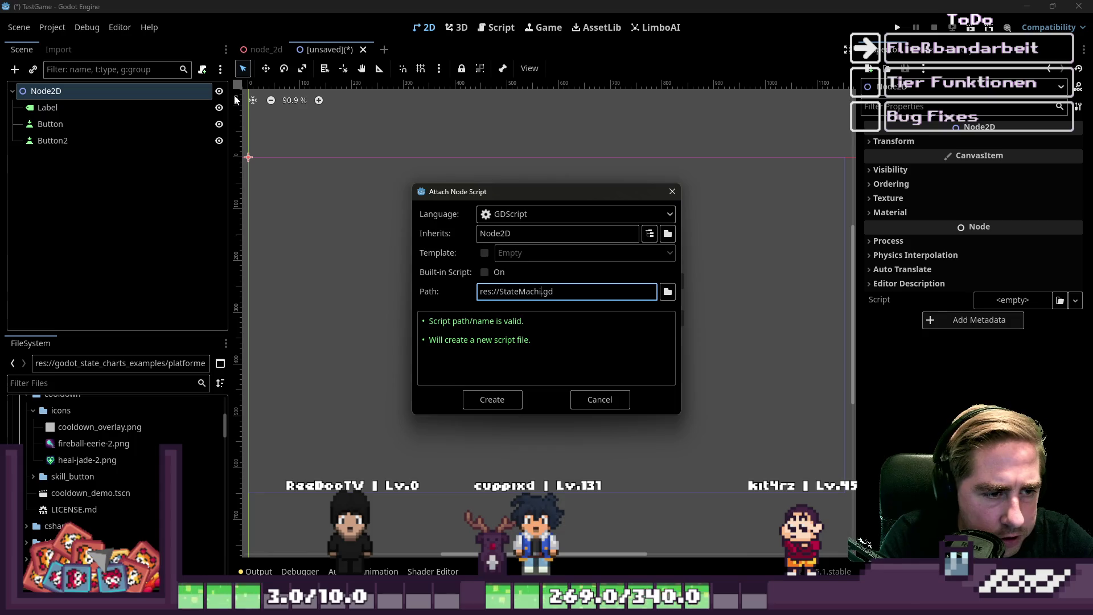
{"action": "type", "text": "ne"}
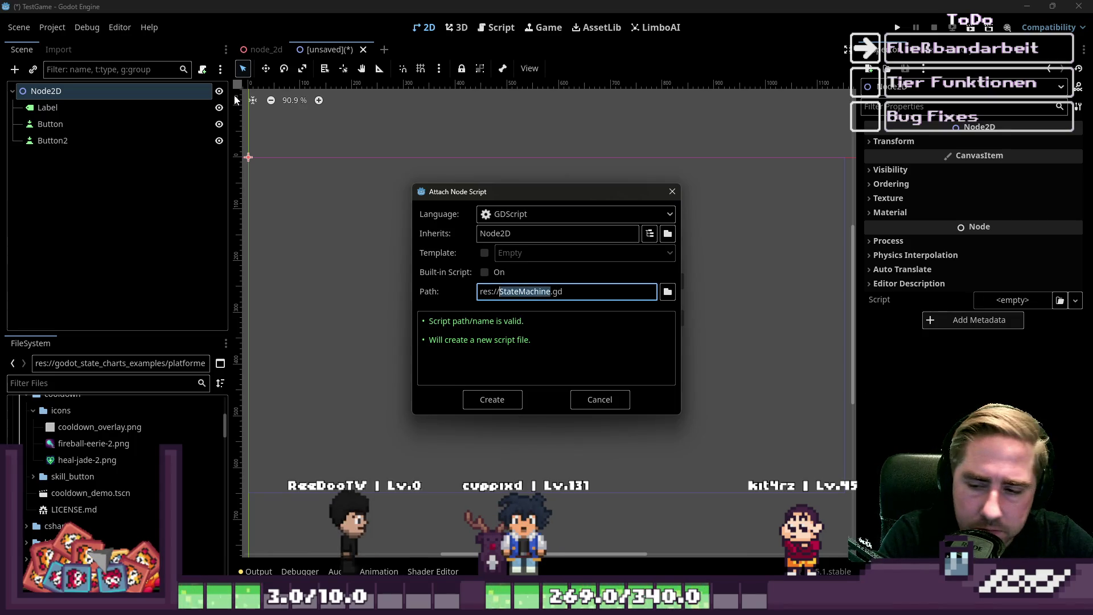
{"action": "key", "text": "Return"}
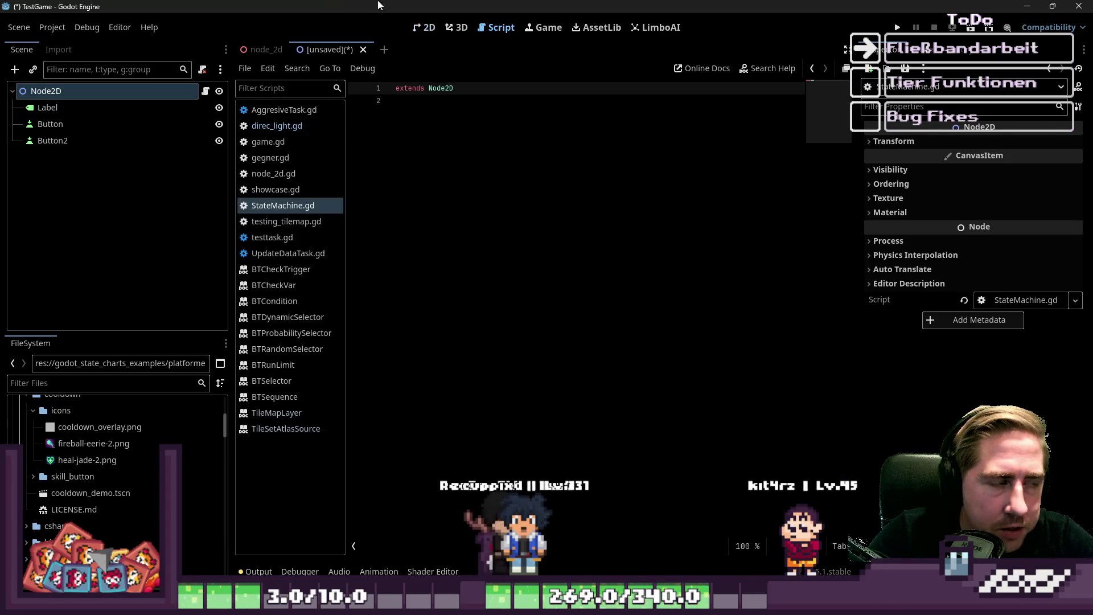
Put the caret on line 2 of StateMachine.gd and dismiss an accidental new resource dialog.
{"action": "left_click", "coordinate": [500, 212]}
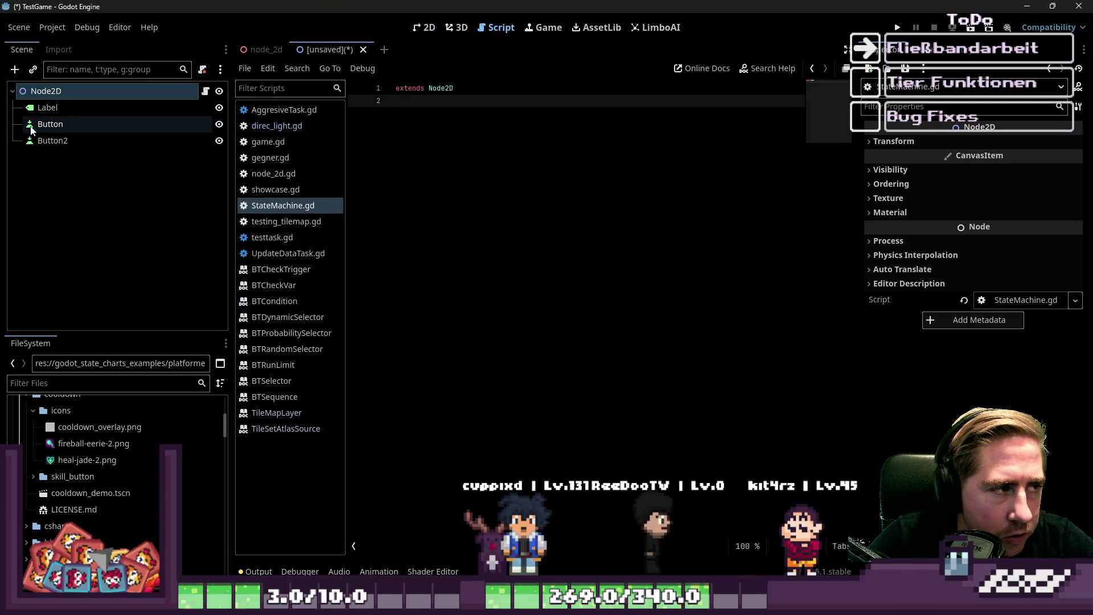
{"action": "left_click", "coordinate": [847, 69]}
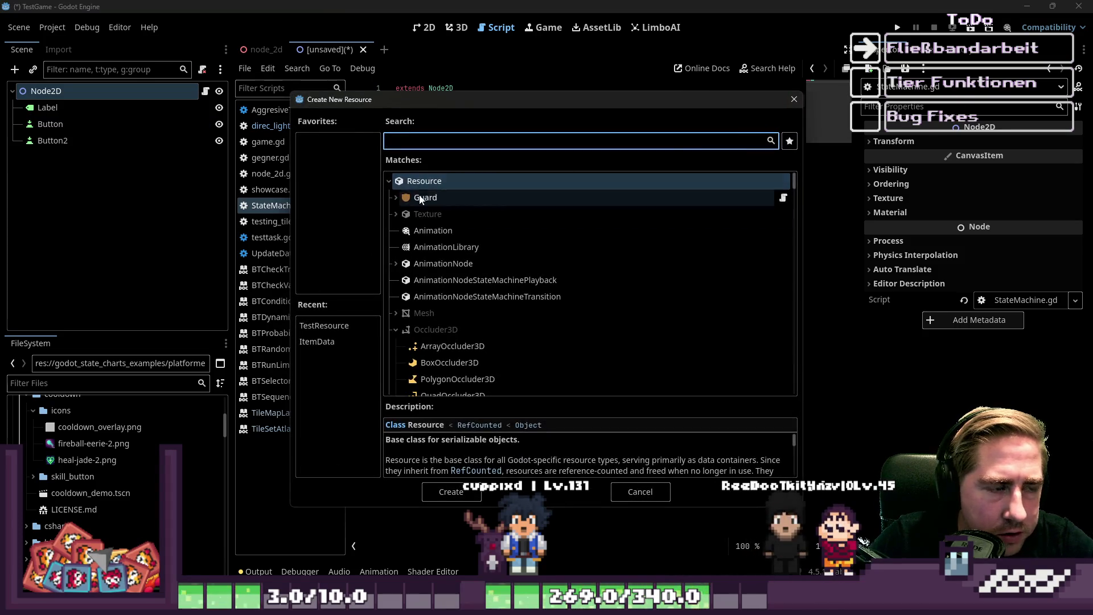
{"action": "key", "text": "Escape"}
Create a new script MachineStates.gd that inherits Resource.
{"action": "left_click", "coordinate": [245, 68]}
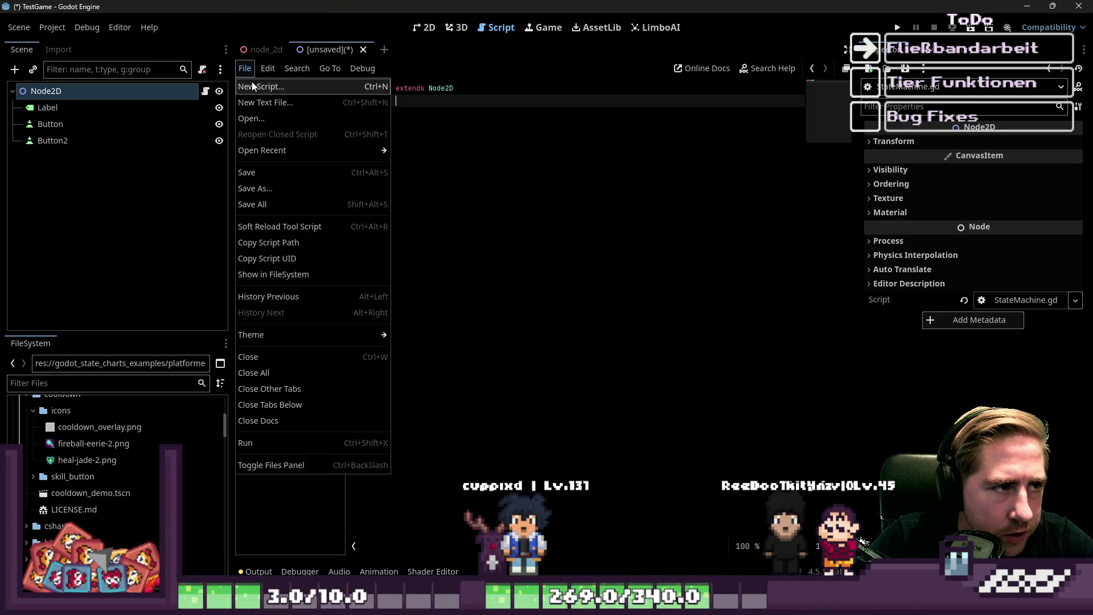
{"action": "left_click", "coordinate": [253, 85]}
{"action": "double_click", "coordinate": [569, 234]}
{"action": "type", "text": "Ressourc"}
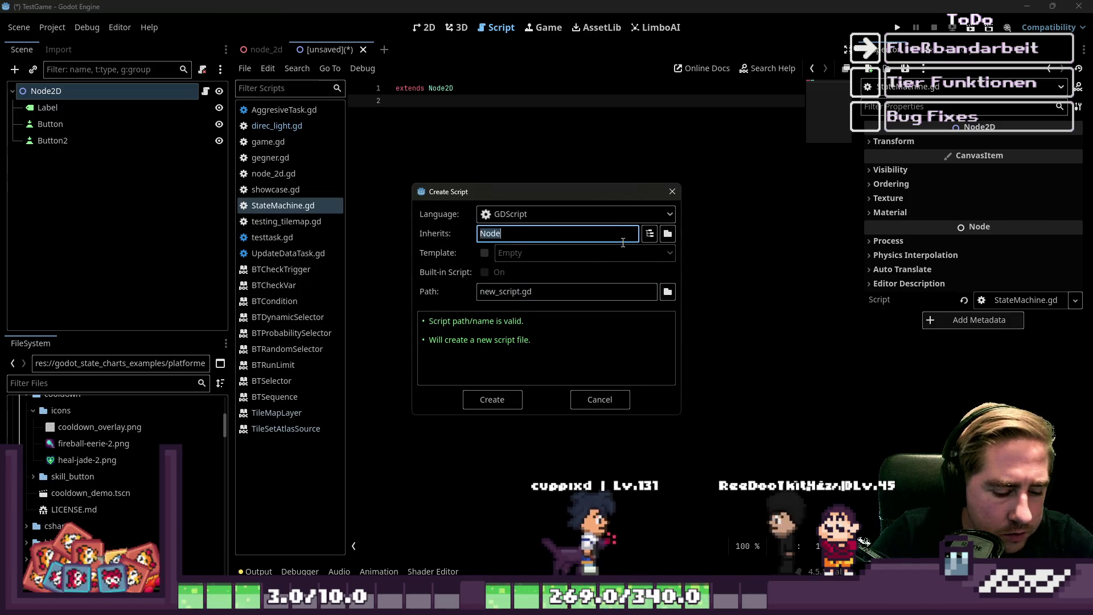
{"action": "type", "text": "e"}
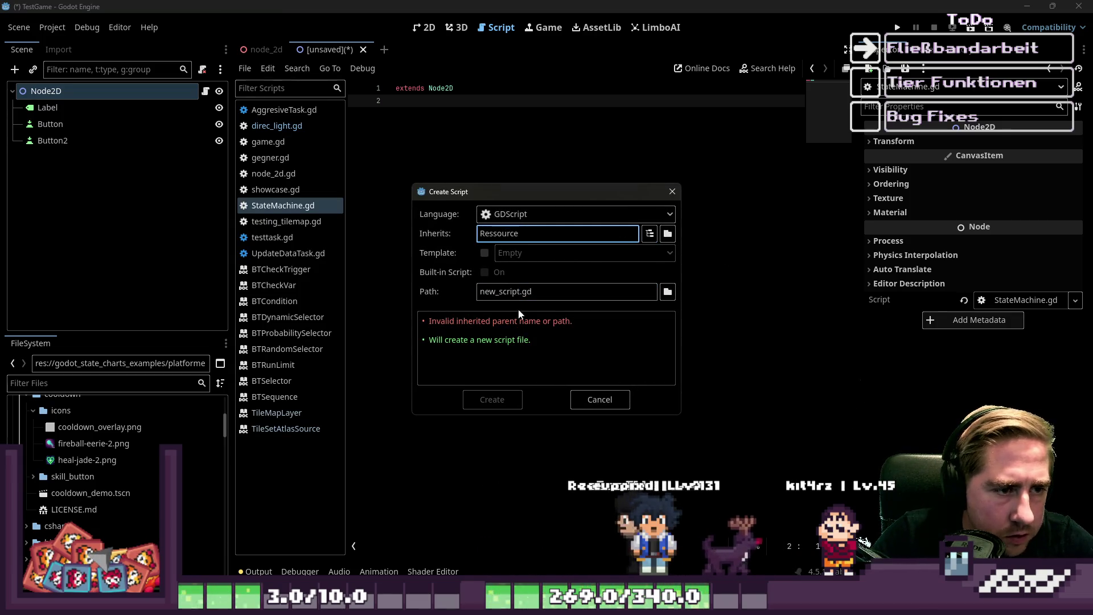
{"action": "left_click", "coordinate": [516, 294]}
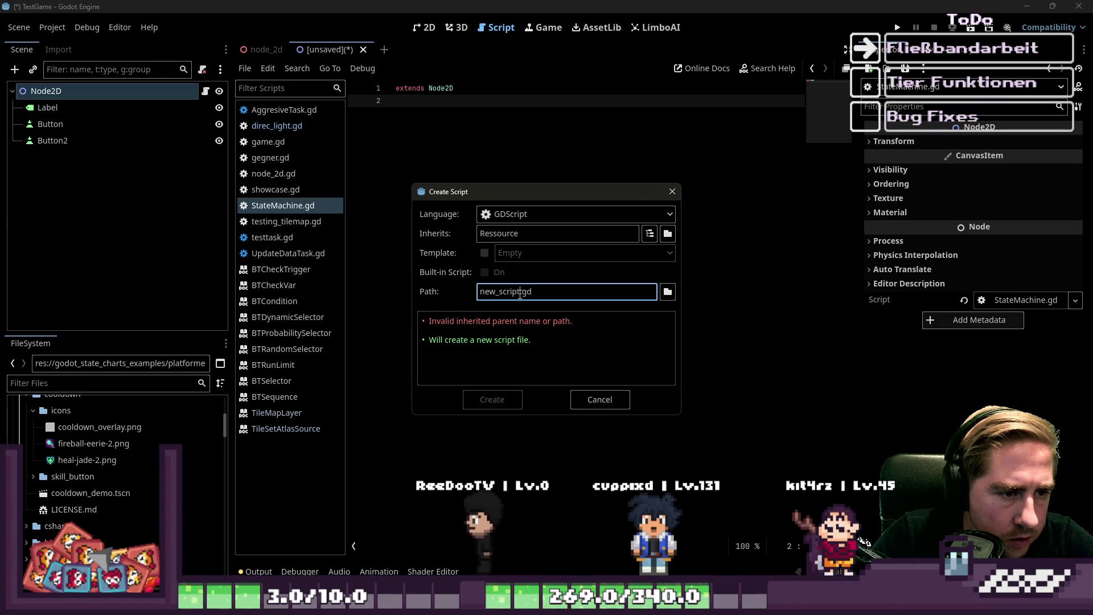
{"action": "double_click", "coordinate": [517, 292]}
{"action": "type", "text": "States"}
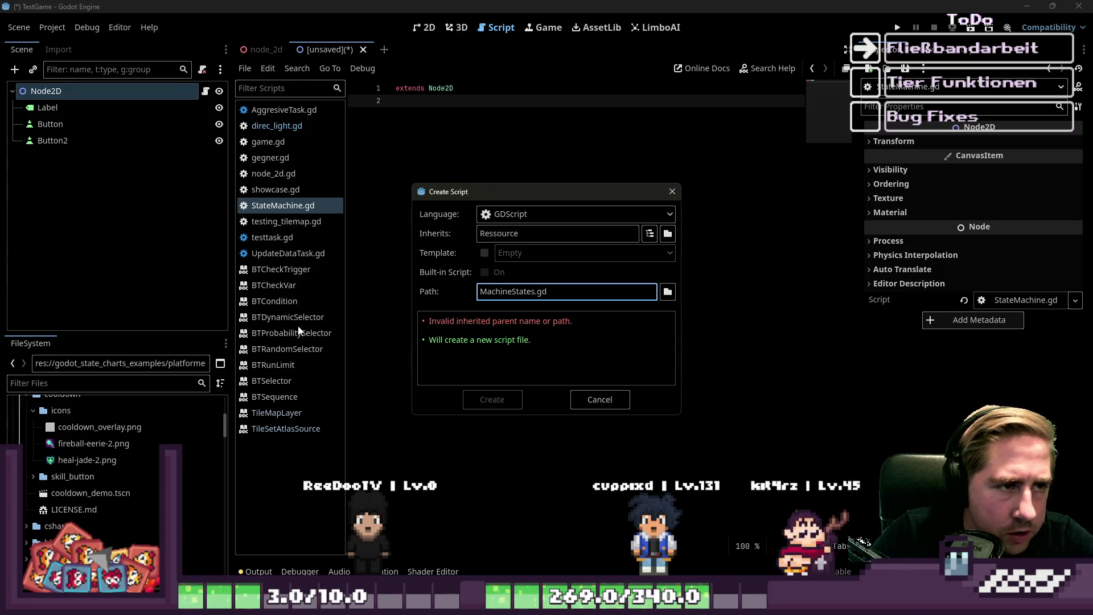
{"action": "left_click", "coordinate": [495, 234]}
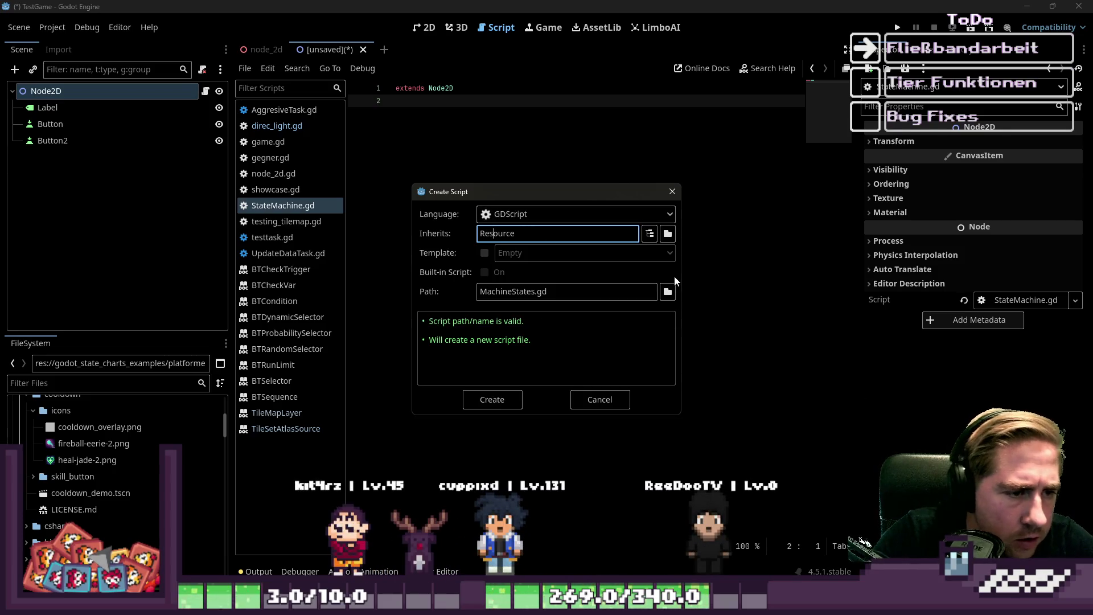
{"action": "left_click", "coordinate": [492, 399]}
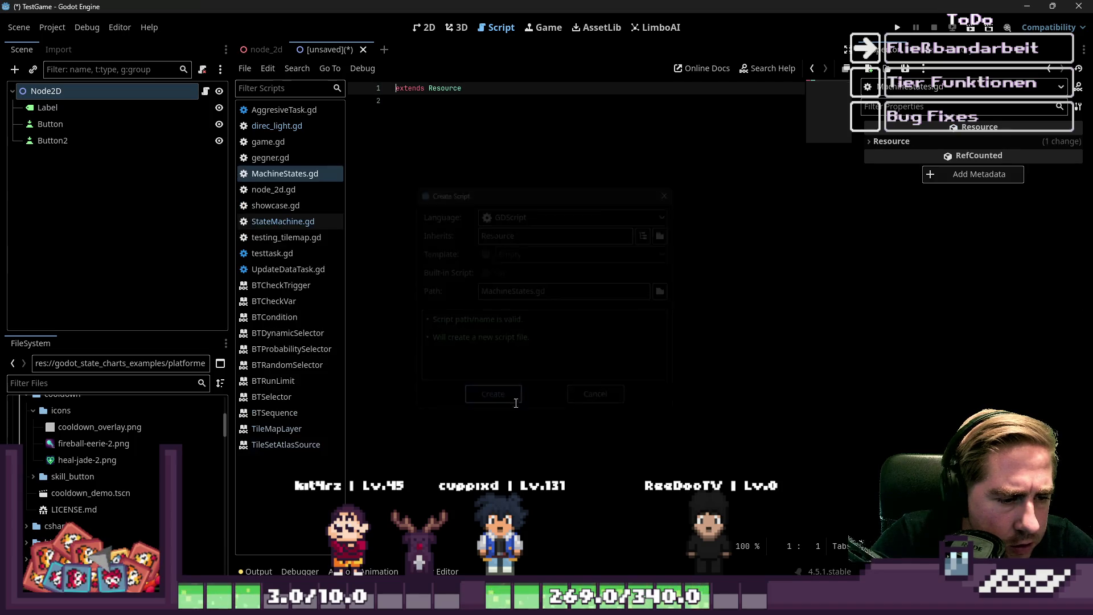
Declare class_name MachineState, then add a stub func enter() -> void: pass on line 4.
{"action": "type", "text": "class_name"}
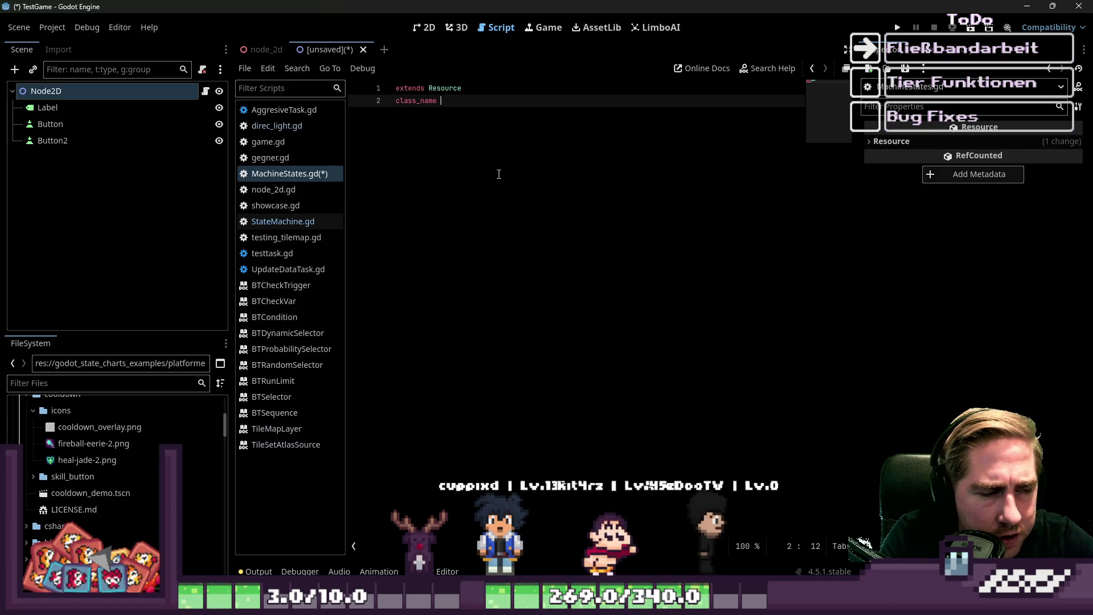
{"action": "type", "text": " MachineState"}
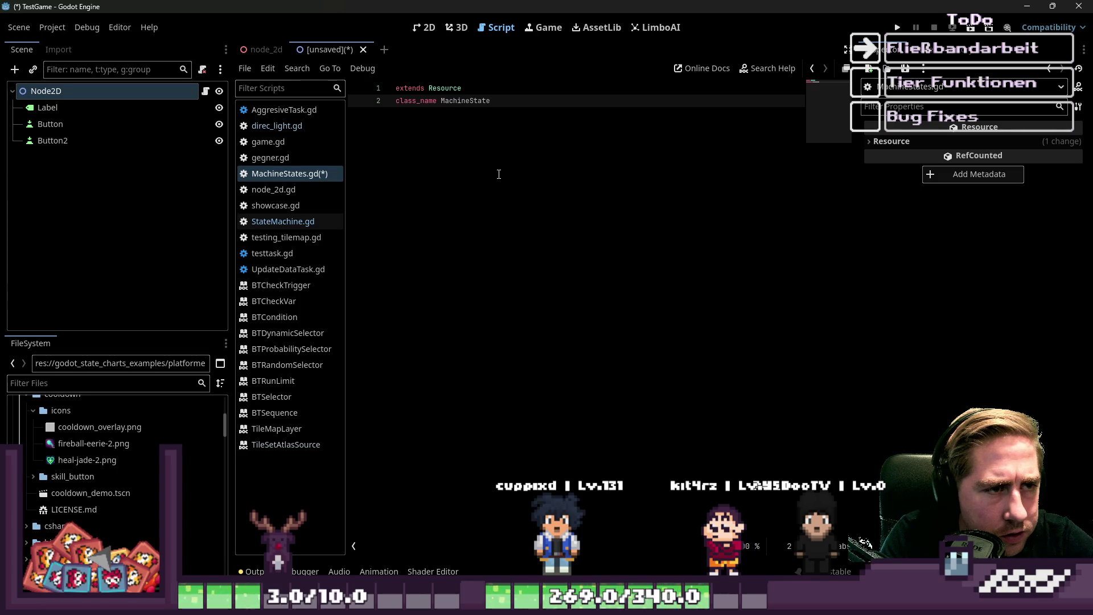
{"action": "key", "text": "Return"}
{"action": "key", "text": "Return"}
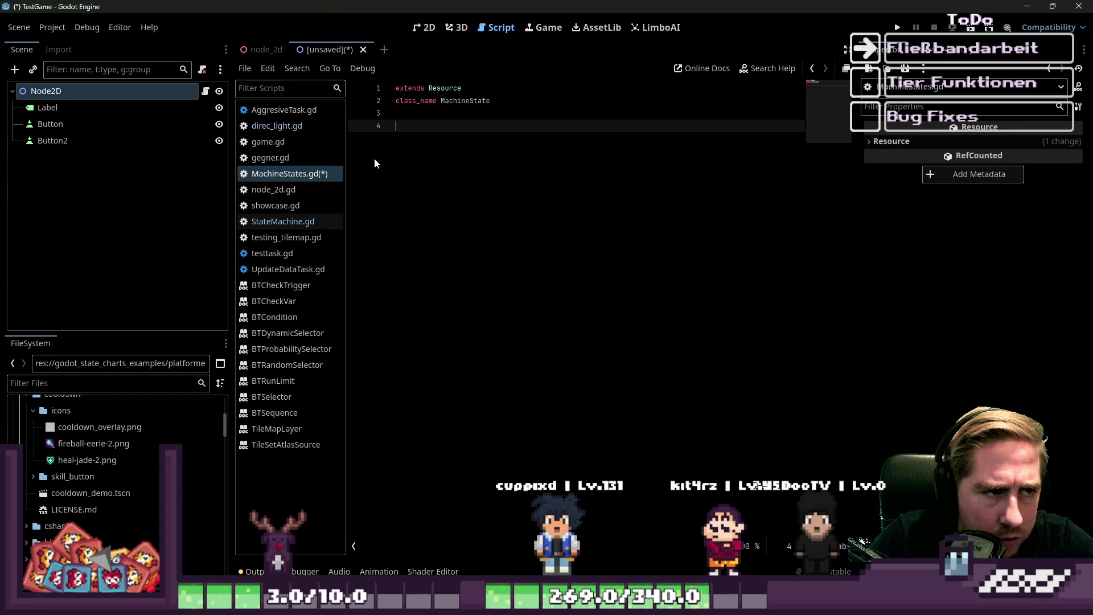
{"action": "type", "text": "@"}
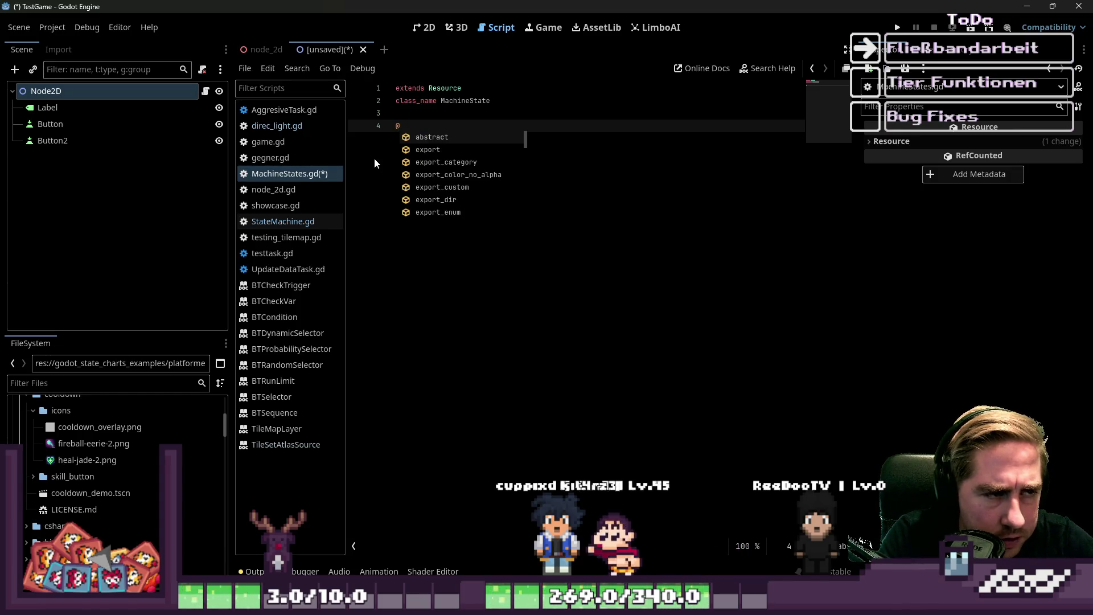
{"action": "type", "text": "export"}
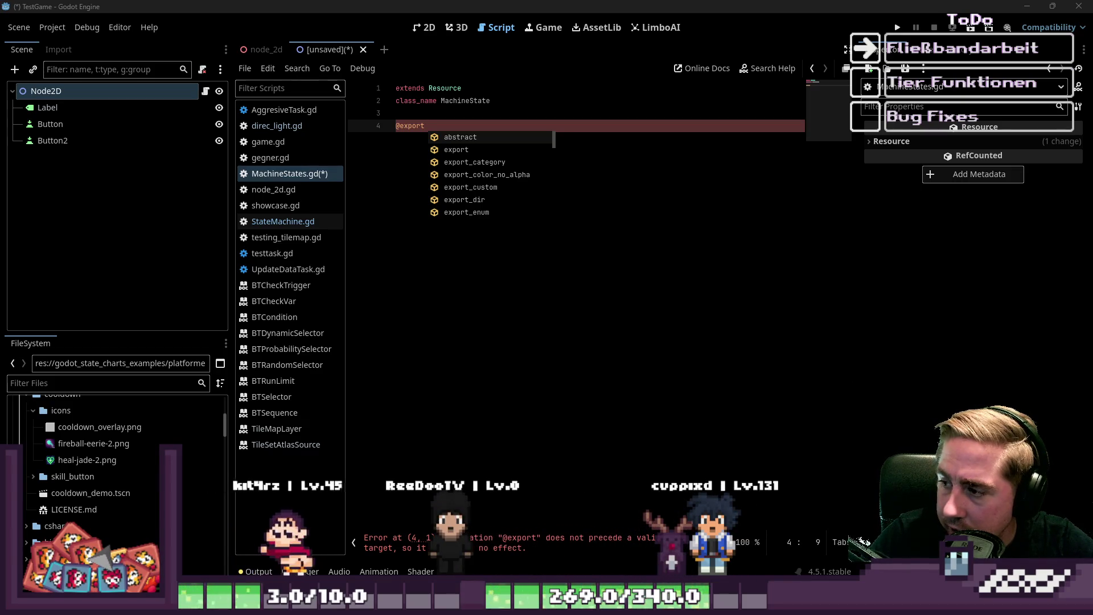
{"action": "left_click", "coordinate": [432, 113]}
{"action": "left_click_drag", "start_coordinate": [432, 125], "coordinate": [396, 125]}
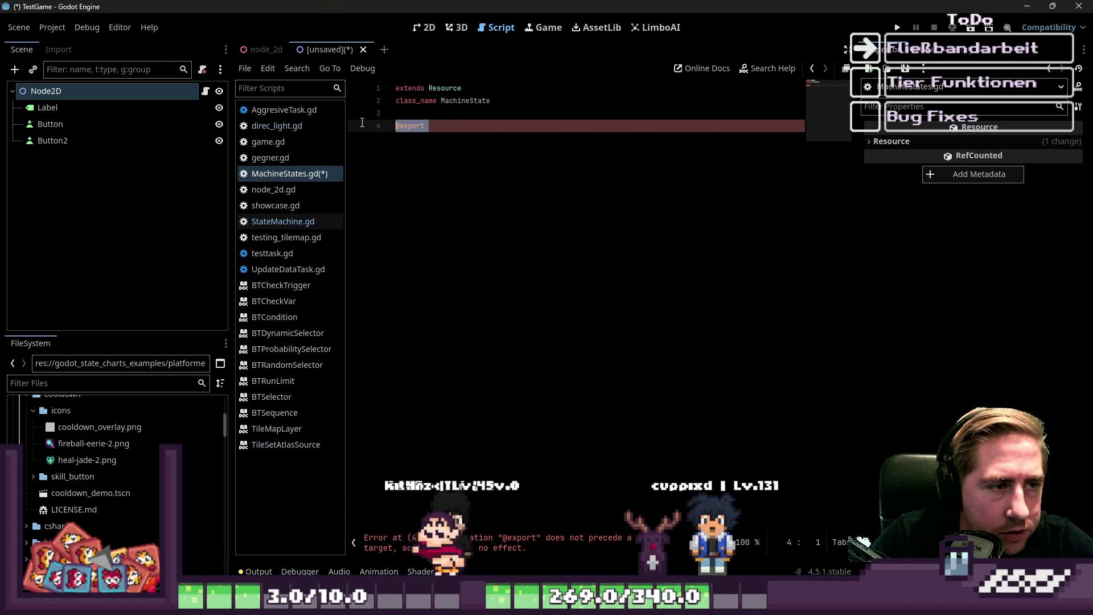
{"action": "key", "text": "BackSpace"}
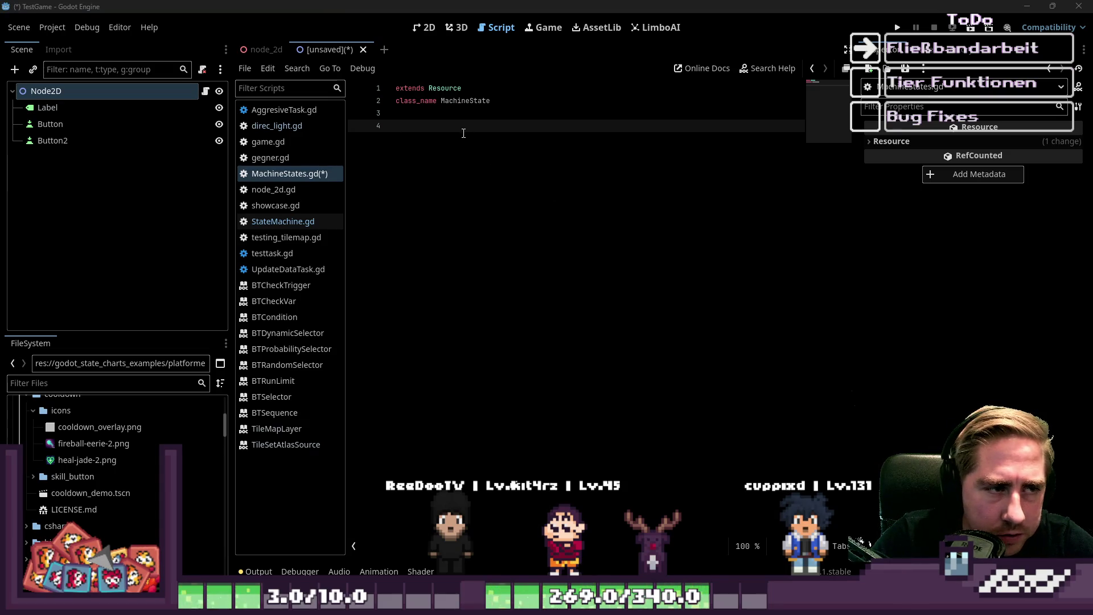
{"action": "type", "text": "nc"}
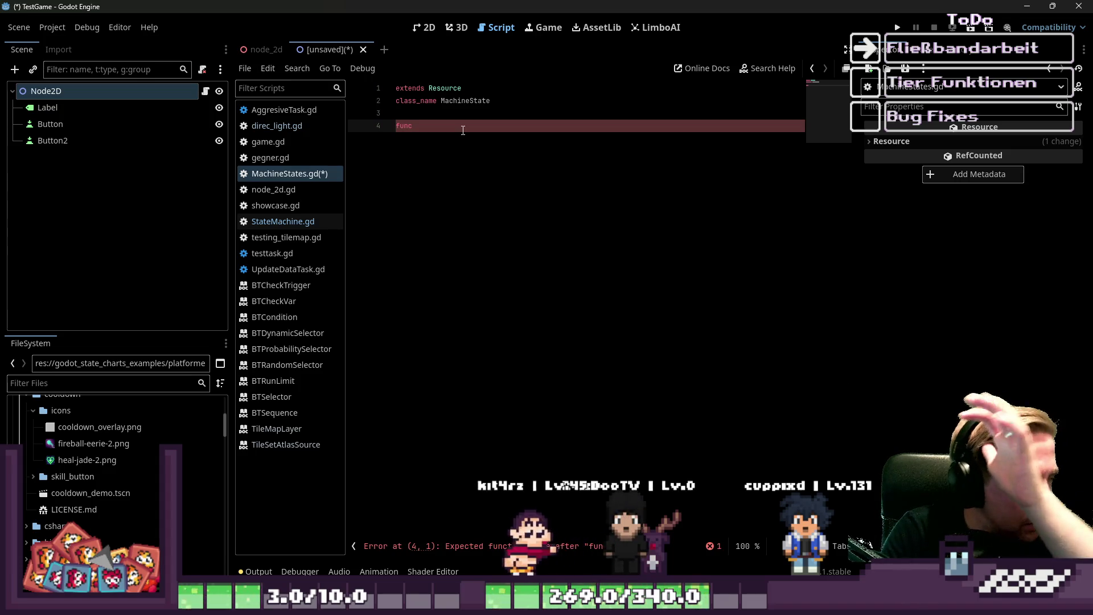
{"action": "type", "text": " ente"}
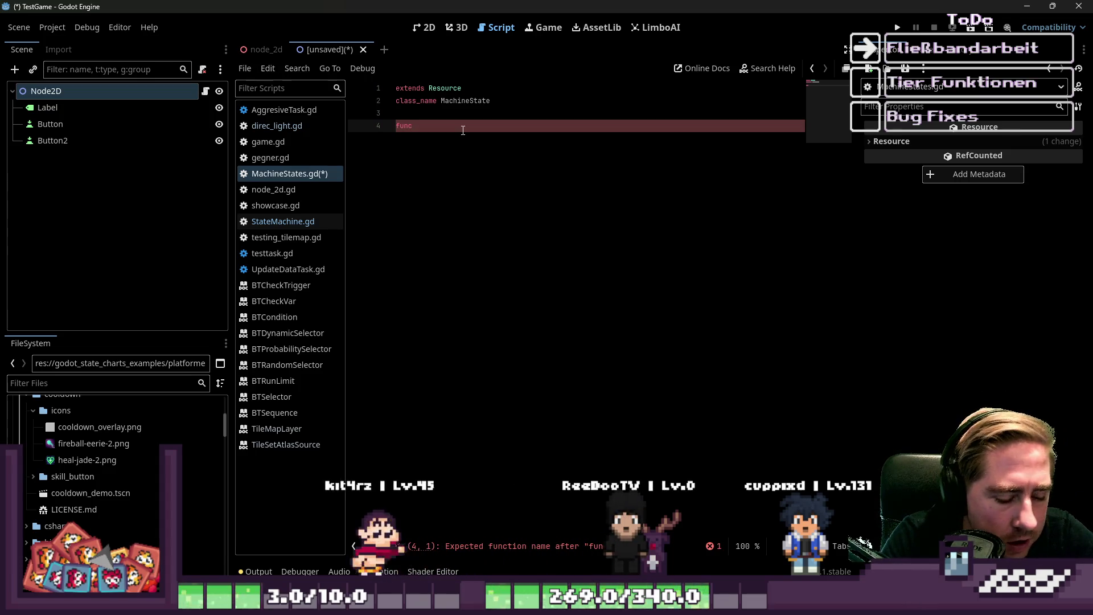
{"action": "type", "text": "r()"}
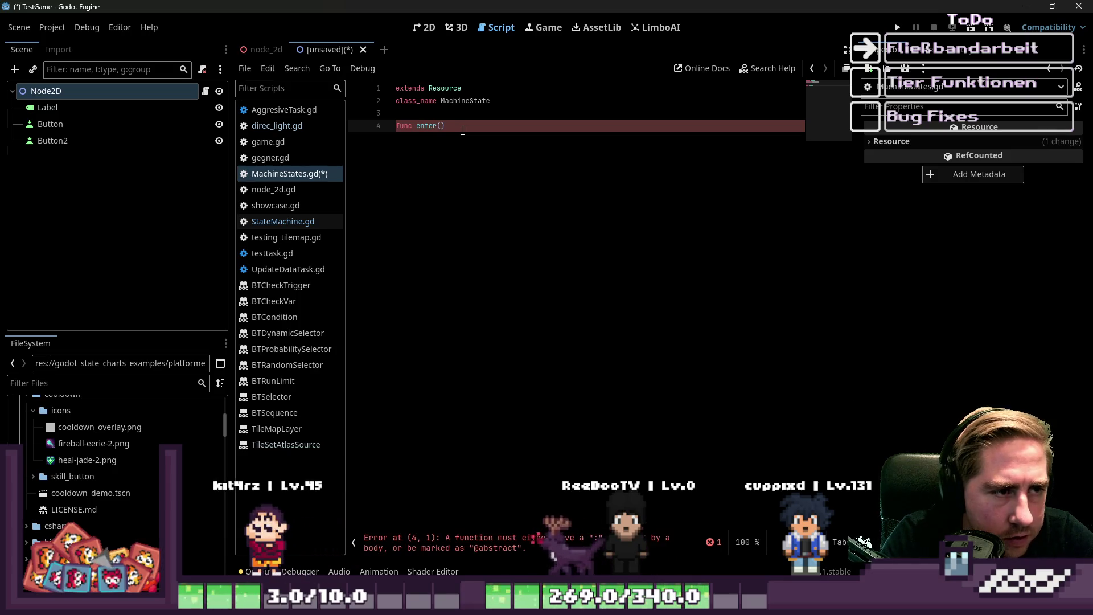
{"action": "type", "text": "id: pass"}
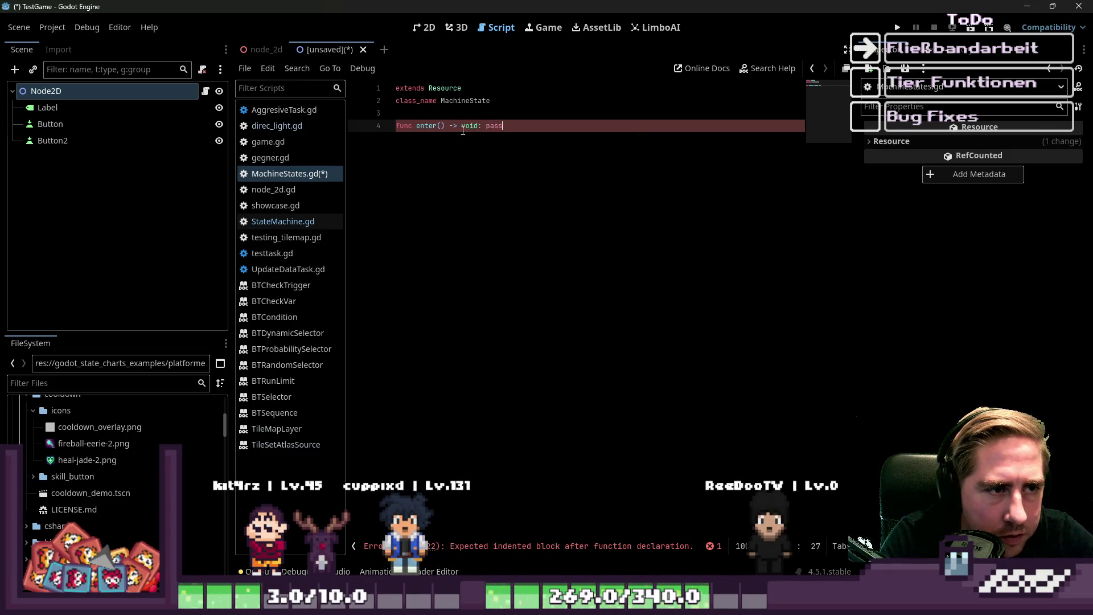
{"action": "key", "text": "Return"}
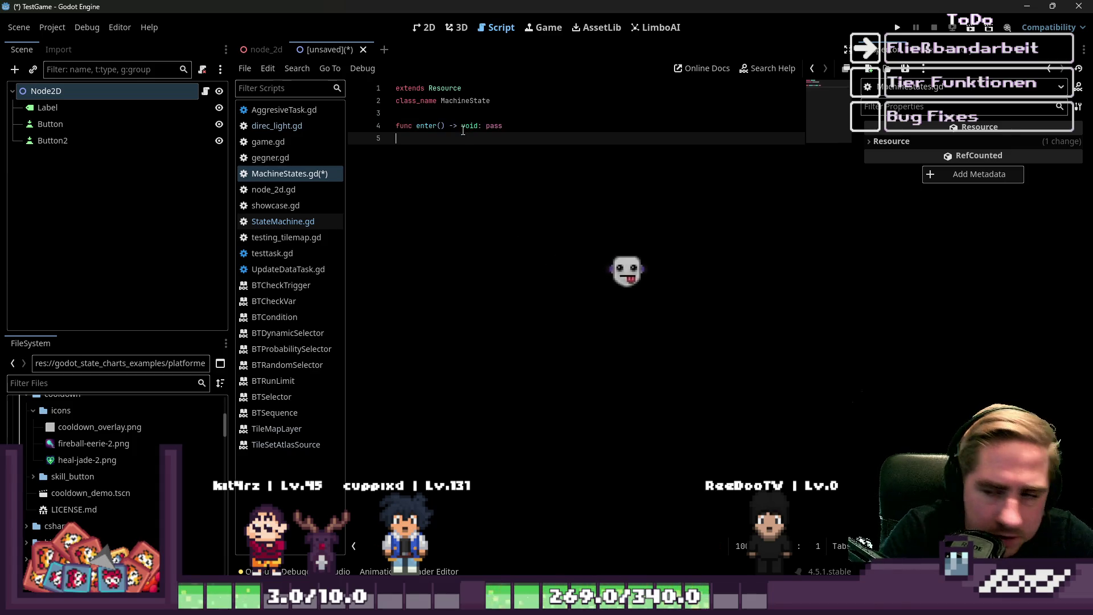
Duplicate the enter() function line onto line 5.
{"action": "triple_click", "coordinate": [462, 128]}
{"action": "key", "text": "ctrl+c"}
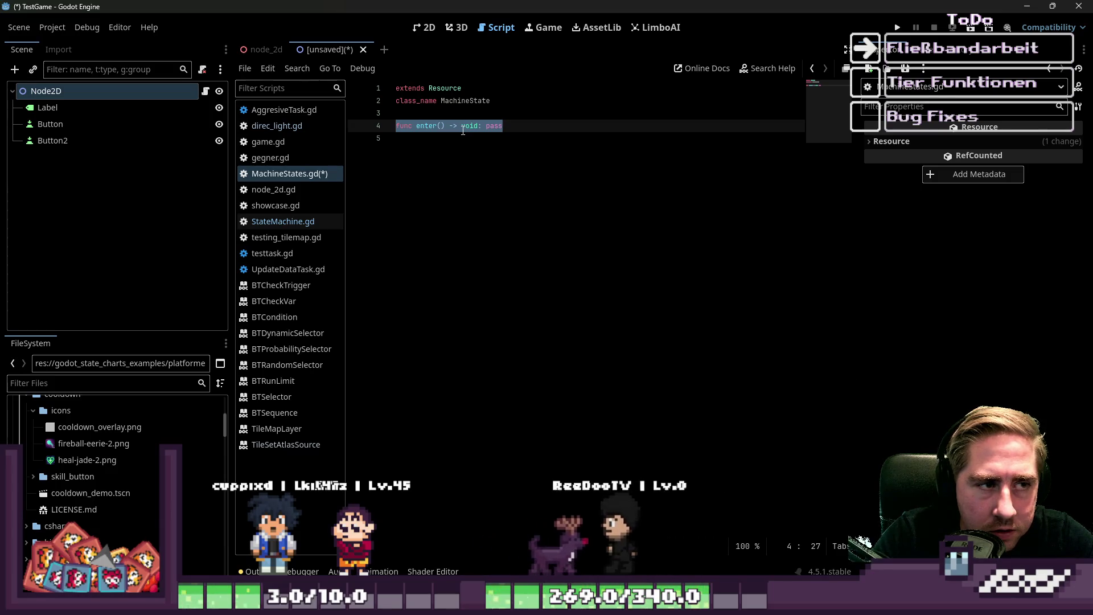
{"action": "key", "text": "Down"}
{"action": "key", "text": "ctrl+v"}
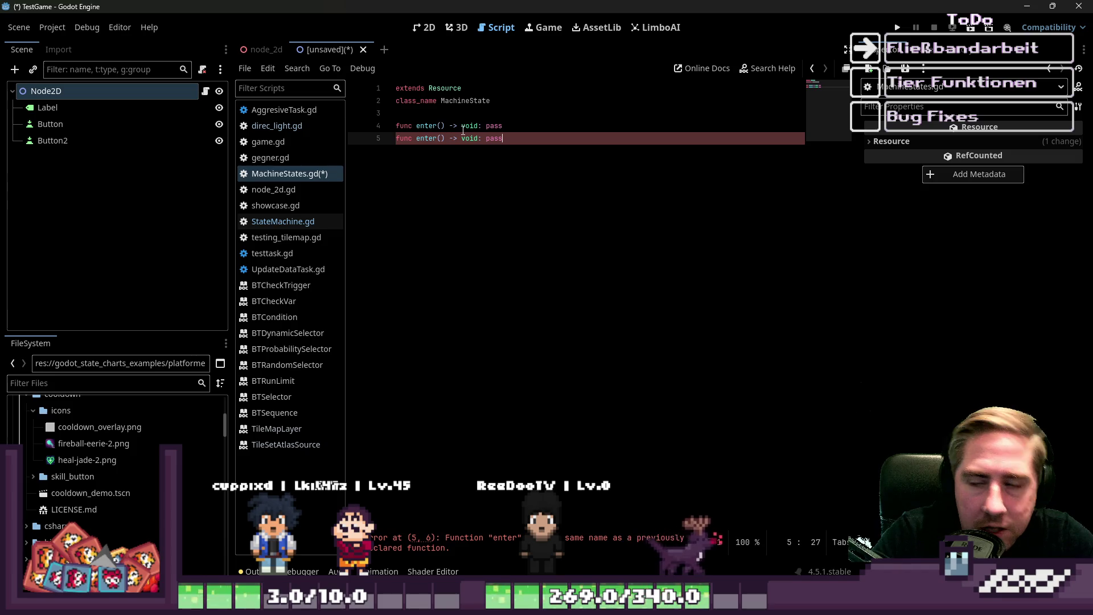
{"action": "key", "text": "Left"}
{"action": "key", "text": "Left"}
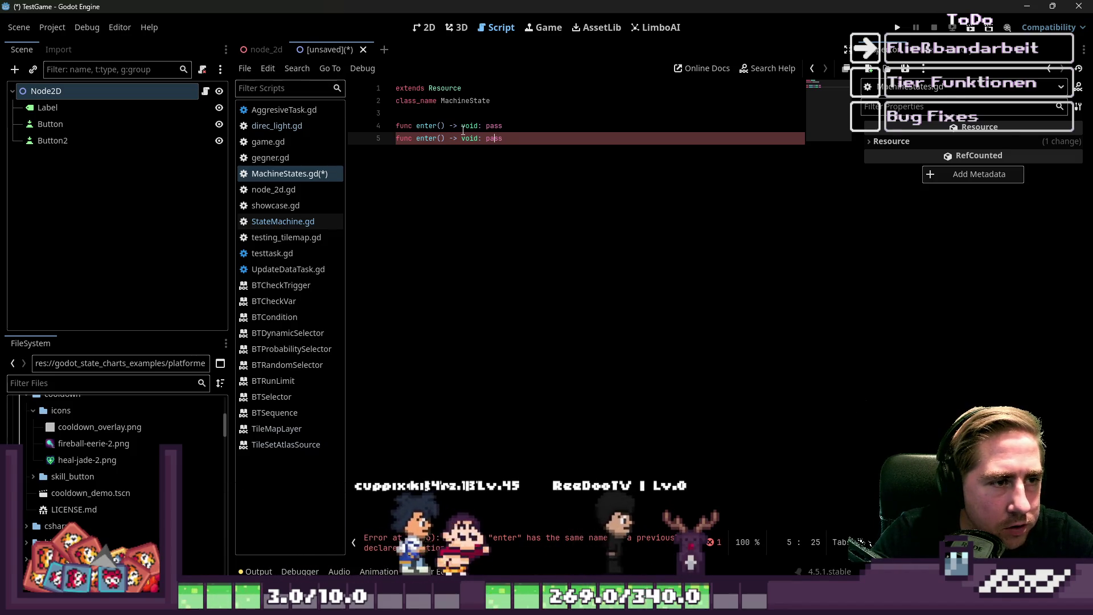
{"action": "key", "text": "Left"}
{"action": "key", "text": "Left"}
{"action": "key", "text": "Left"}
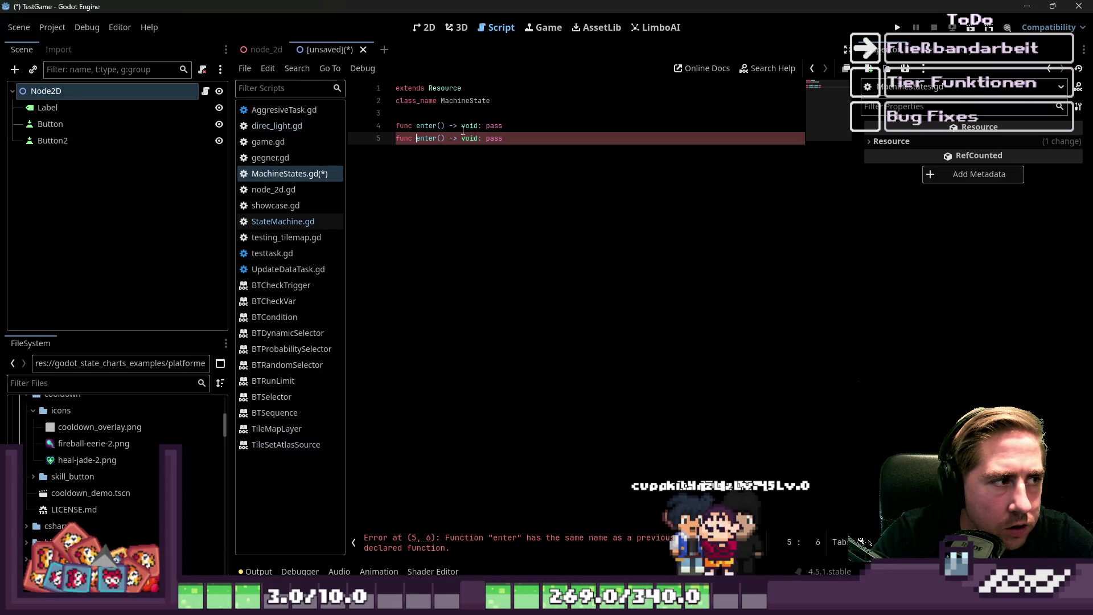
Select the duplicated 'enter' name and the rest of line 5 for replacement.
{"action": "key", "text": "Up"}
{"action": "key", "text": "Up"}
{"action": "key", "text": "Up"}
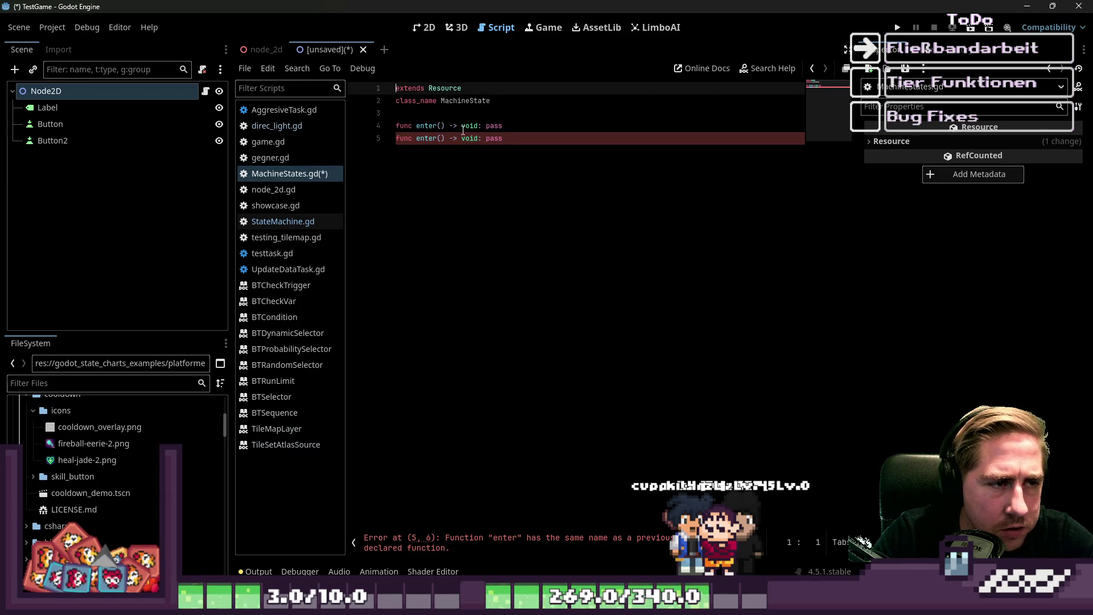
{"action": "key", "text": "Down"}
{"action": "key", "text": "Down"}
{"action": "key", "text": "Down"}
{"action": "key", "text": "Down"}
{"action": "key", "text": "Up"}
{"action": "key", "text": "Up"}
{"action": "key", "text": "Up"}
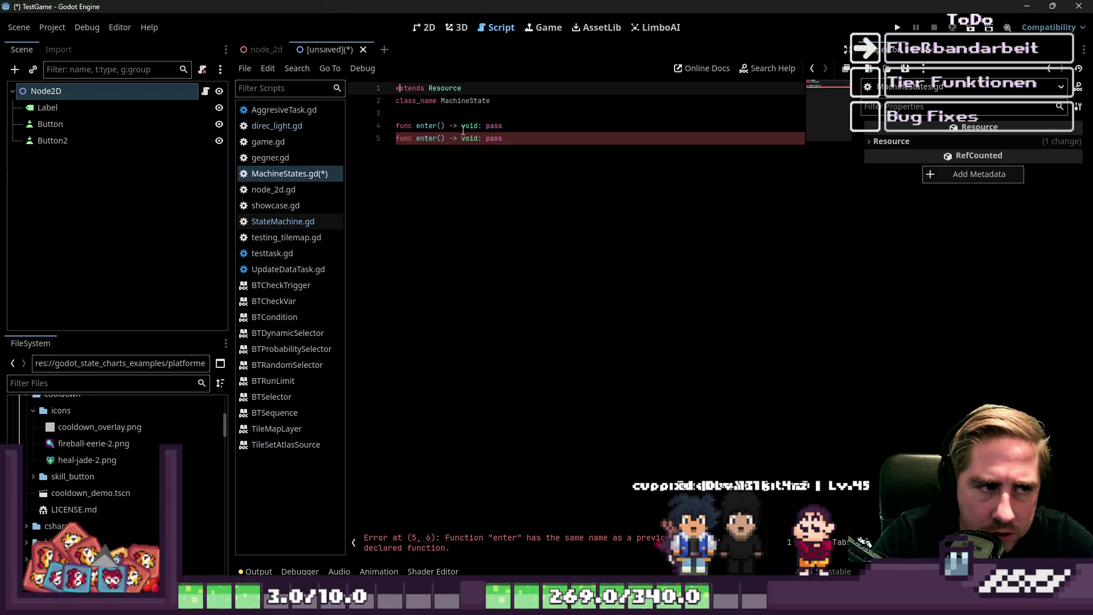
{"action": "key", "text": "Down"}
{"action": "key", "text": "Down"}
{"action": "key", "text": "Down"}
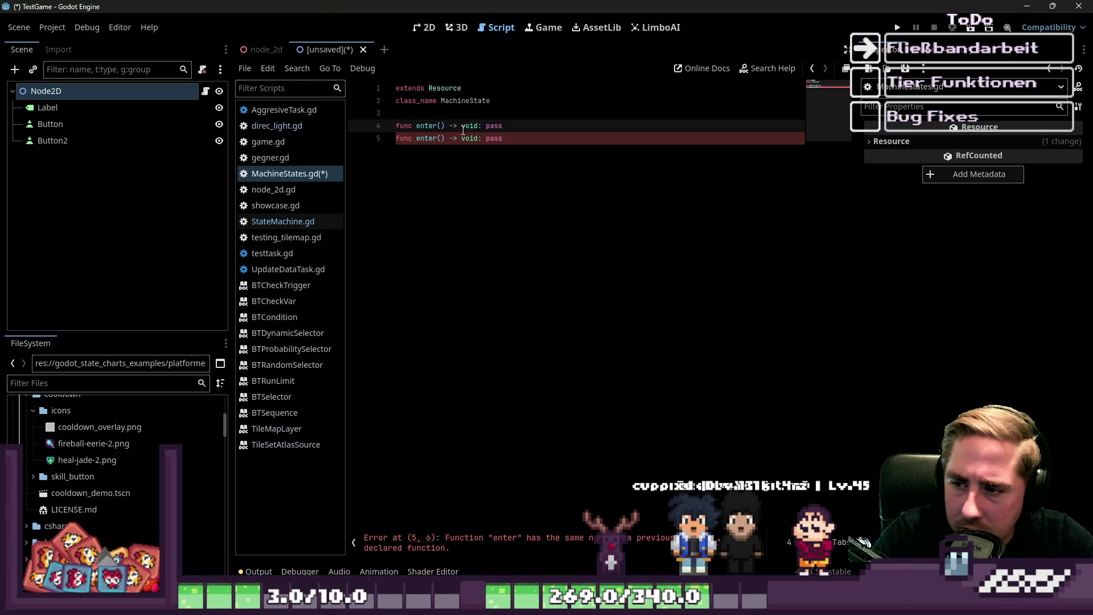
{"action": "key", "text": "Right"}
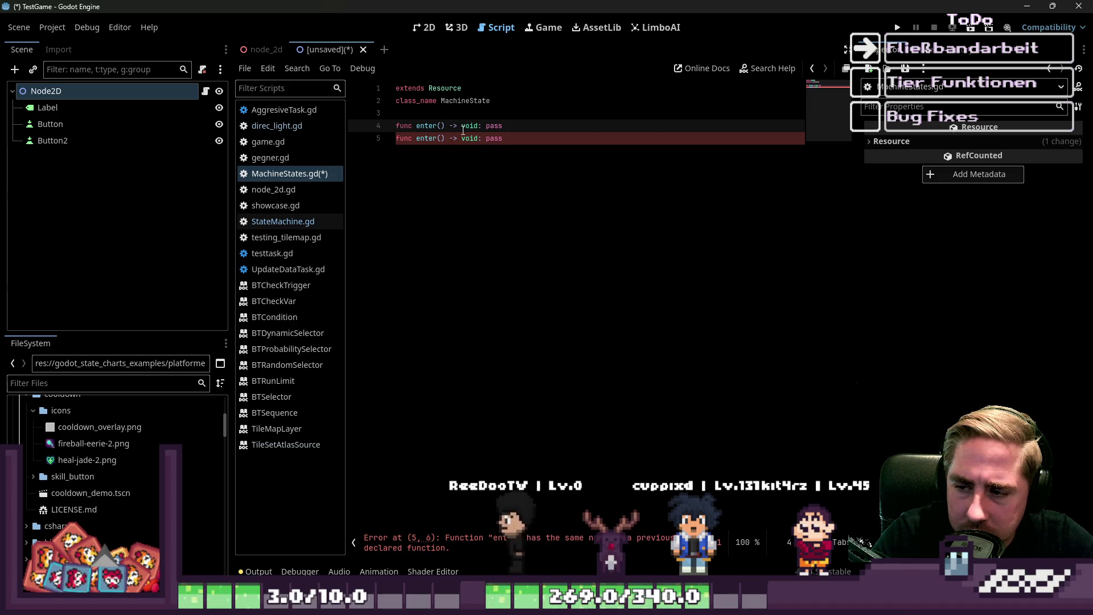
{"action": "key", "text": "Down"}
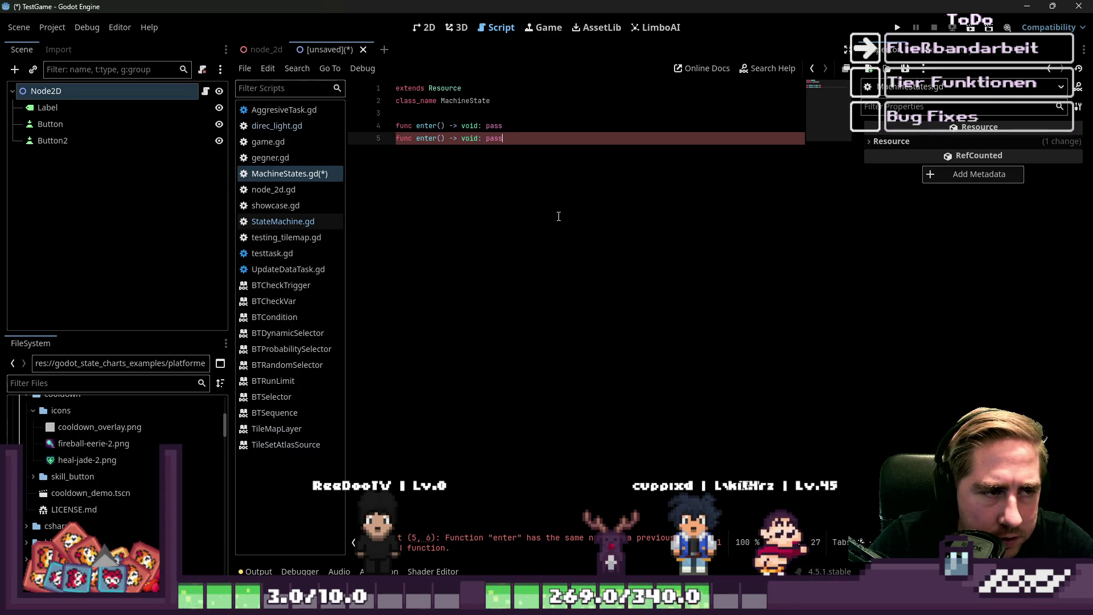
{"action": "double_click", "coordinate": [427, 139]}
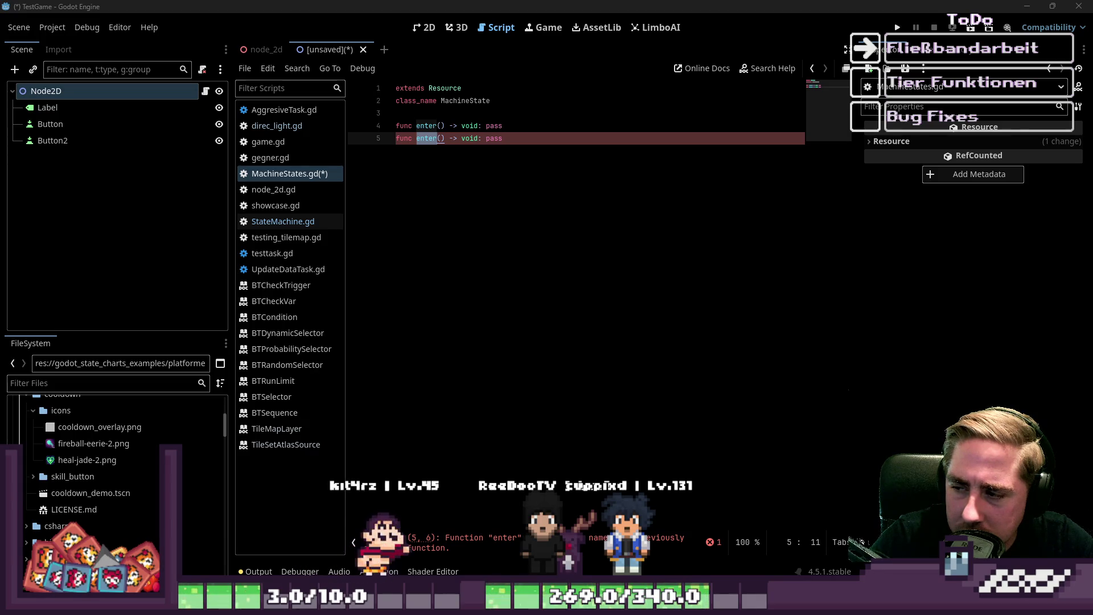
{"action": "left_click_drag", "start_coordinate": [503, 139], "coordinate": [461, 145]}
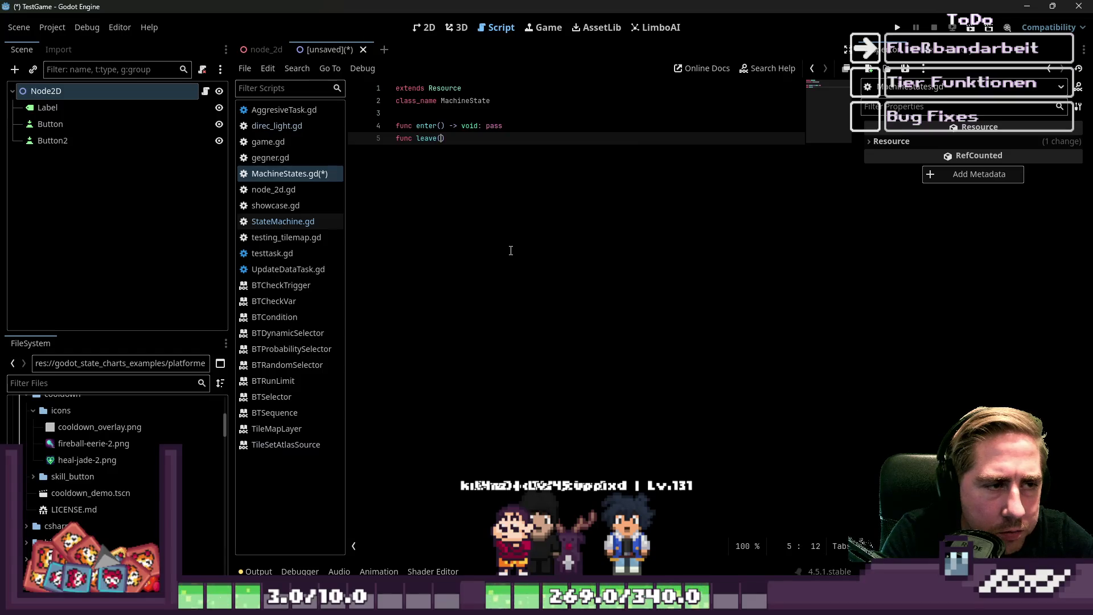
Finish leave() with -> void: pass.
{"action": "type", "text": "-> void:"}
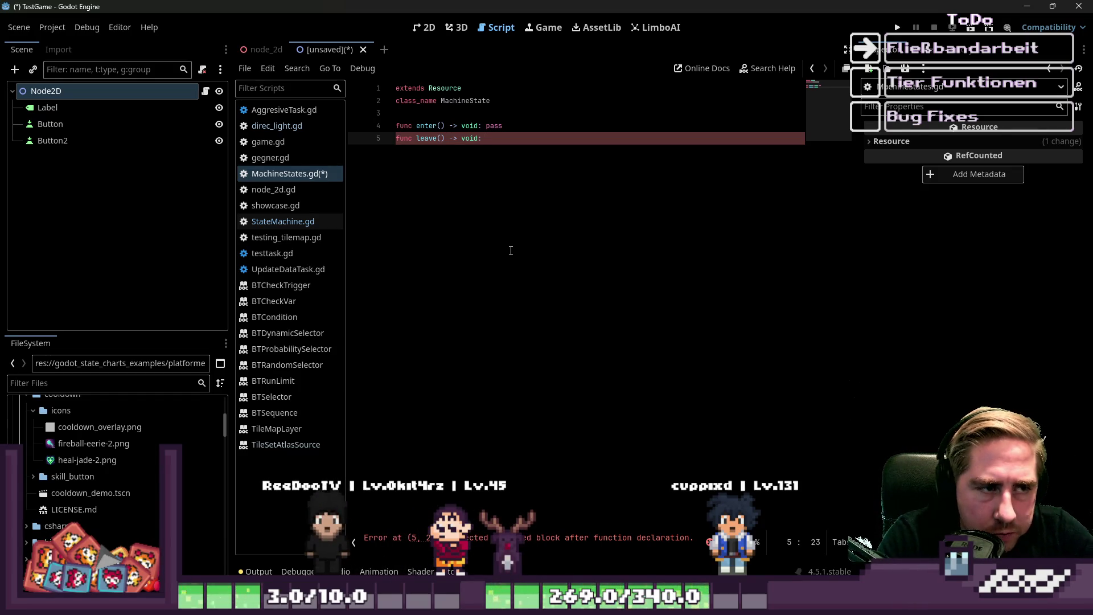
{"action": "type", "text": "pass"}
{"action": "key", "text": "Return"}
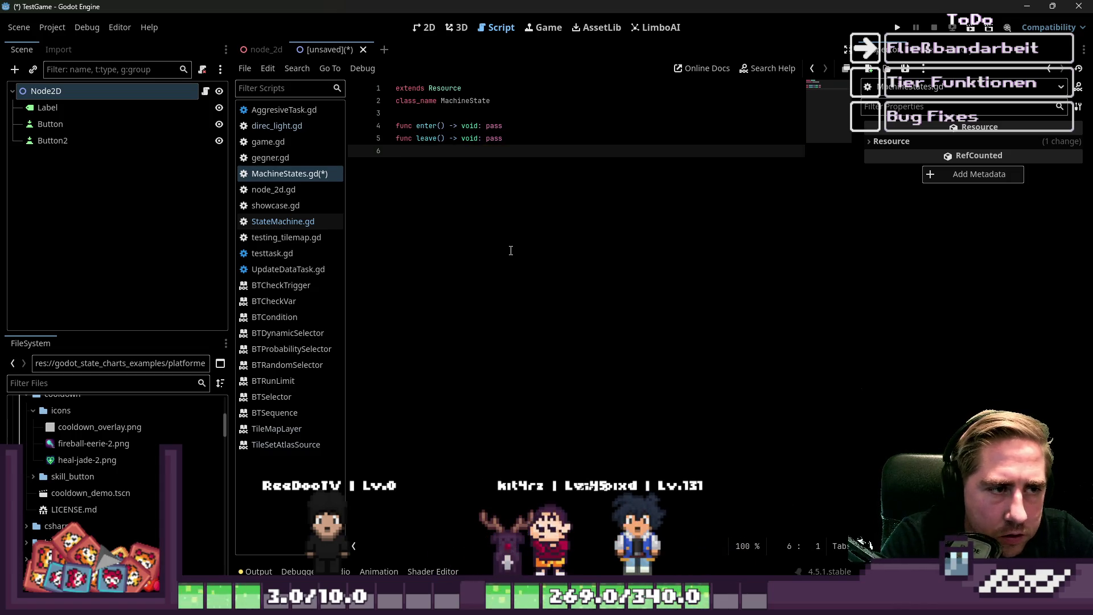
Give enter() and leave() a ...args:Array[Variant] parameter, then show the script warnings.
{"action": "key", "text": "Up"}
{"action": "key", "text": "Up"}
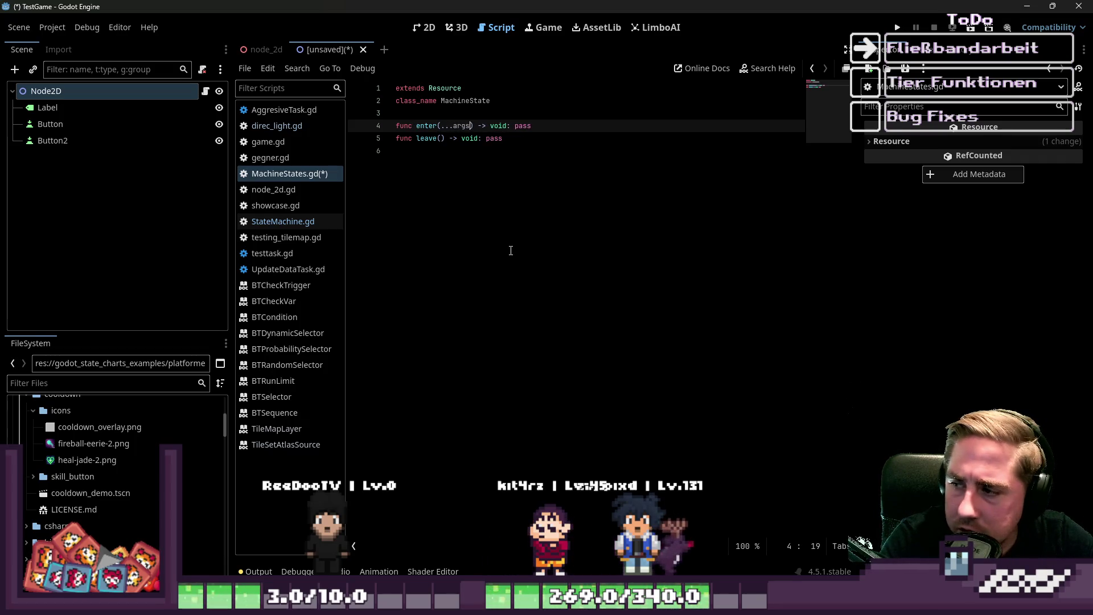
{"action": "type", "text": "rray"}
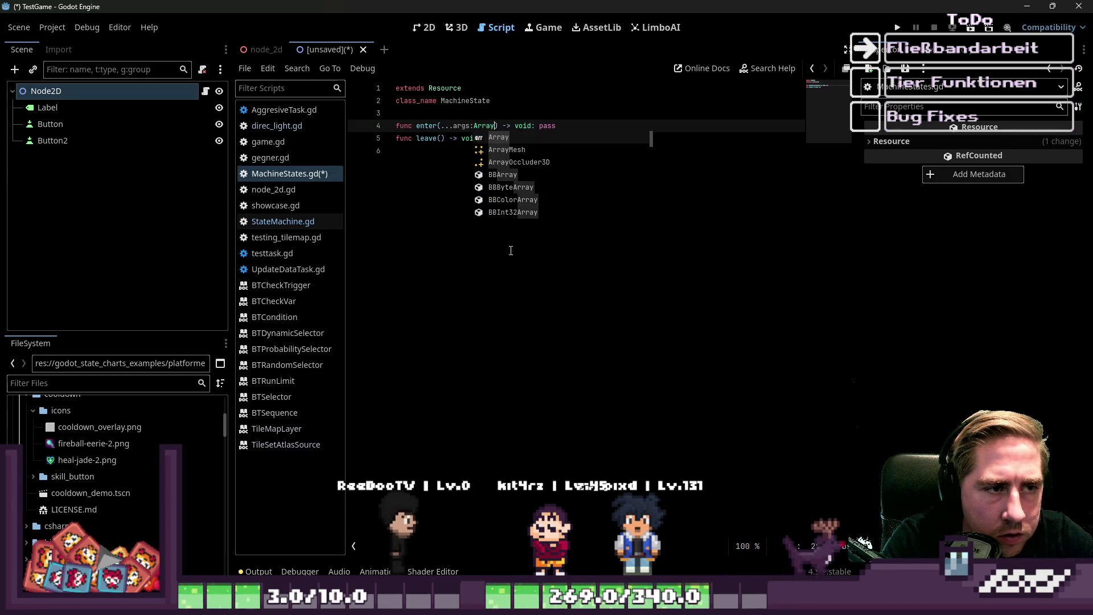
{"action": "type", "text": "[Variant"}
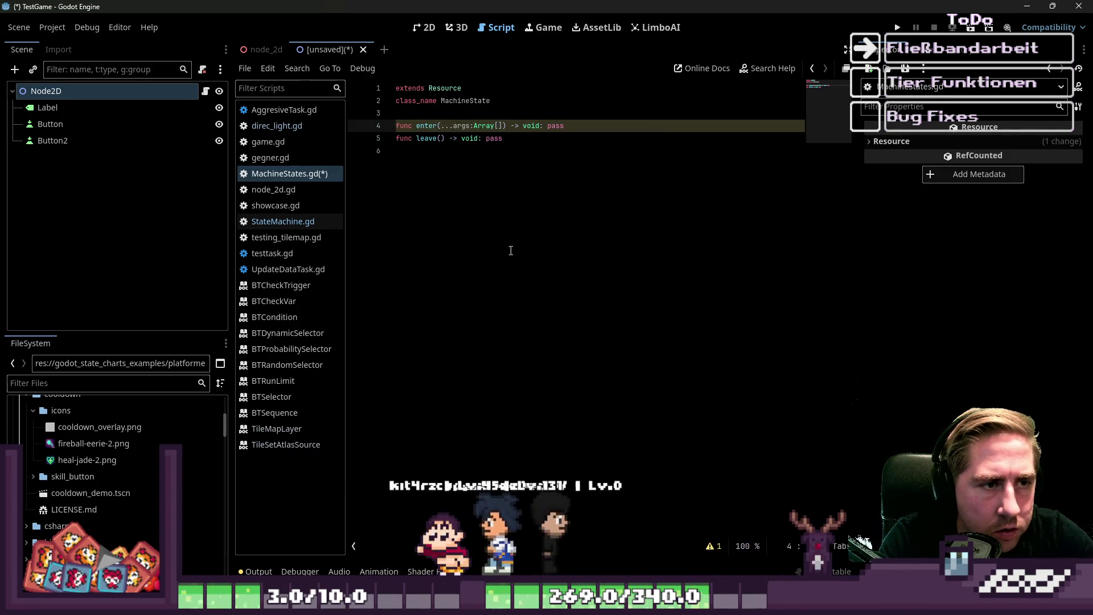
{"action": "key", "text": "Escape"}
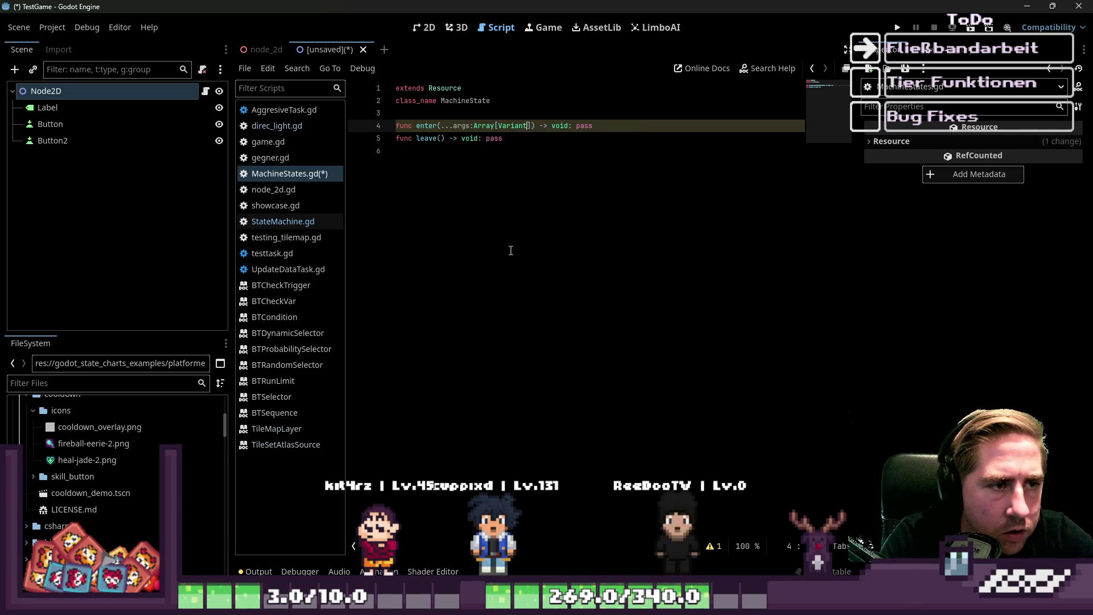
{"action": "key", "text": "Down"}
{"action": "key", "text": "Up"}
{"action": "key", "text": "ctrl+d"}
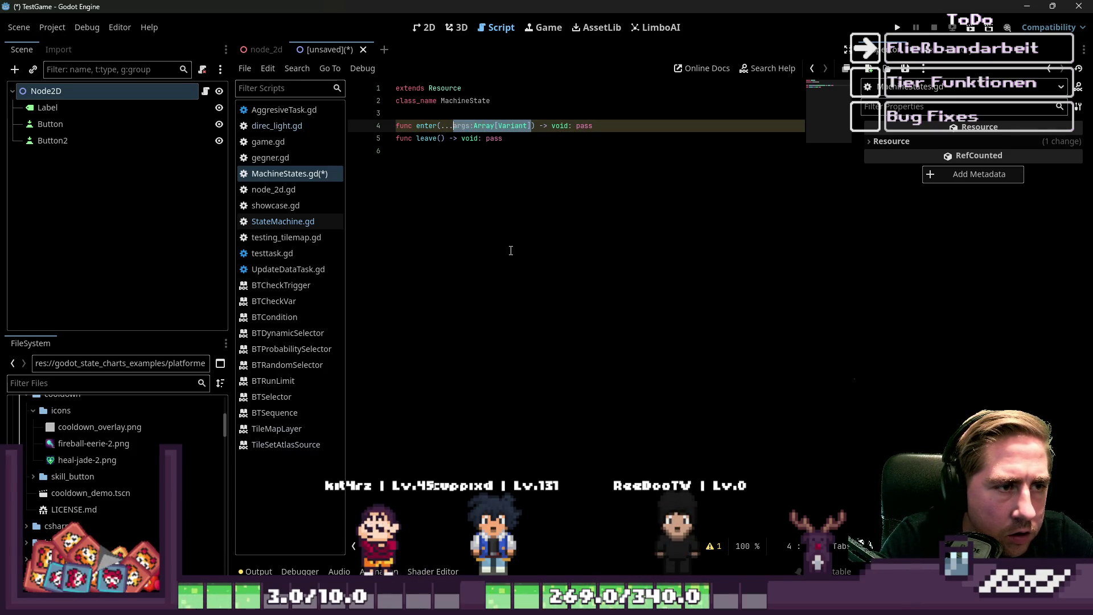
{"action": "key", "text": "ctrl+c"}
{"action": "key", "text": "Down"}
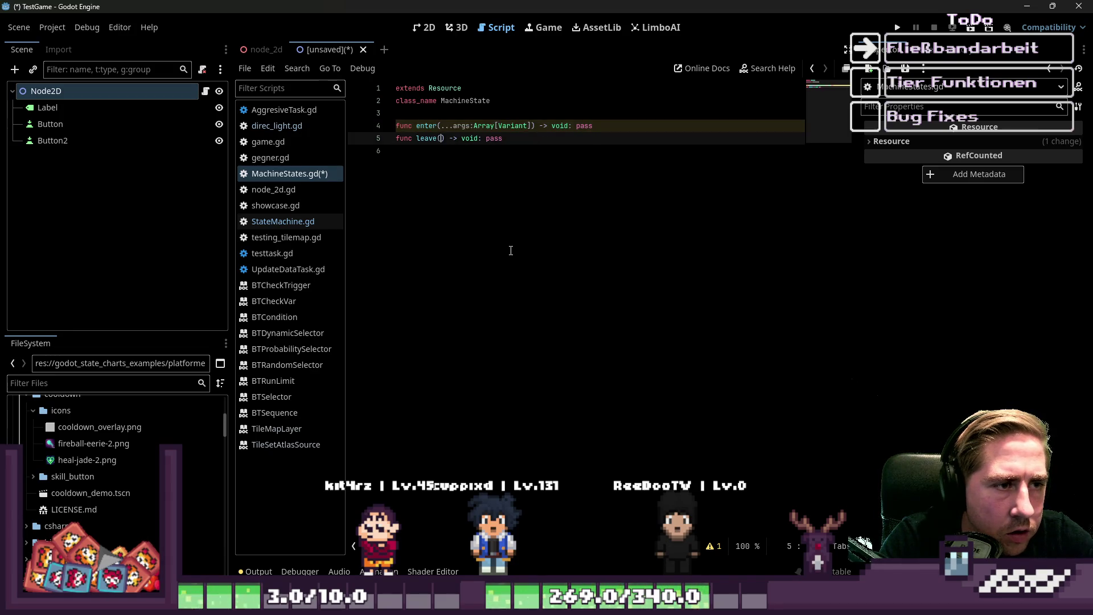
{"action": "key", "text": "ctrl+v"}
{"action": "key", "text": "Down"}
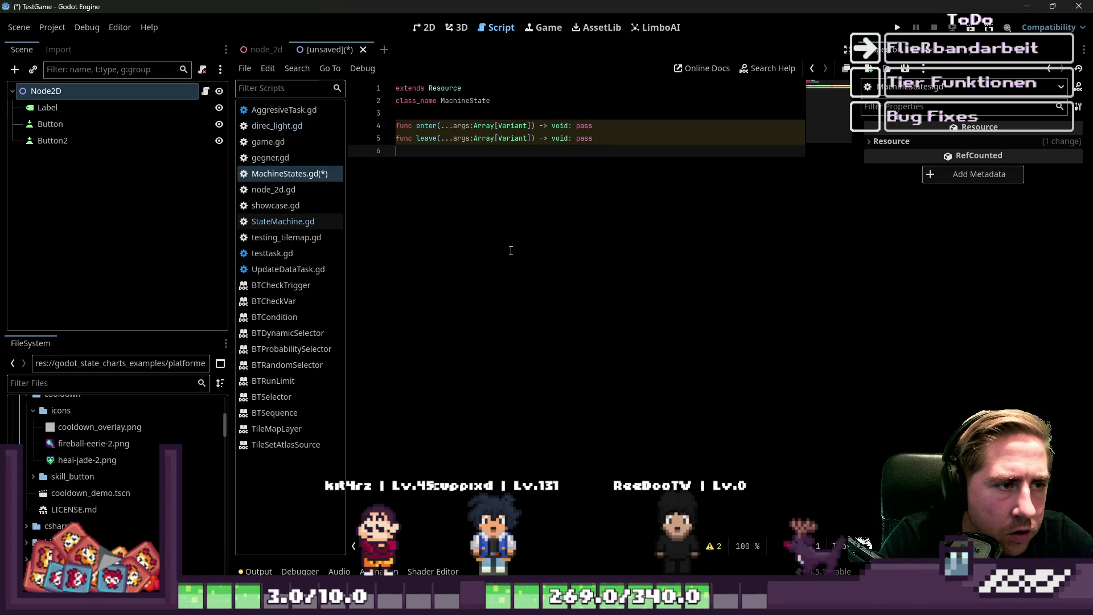
{"action": "key", "text": "Return"}
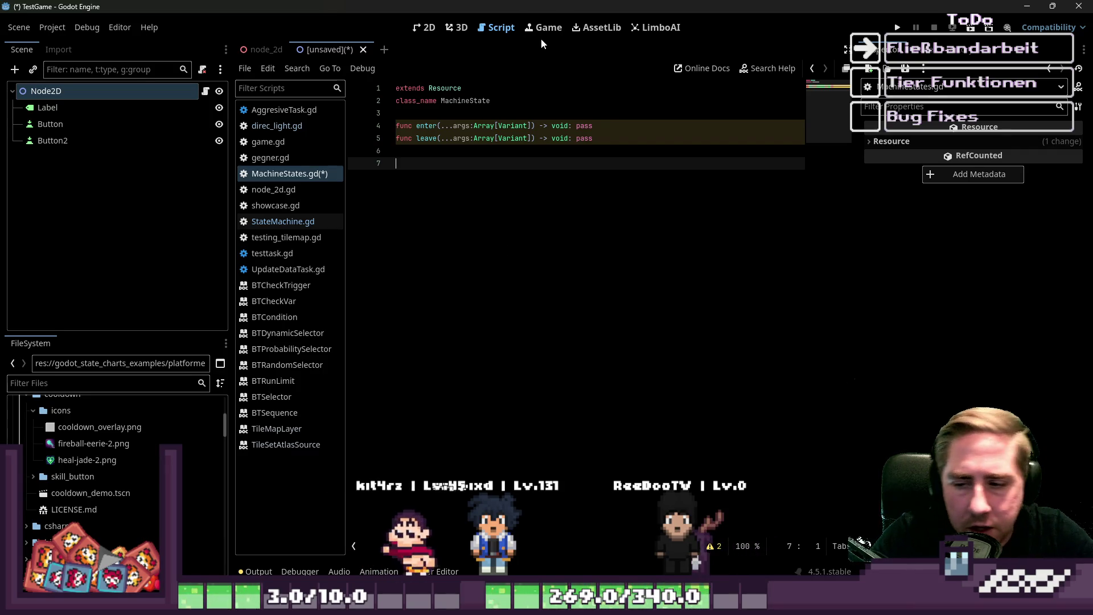
{"action": "left_click", "coordinate": [710, 547]}
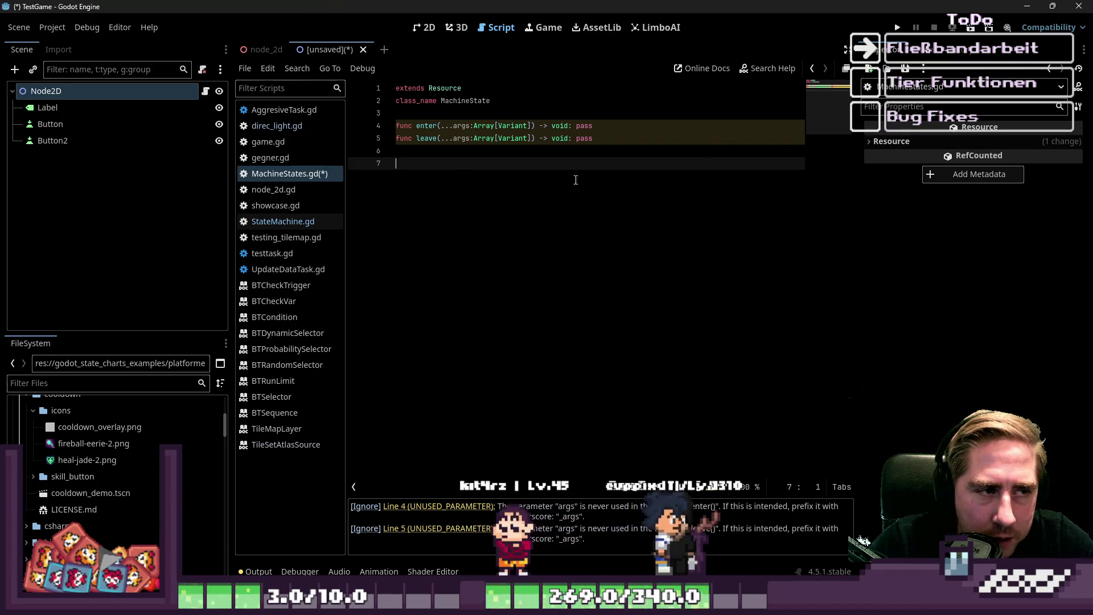
{"action": "left_click_drag", "start_coordinate": [630, 141], "coordinate": [405, 116]}
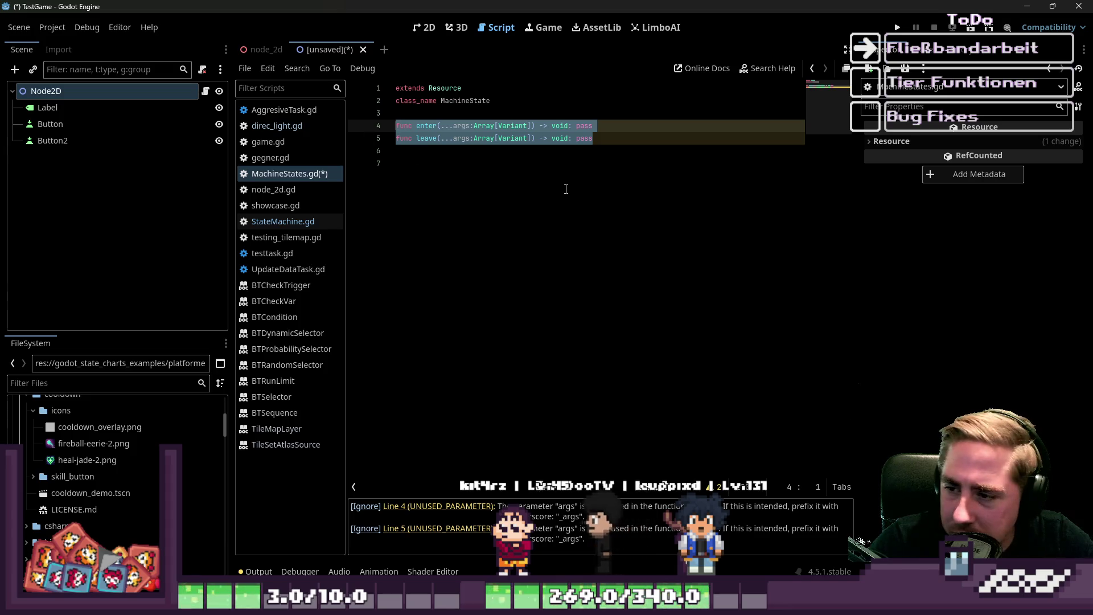
{"action": "left_click", "coordinate": [620, 219]}
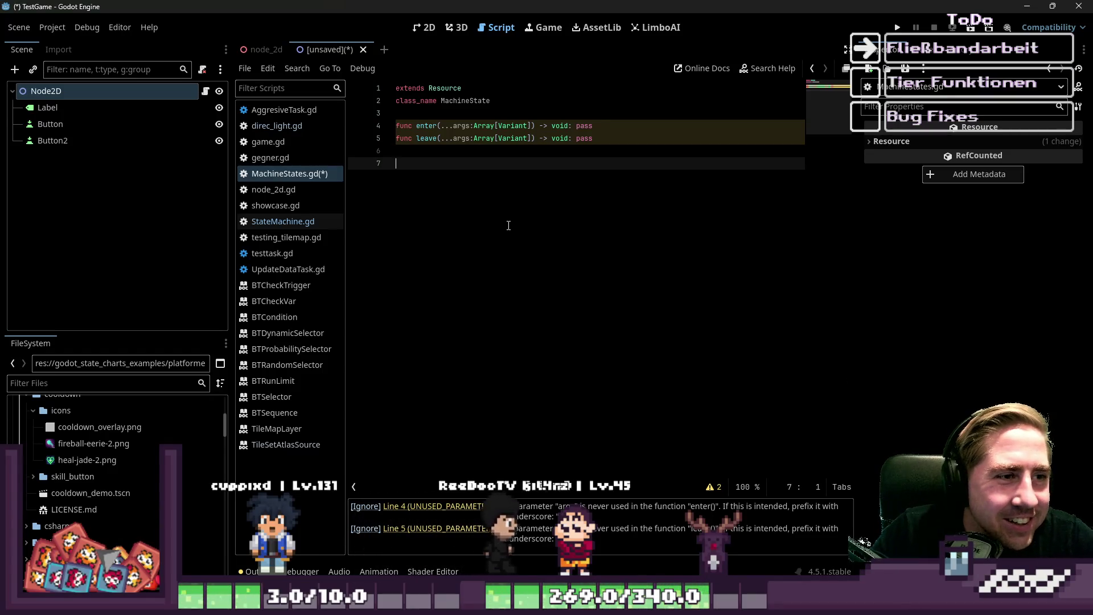
Save the scene as MachineState.tscn.
{"action": "key", "text": "ctrl+s"}
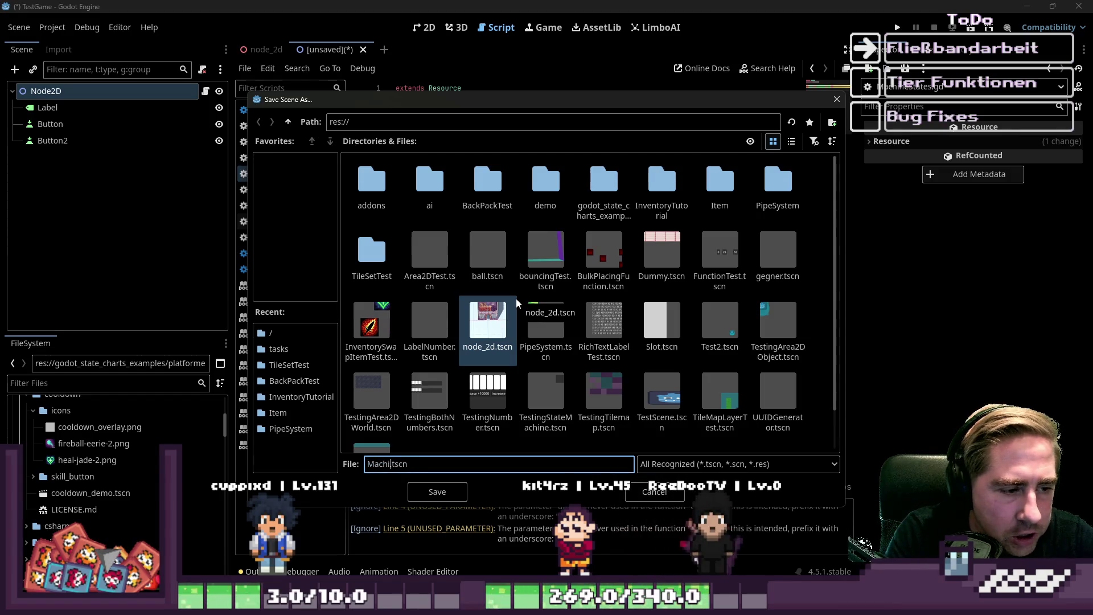
{"action": "type", "text": "eStat"}
{"action": "key", "text": "Return"}
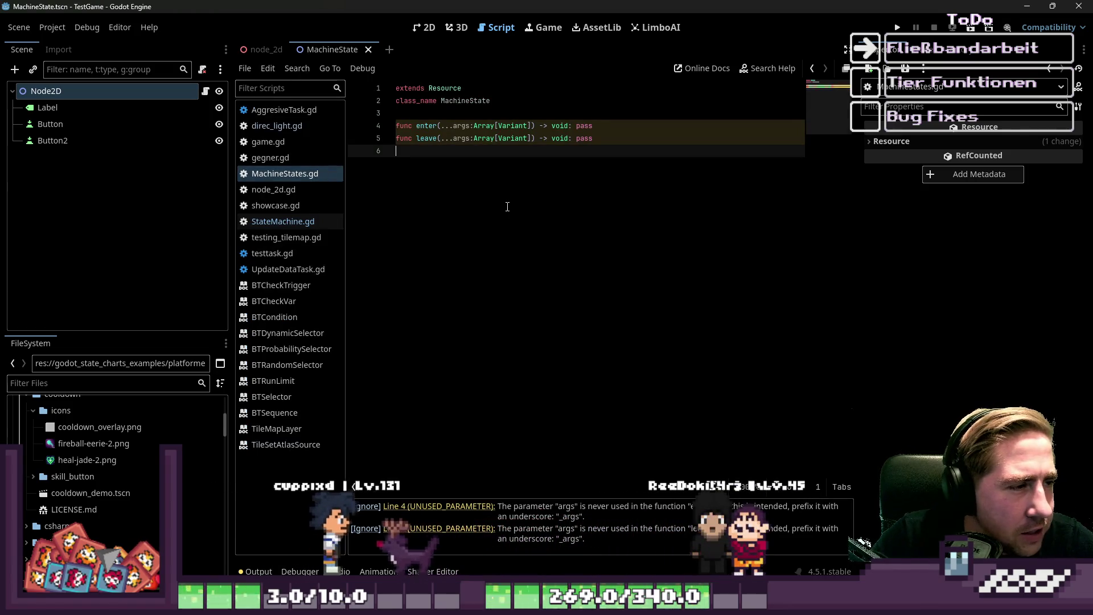
{"action": "key", "text": "ctrl+s"}
{"action": "key", "text": "Escape"}
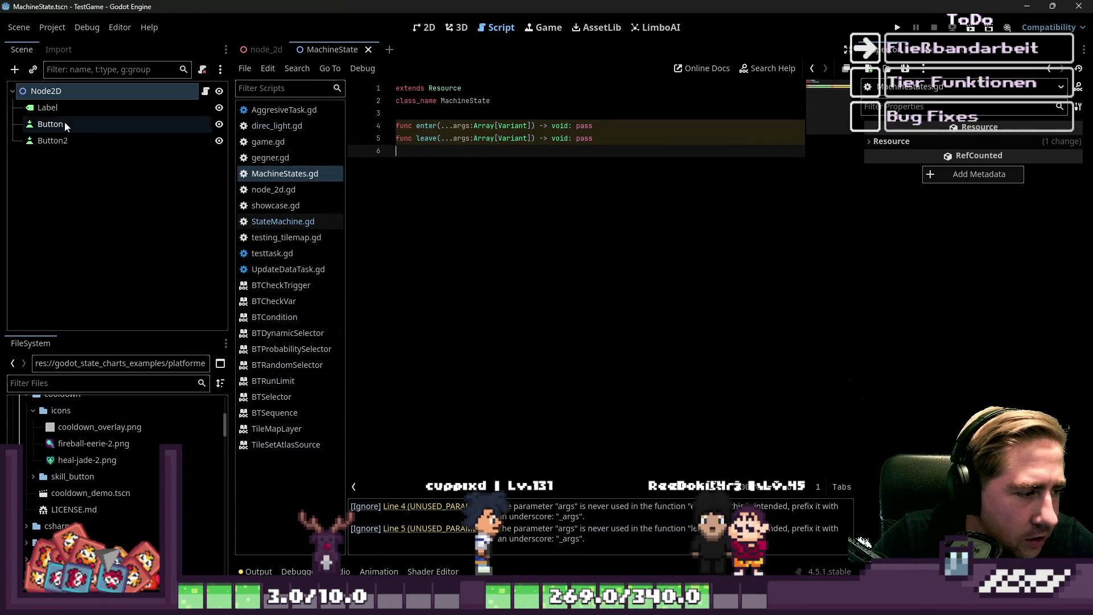
Filter FileSystem for 'Machine' and rename MachineState.tscn to MachineStateMachine.tscn.
{"action": "left_click", "coordinate": [98, 87]}
{"action": "left_click", "coordinate": [47, 385]}
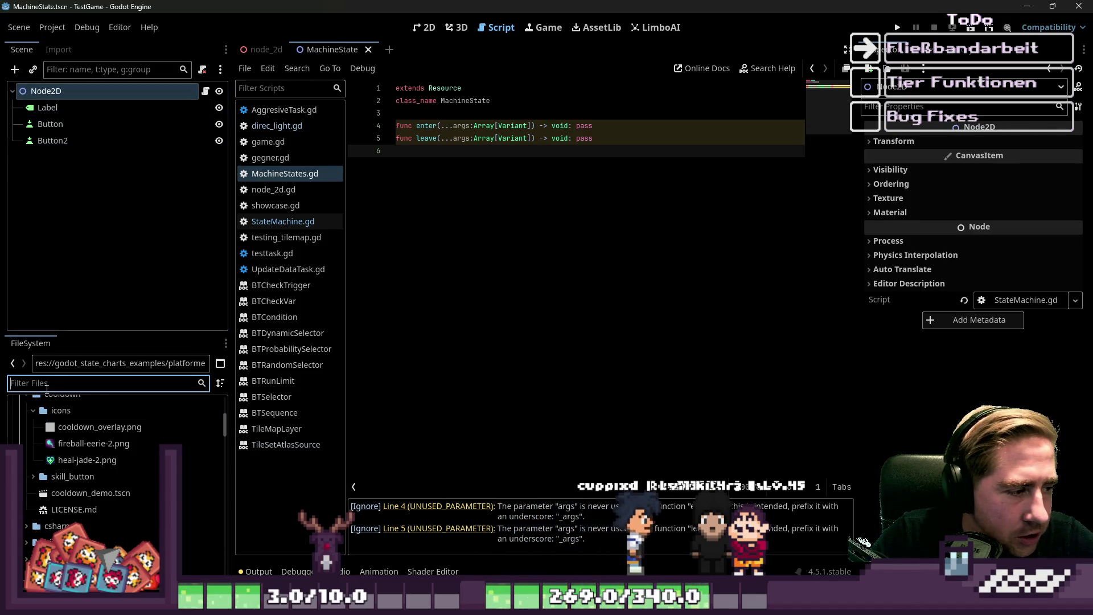
{"action": "type", "text": "Machine"}
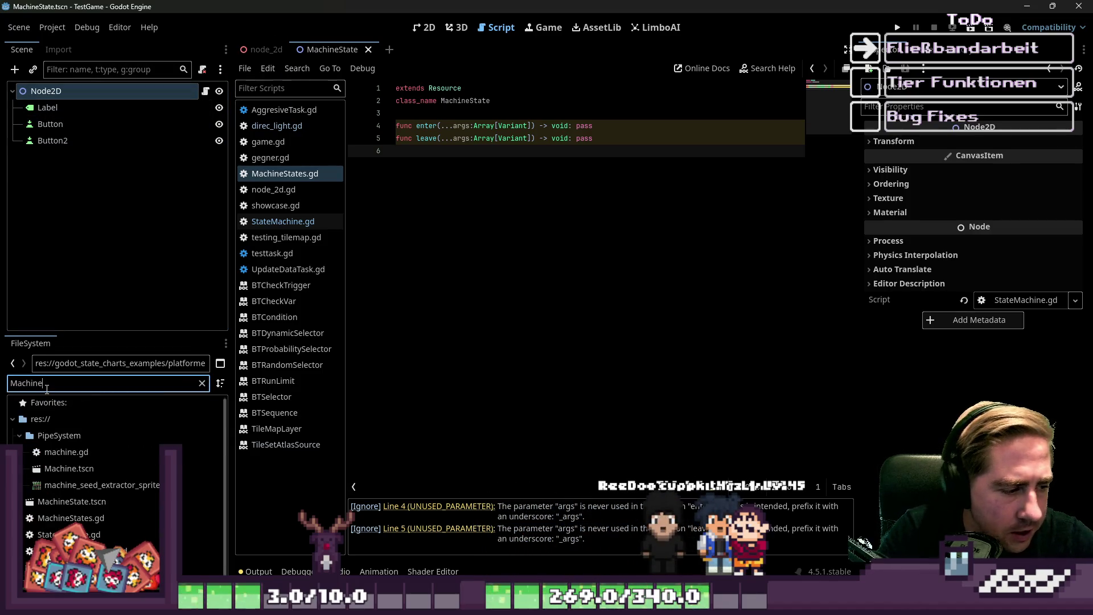
{"action": "left_click", "coordinate": [82, 501]}
{"action": "key", "text": "F2"}
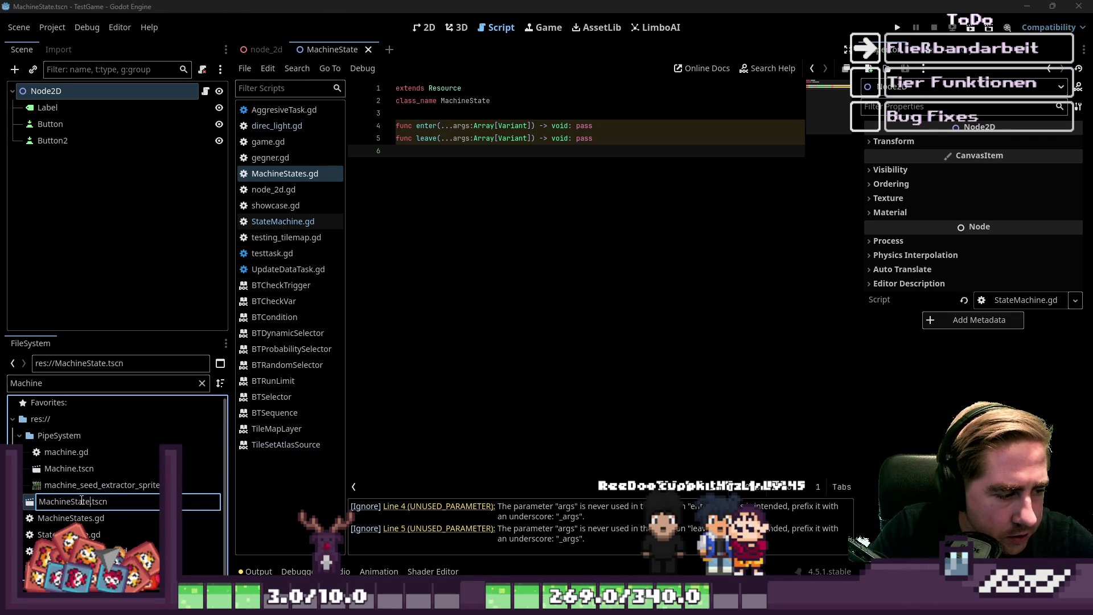
{"action": "type", "text": "Machi"}
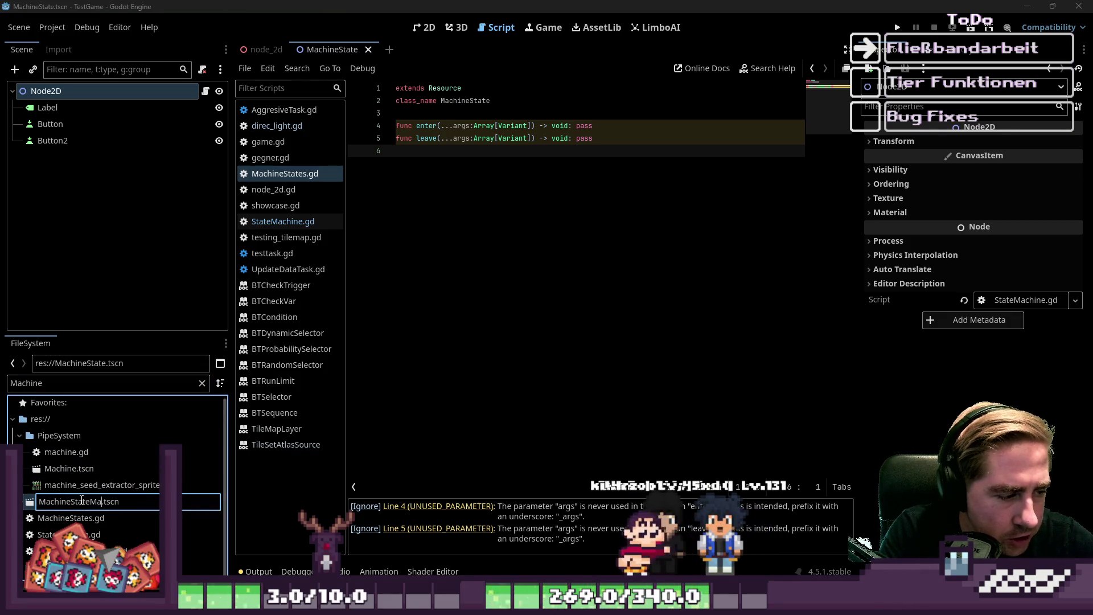
{"action": "type", "text": "ne"}
{"action": "key", "text": "Return"}
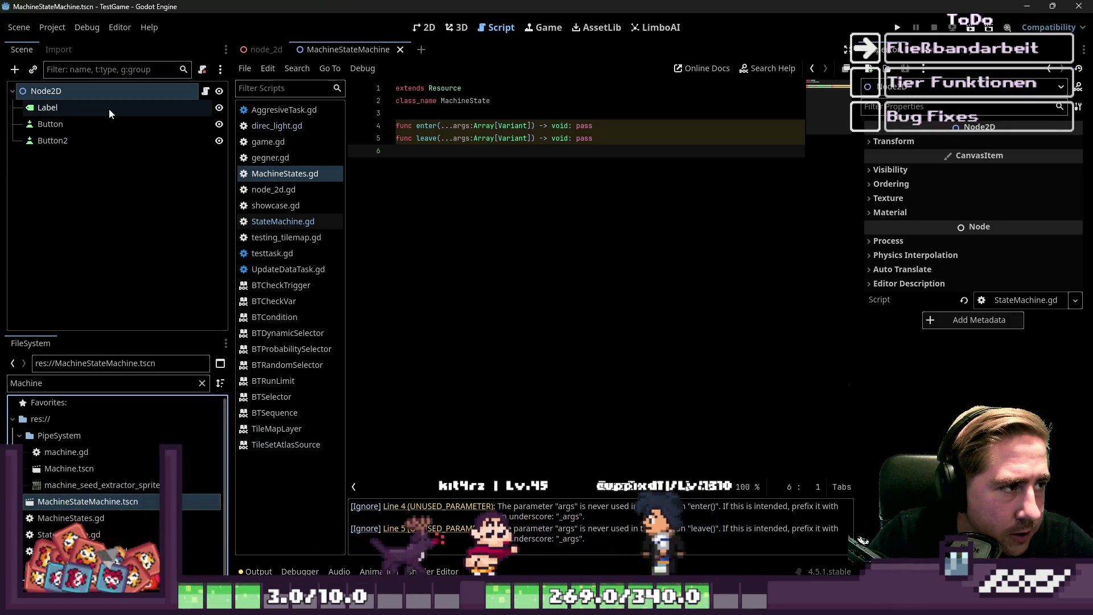
Save the open scene again as MachineState.tscn.
{"action": "left_click", "coordinate": [117, 94]}
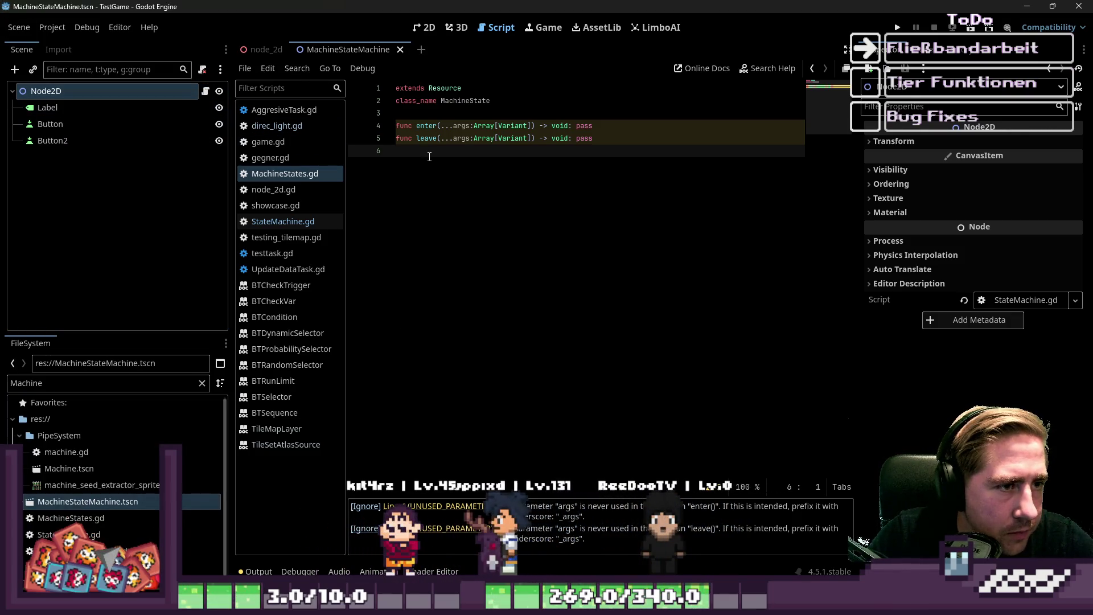
{"action": "key", "text": "ctrl+shift+s"}
{"action": "type", "text": "MachineS"}
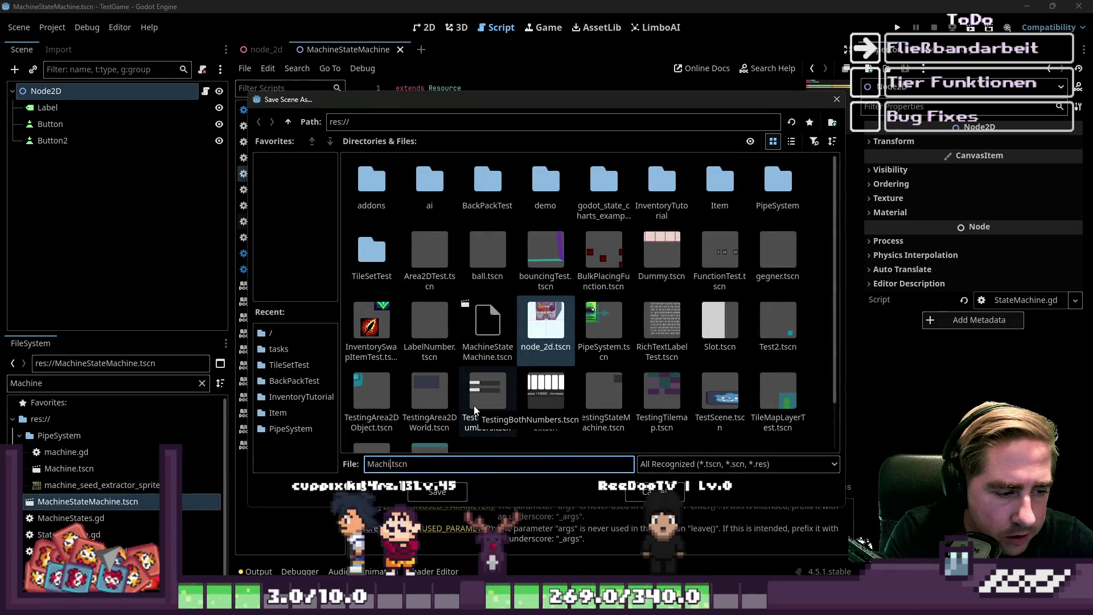
{"action": "type", "text": "tate"}
{"action": "key", "text": "Return"}
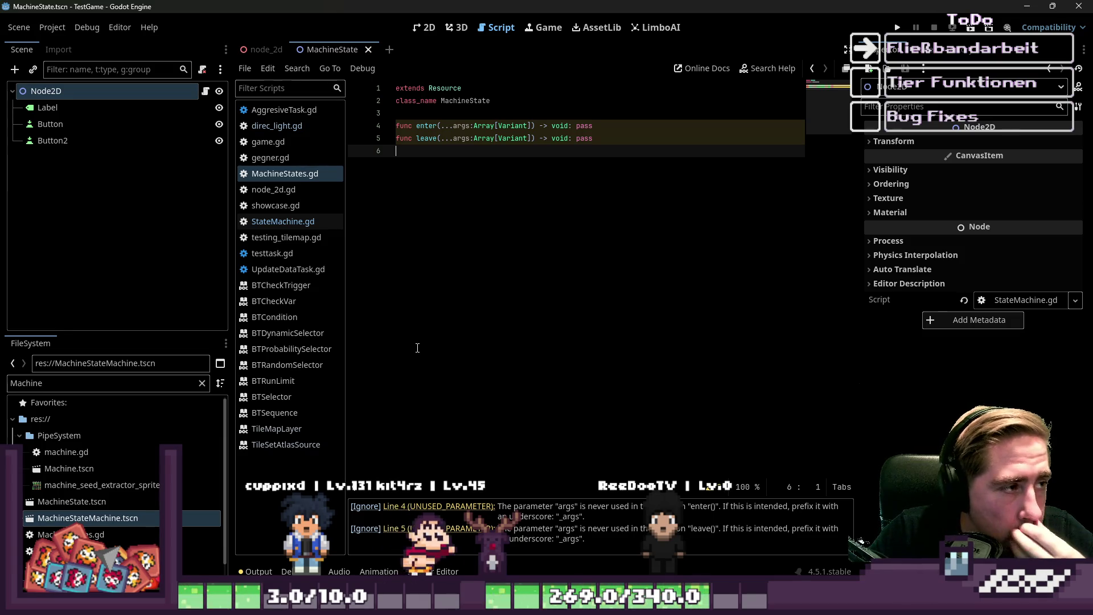
{"action": "left_click", "coordinate": [66, 126]}
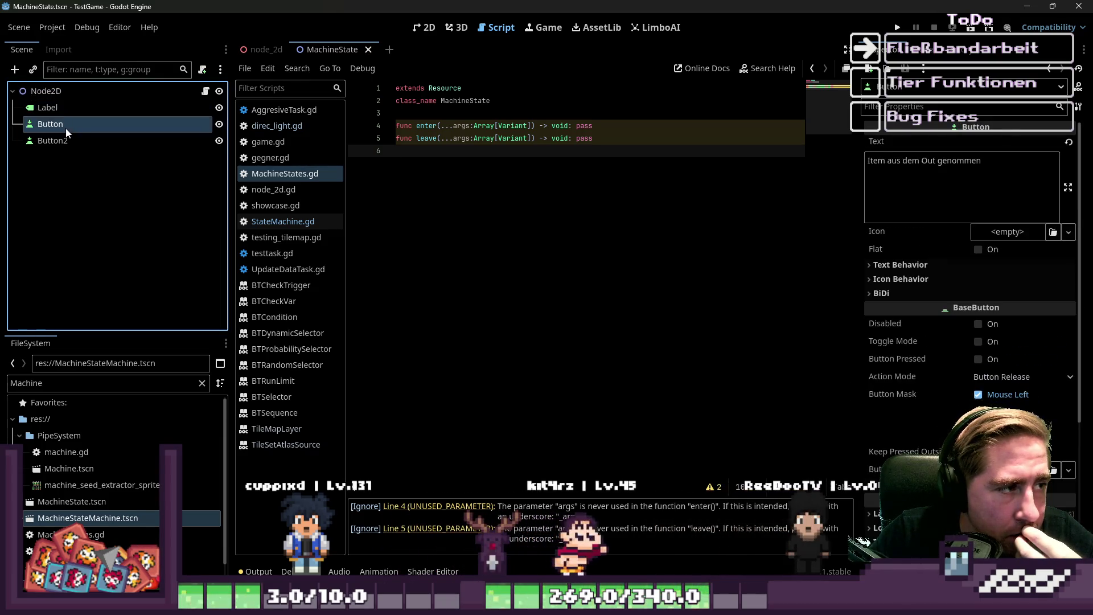
Open StateMachine.gd from the root Node2D and type class_name StateMachine.
{"action": "left_click", "coordinate": [63, 141]}
{"action": "left_click", "coordinate": [424, 27]}
{"action": "left_click", "coordinate": [63, 124]}
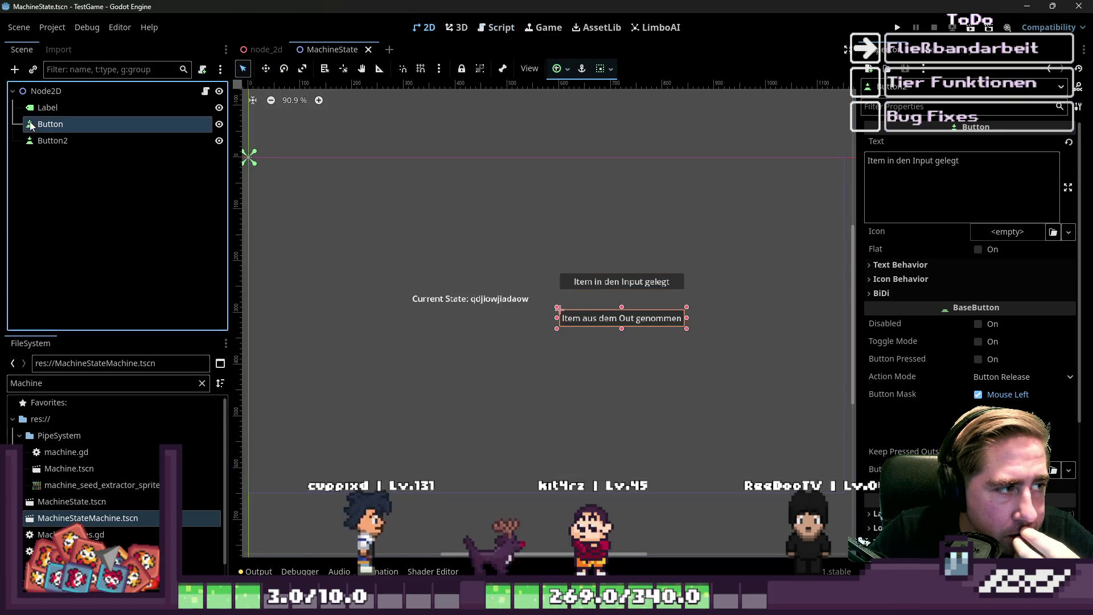
{"action": "left_click", "coordinate": [66, 108]}
{"action": "left_click", "coordinate": [108, 93]}
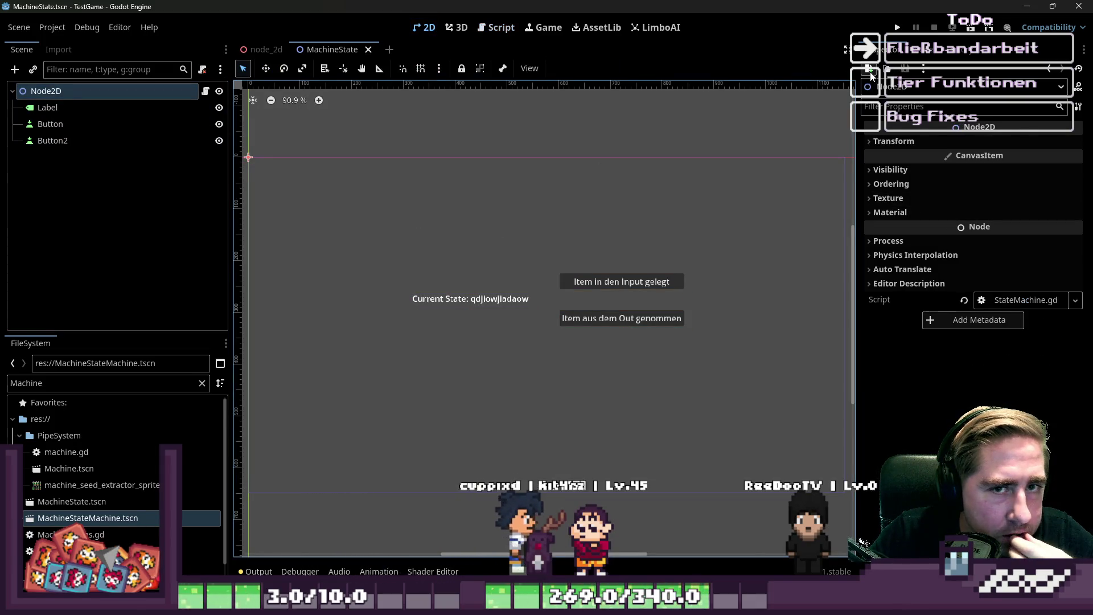
{"action": "left_click", "coordinate": [205, 91]}
{"action": "type", "text": "class_"}
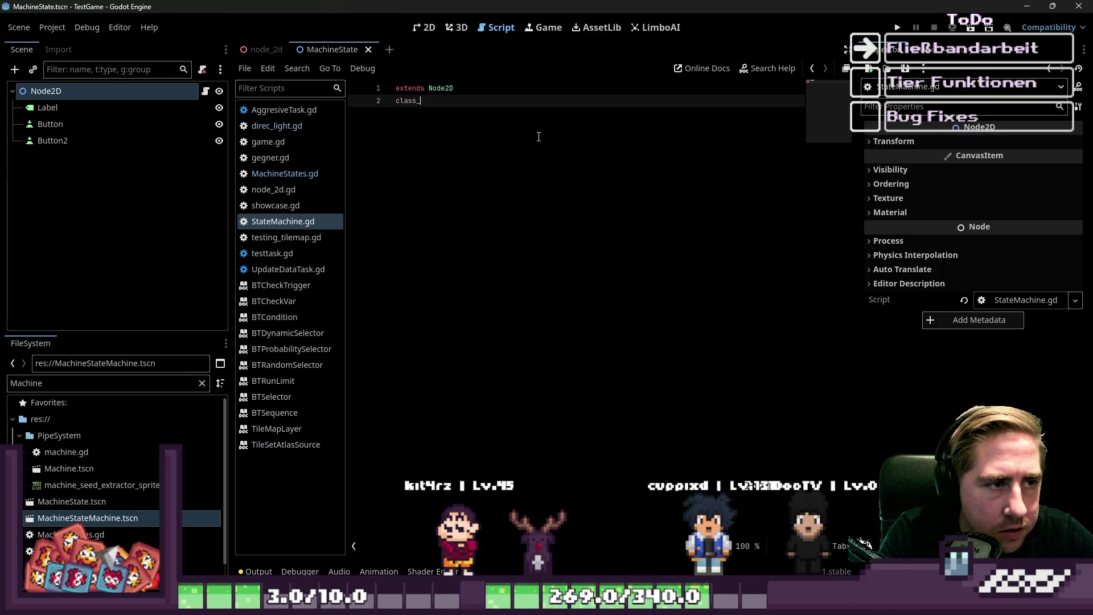
{"action": "type", "text": "name StateMach"}
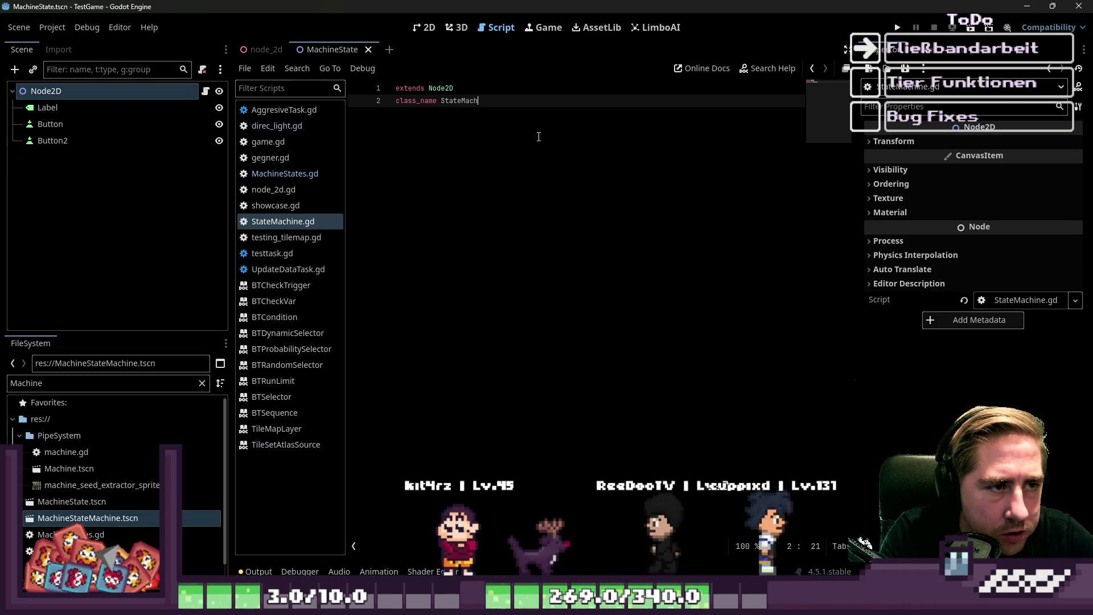
{"action": "type", "text": "ine"}
{"action": "key", "text": "Return"}
{"action": "key", "text": "Return"}
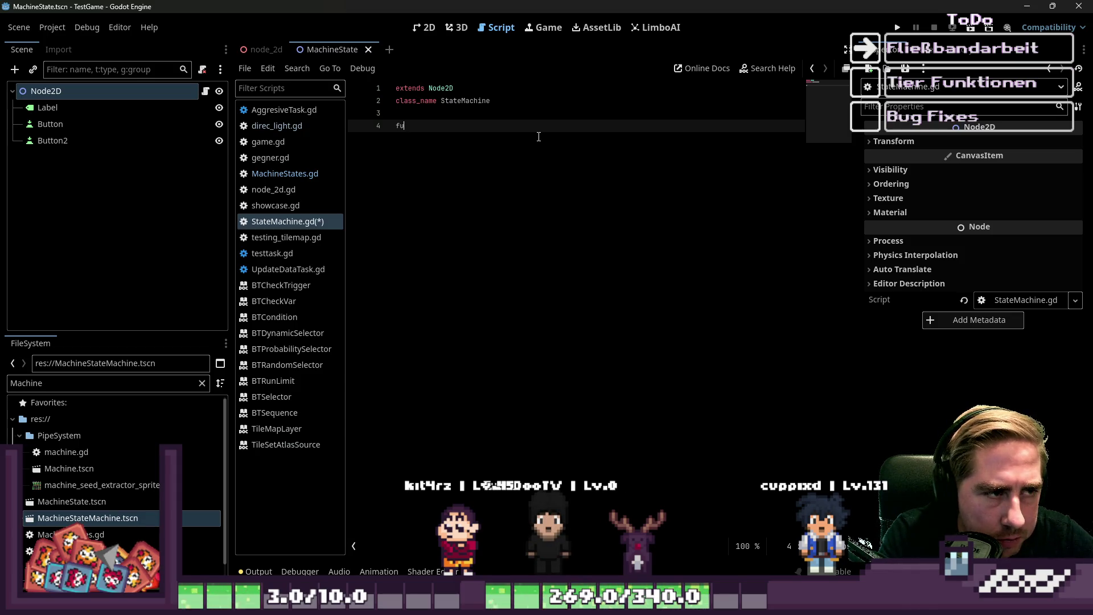
{"action": "key", "text": "BackSpace"}
{"action": "key", "text": "BackSpace"}
{"action": "type", "text": "@expor"}
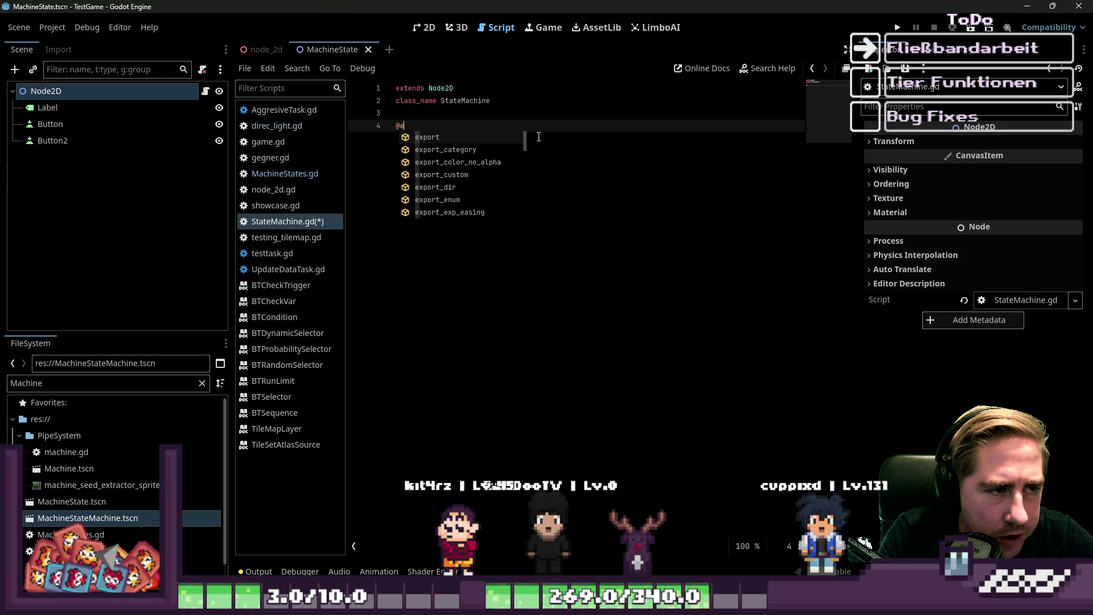
{"action": "type", "text": "t states"}
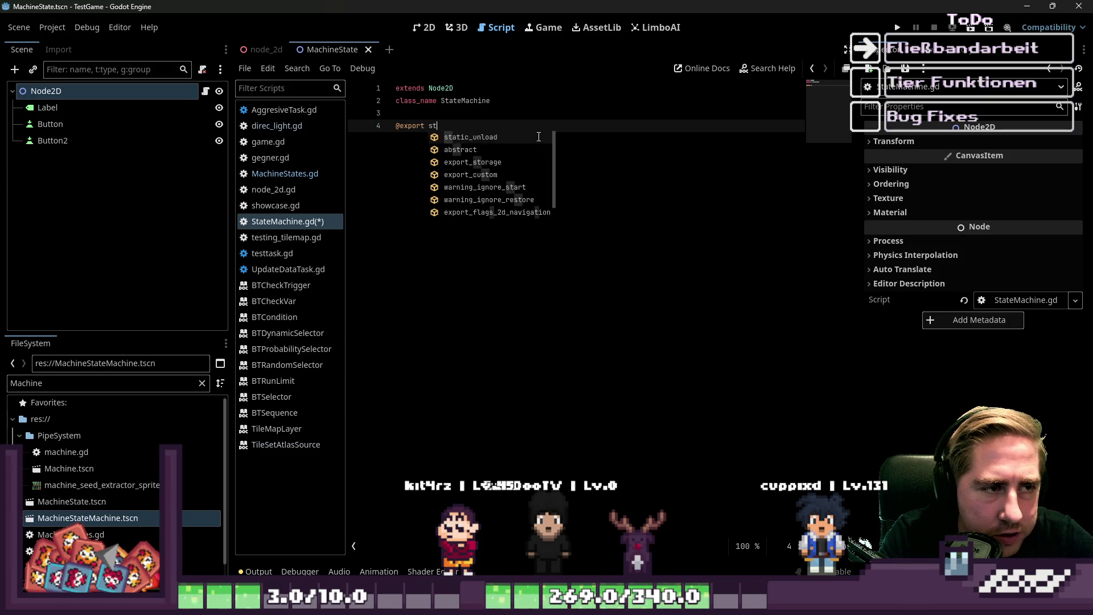
{"action": "type", "text": " : Di"}
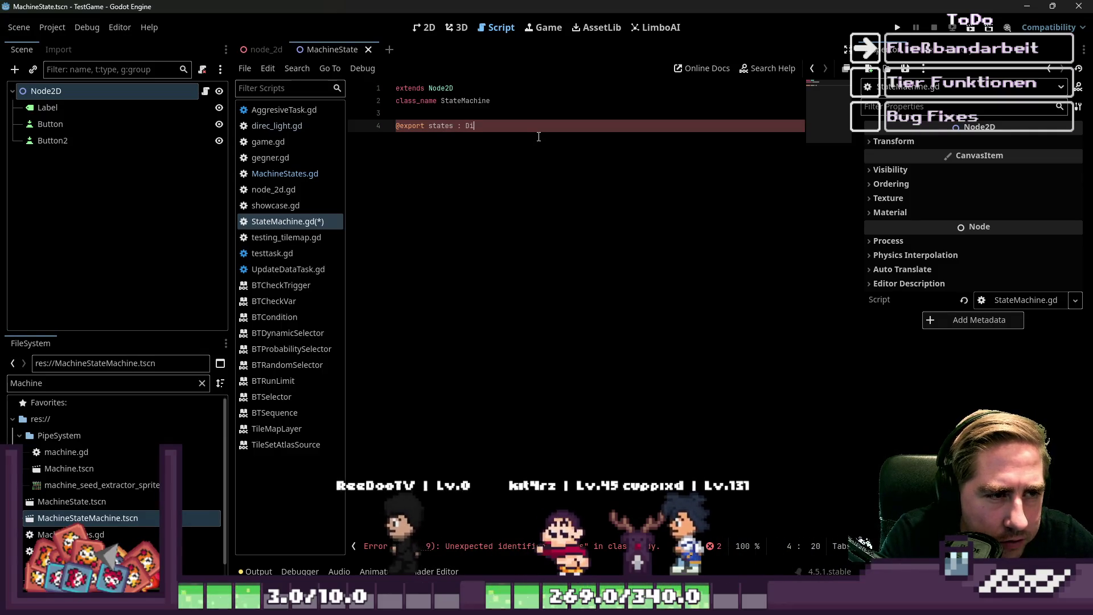
{"action": "type", "text": "ctionary["}
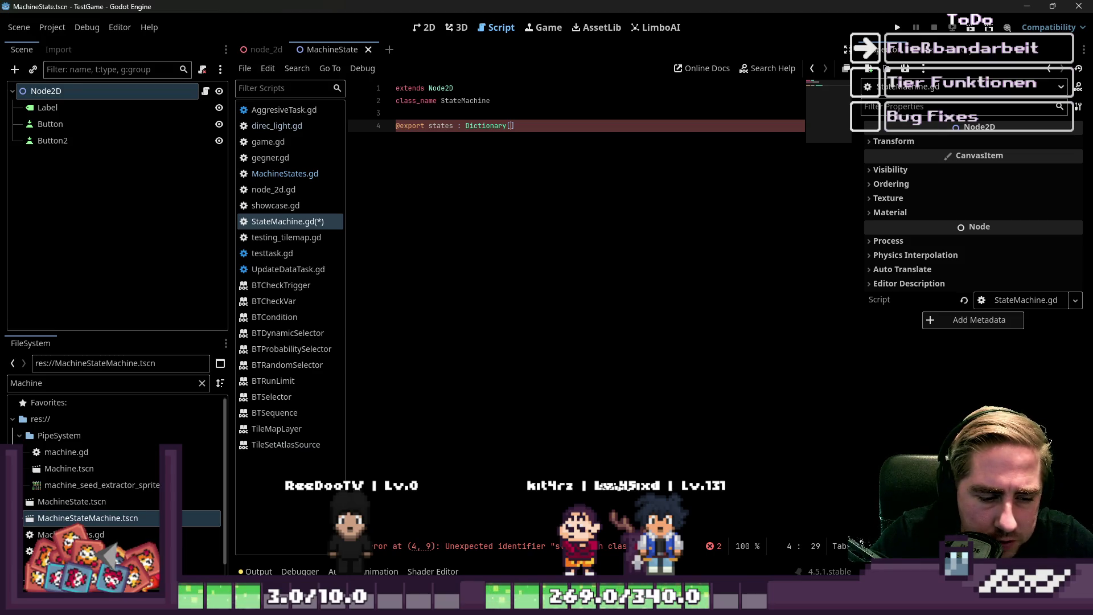
{"action": "mouse_move", "coordinate": [523, 604]}
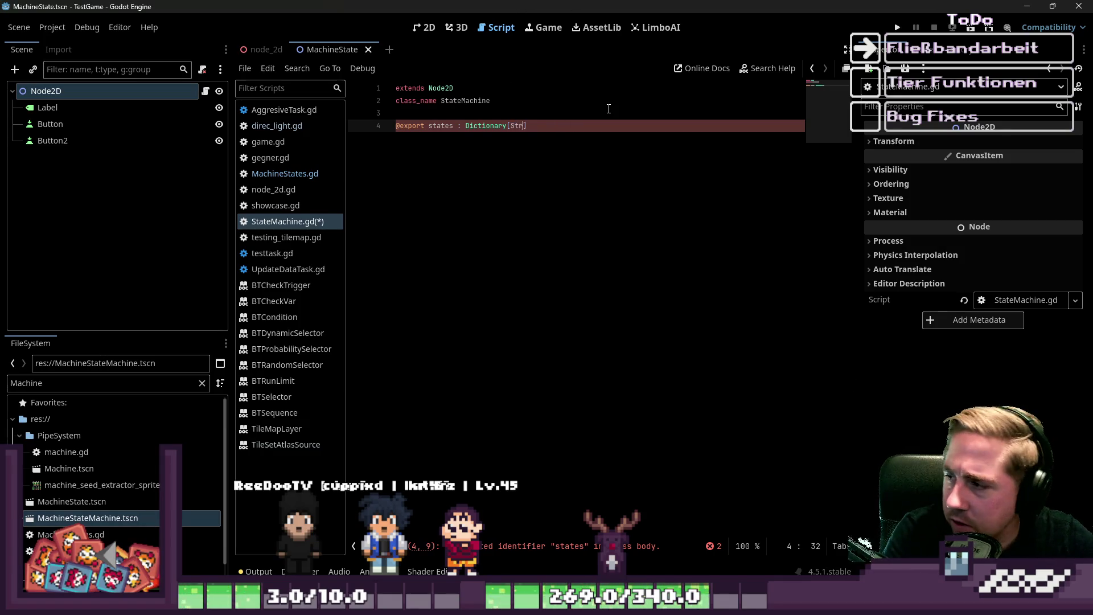
Correct the key type to StringName and begin the MachineState value type.
{"action": "key", "text": "BackSpace"}
{"action": "key", "text": "BackSpace"}
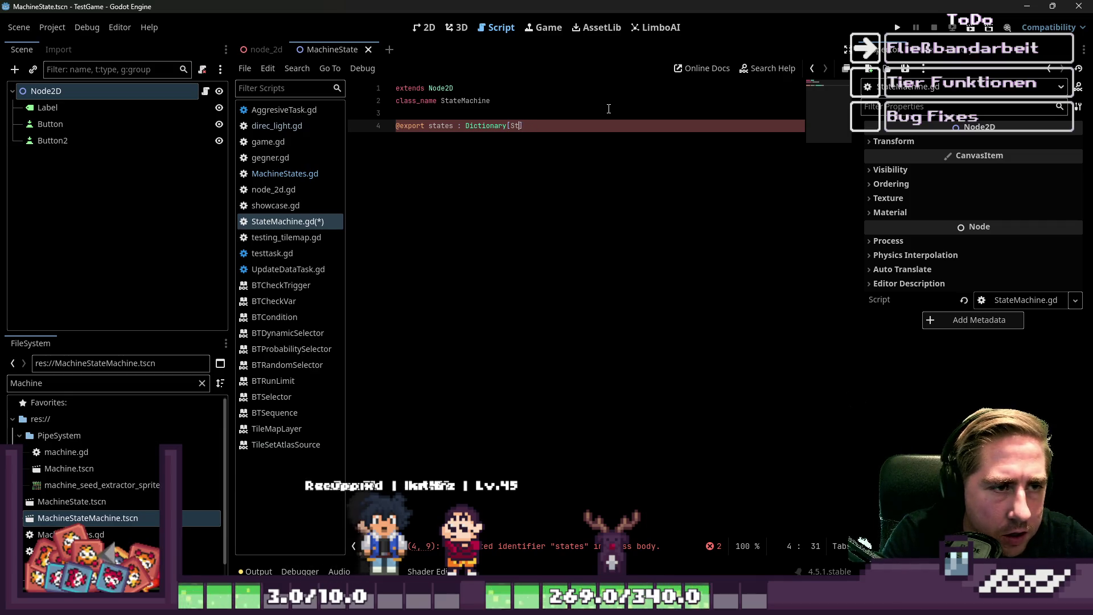
{"action": "type", "text": "ngName"}
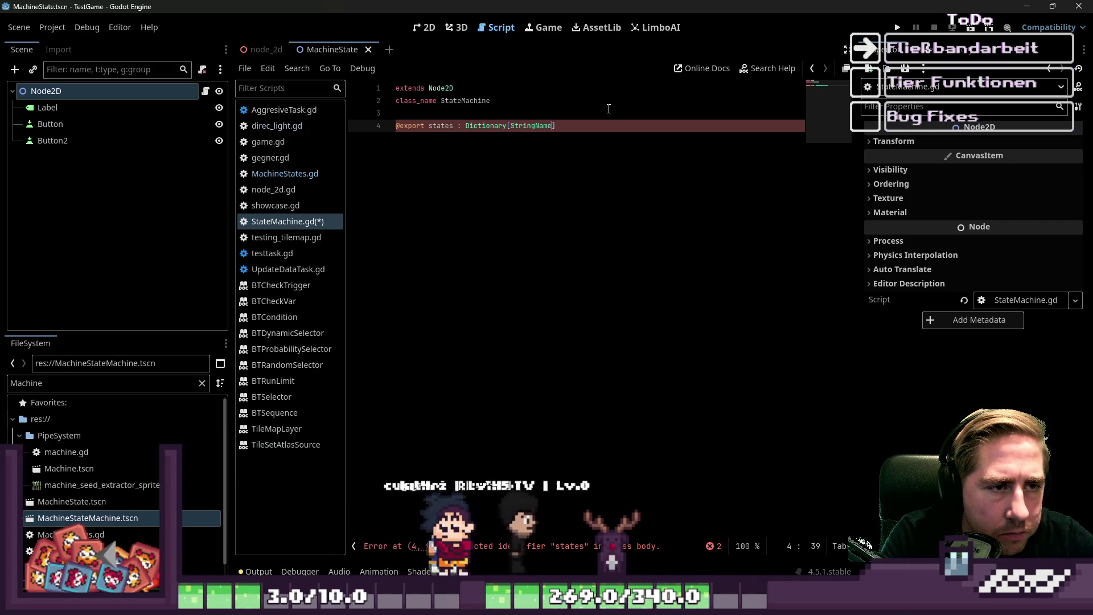
{"action": "type", "text": ":"}
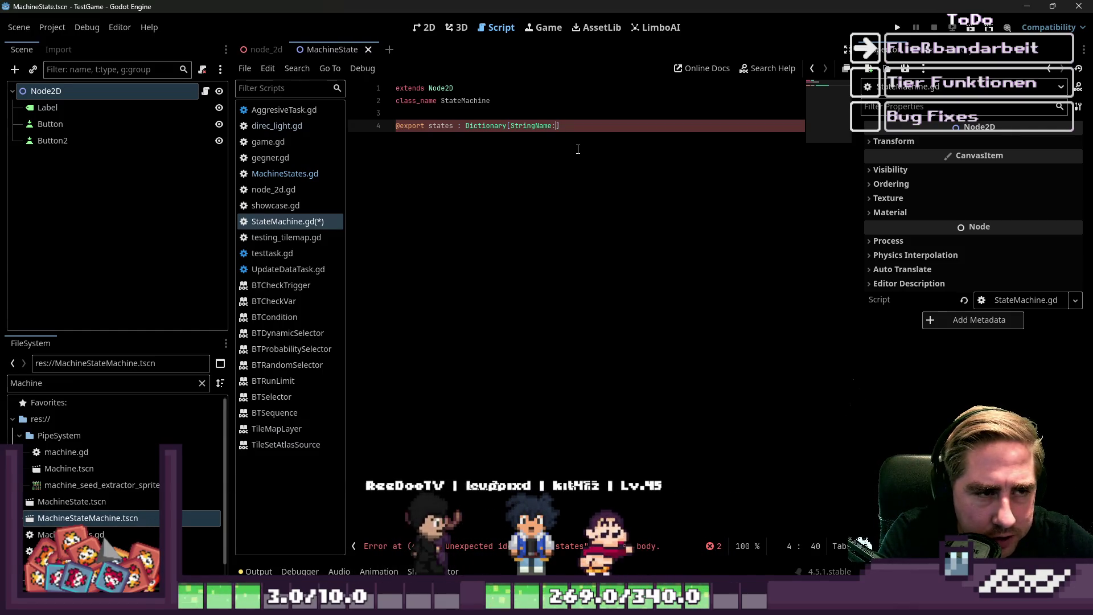
{"action": "type", "text": "Ma"}
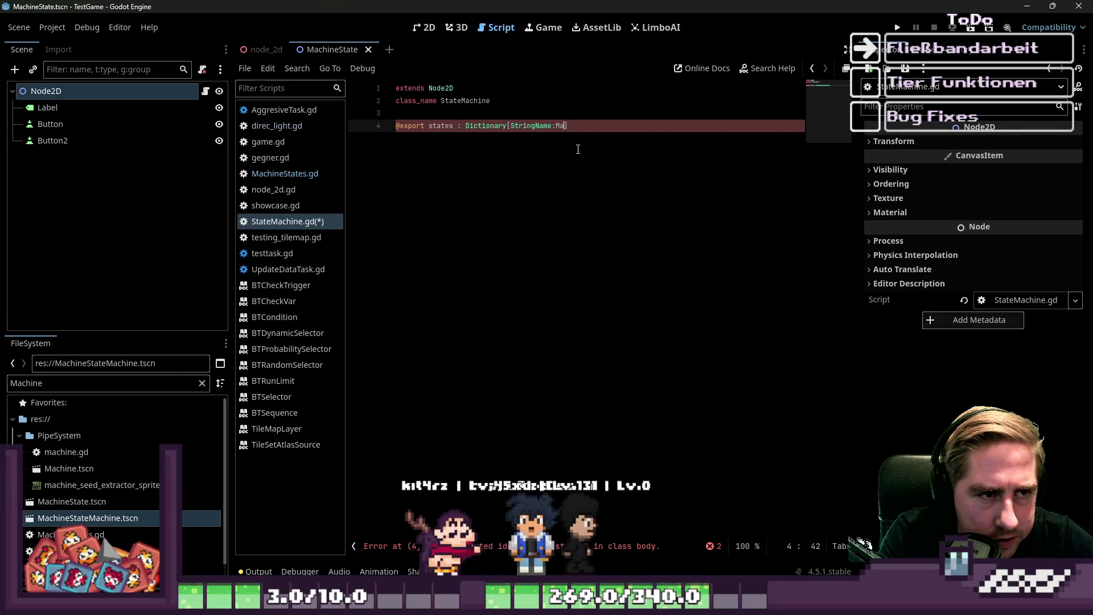
{"action": "type", "text": "chineStat"}
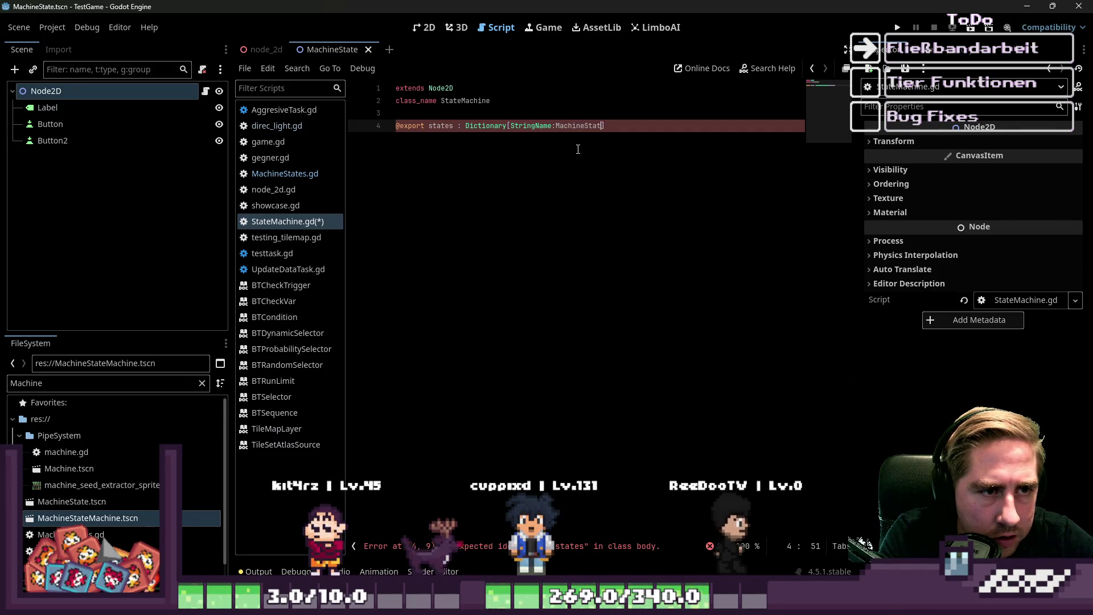
{"action": "type", "text": "e"}
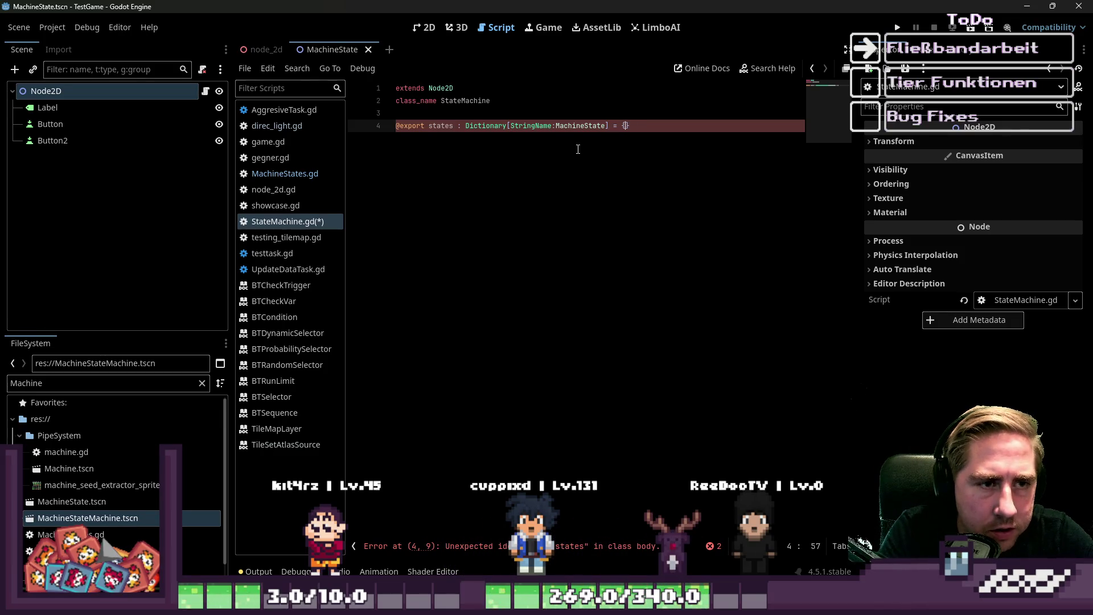
Break the states dictionary onto separate lines and add an "IDLE" : Idle entry on line 5.
{"action": "key", "text": "Return"}
{"action": "type", "text": "\""}
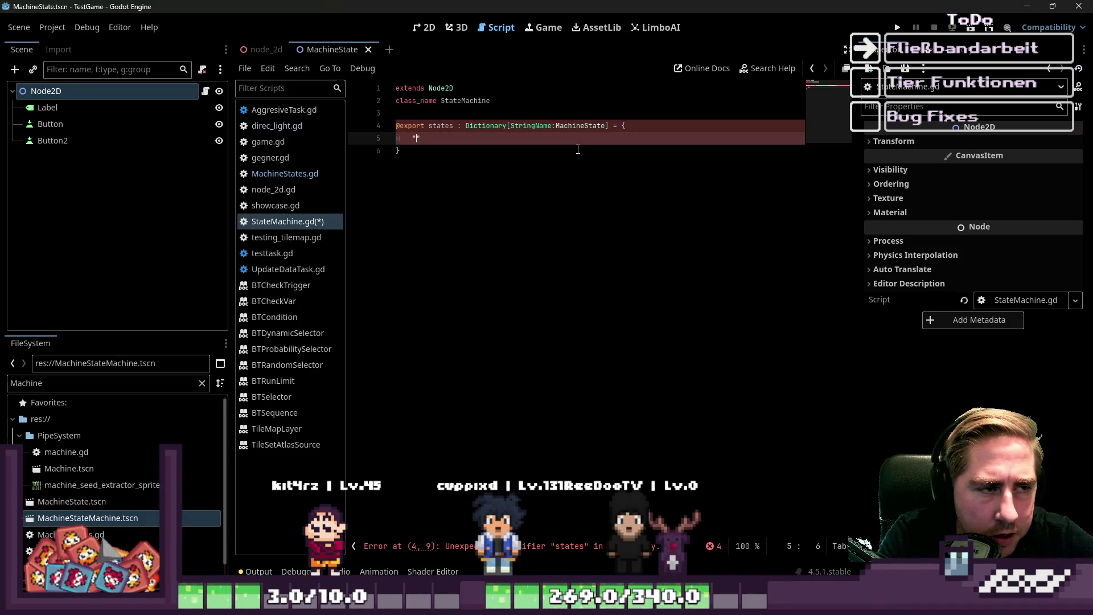
{"action": "type", "text": "IDLE"}
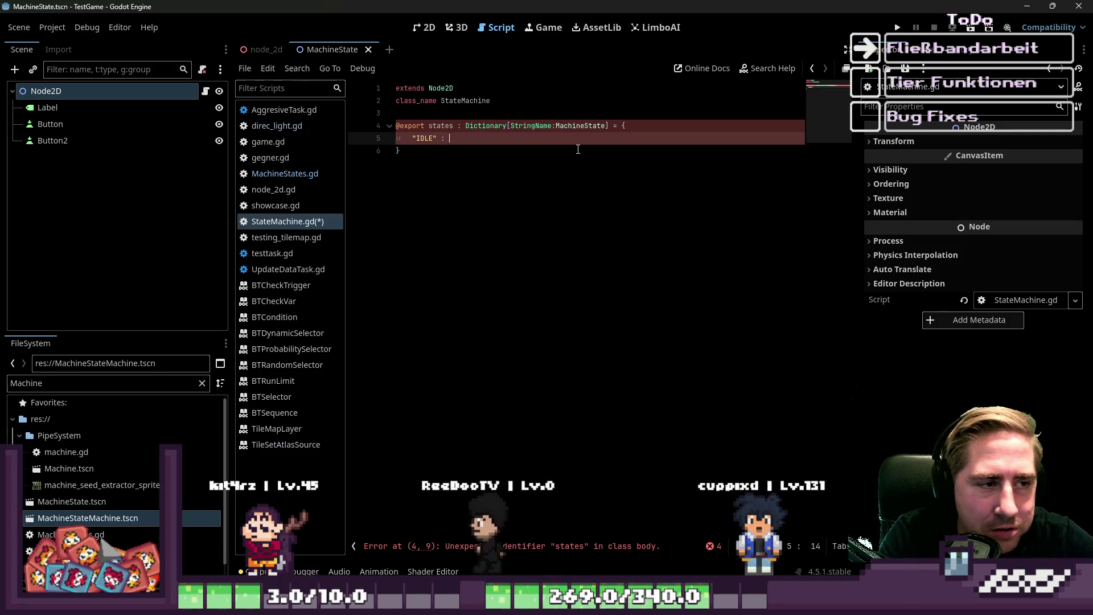
{"action": "type", "text": "ID"}
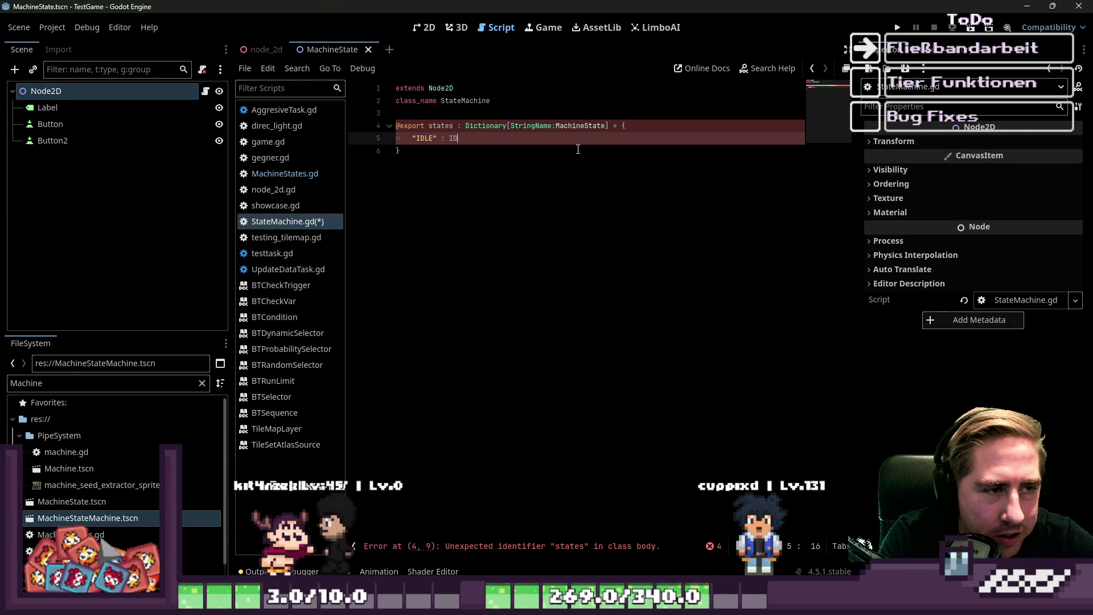
{"action": "key", "text": "BackSpace"}
{"action": "type", "text": "dle"}
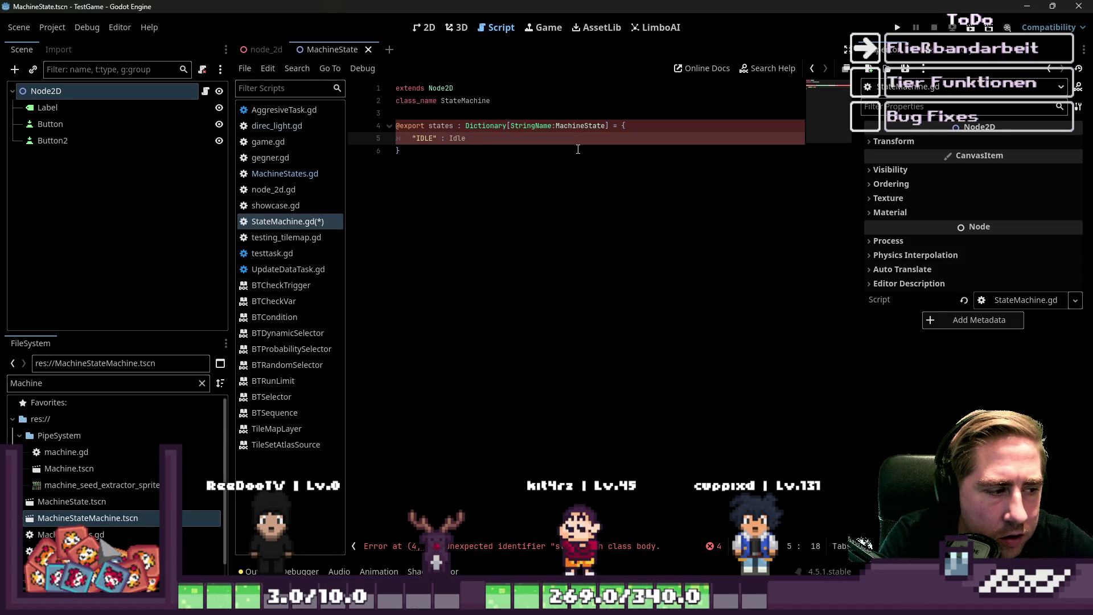
{"action": "left_click", "coordinate": [869, 69]}
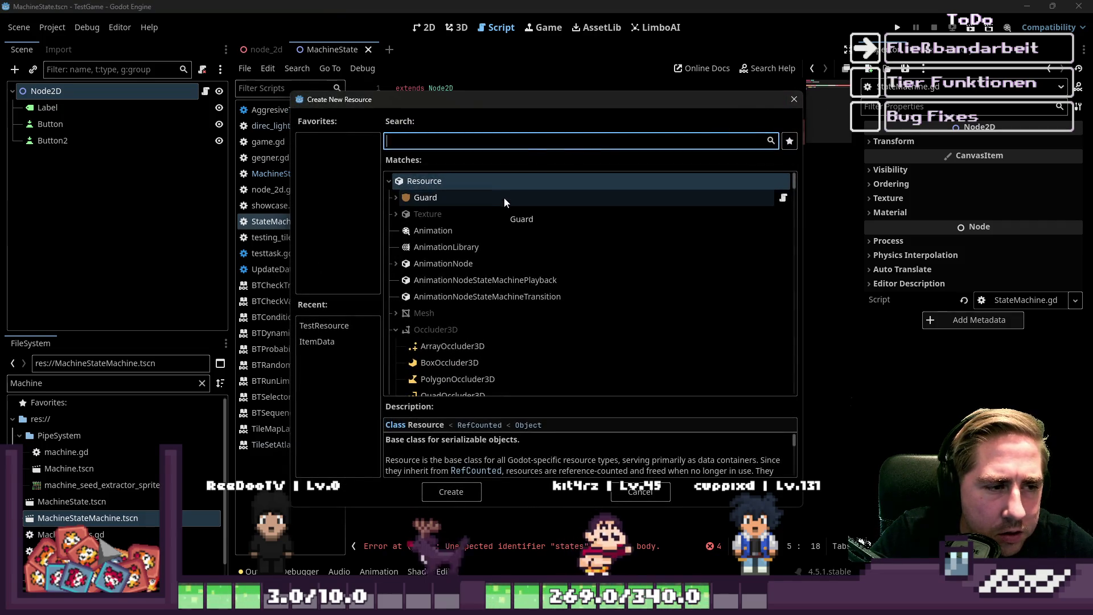
Create a new MachineState resource in the Inspector by searching 'Machine'.
{"action": "type", "text": "Machine"}
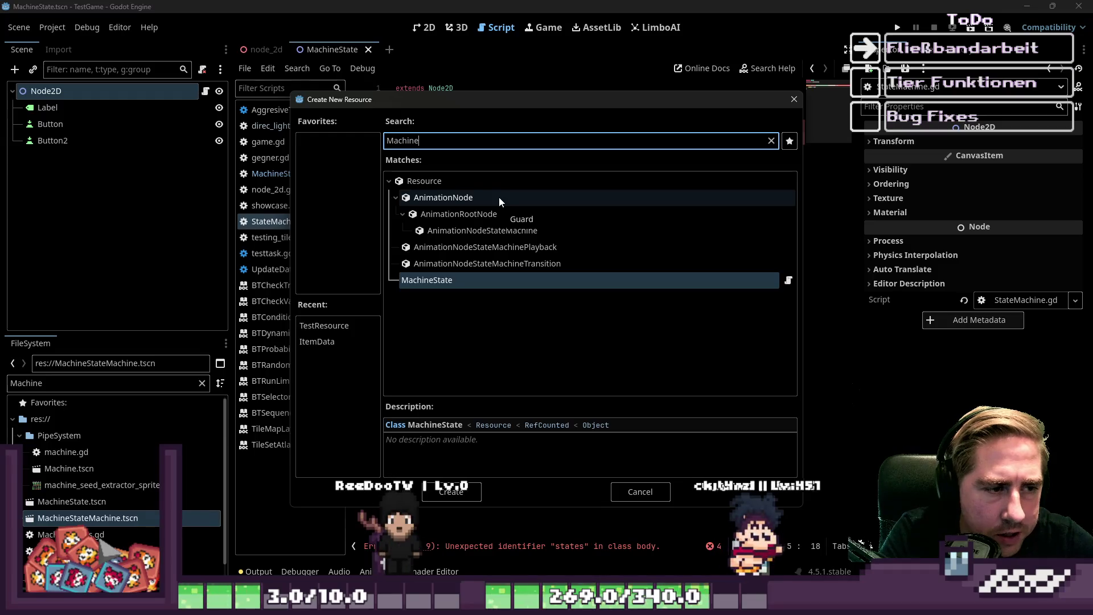
{"action": "key", "text": "Return"}
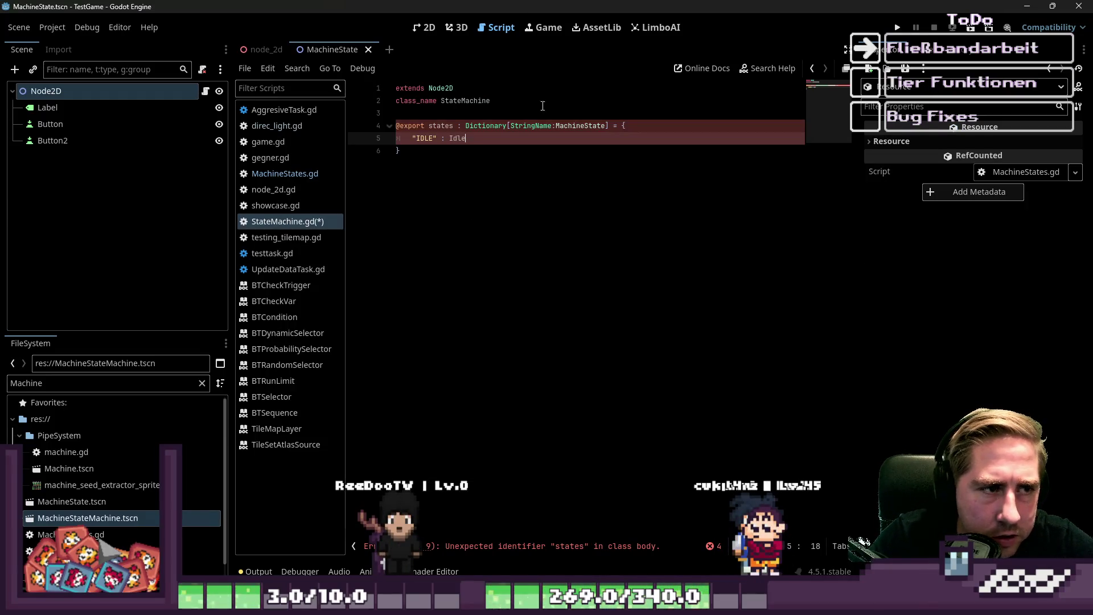
{"action": "left_click", "coordinate": [920, 145]}
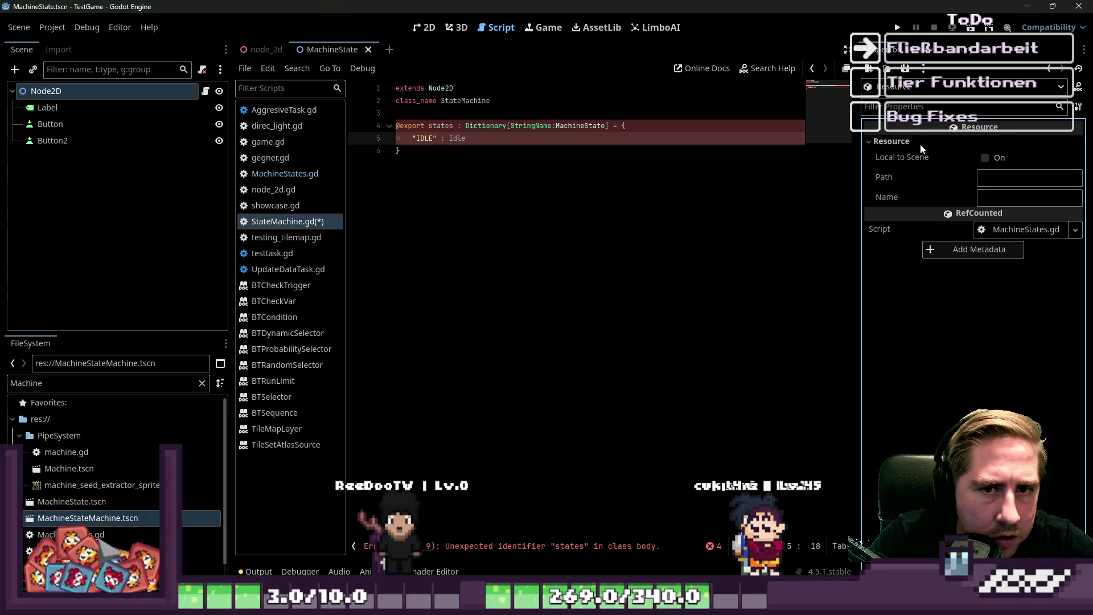
{"action": "left_click", "coordinate": [920, 145]}
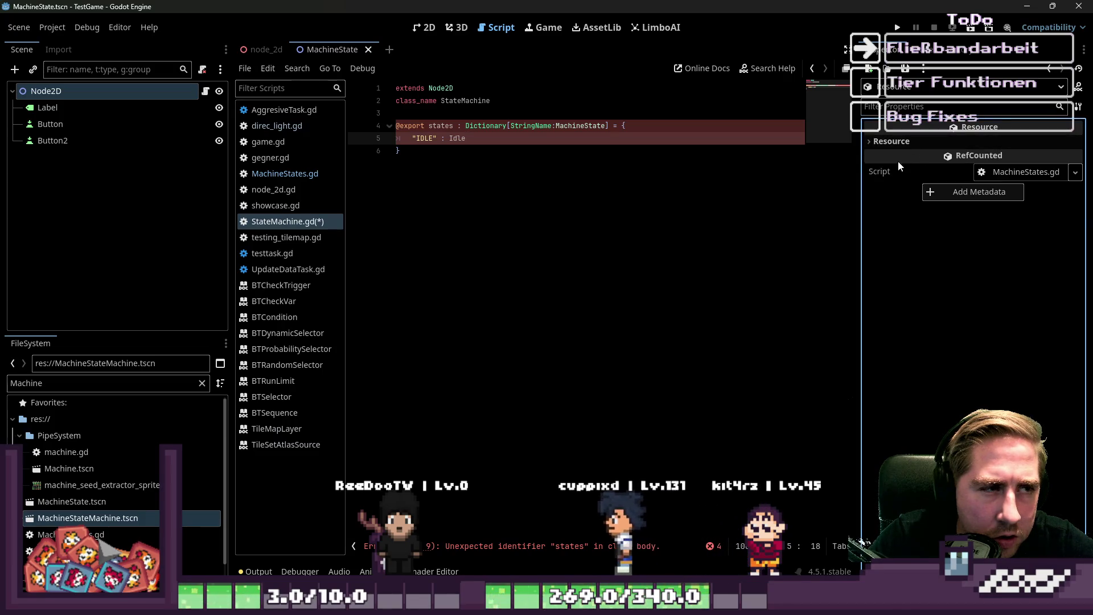
Open MachineStates.gd and select its code, including the Resource base on line 1.
{"action": "left_click", "coordinate": [266, 178]}
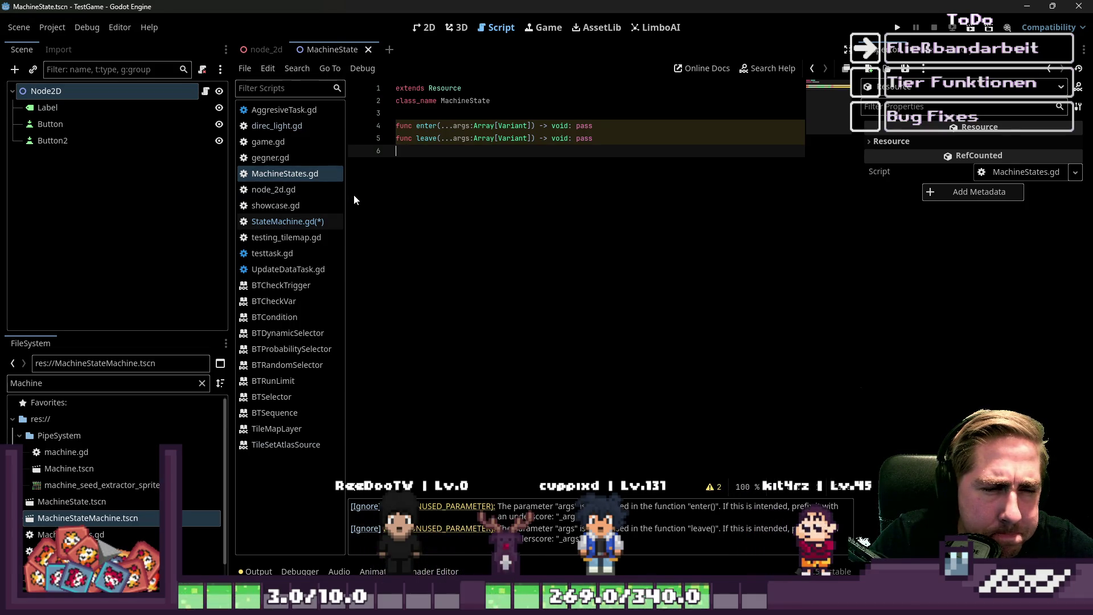
{"action": "left_click_drag", "start_coordinate": [446, 171], "coordinate": [419, 90]}
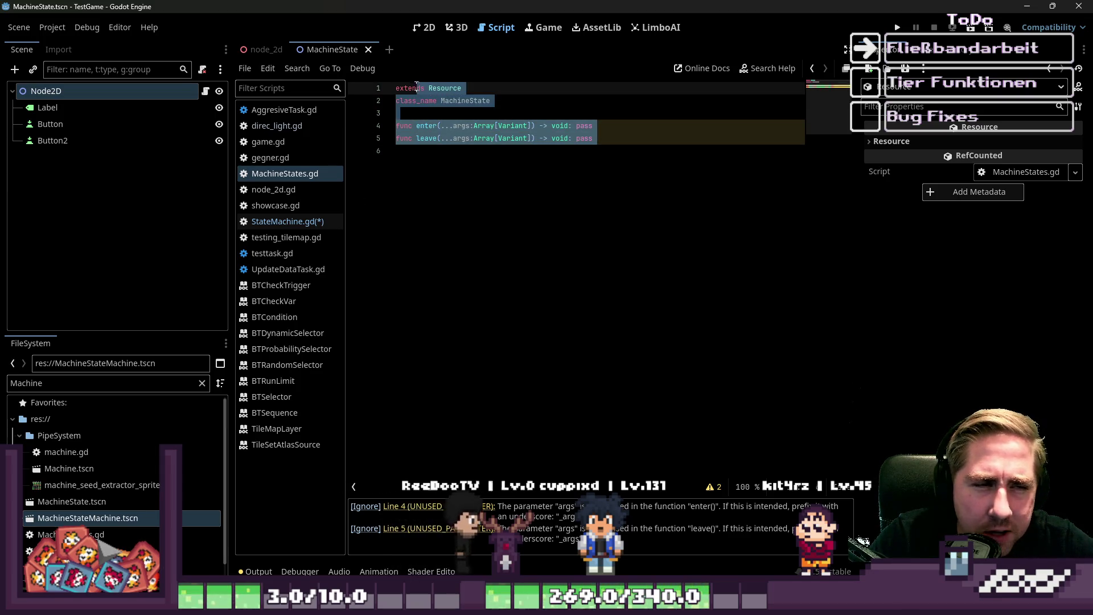
{"action": "left_click", "coordinate": [479, 118]}
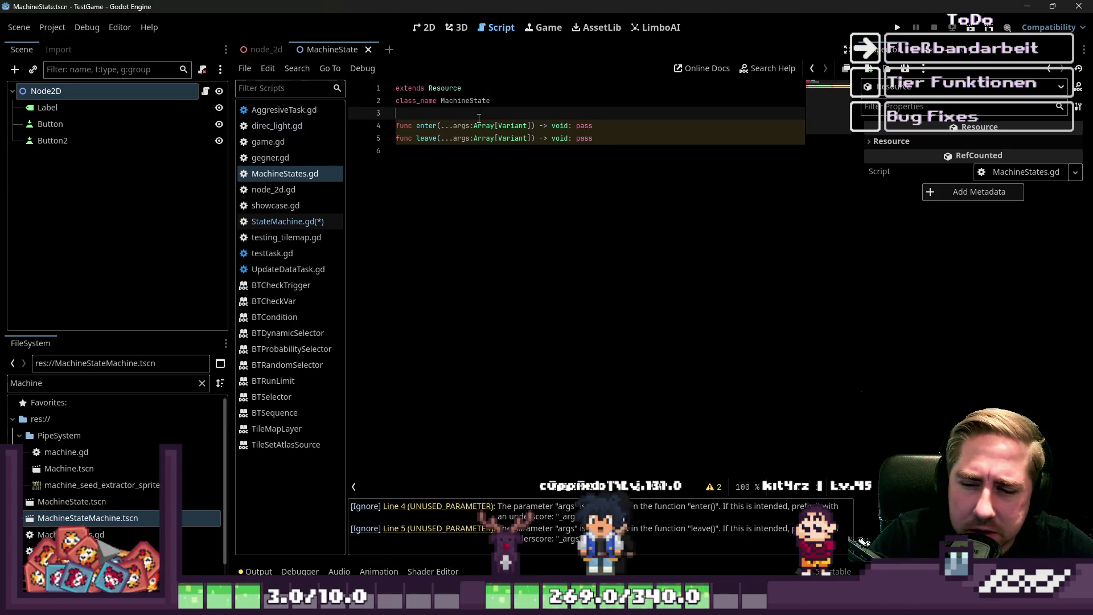
{"action": "left_click", "coordinate": [446, 88]}
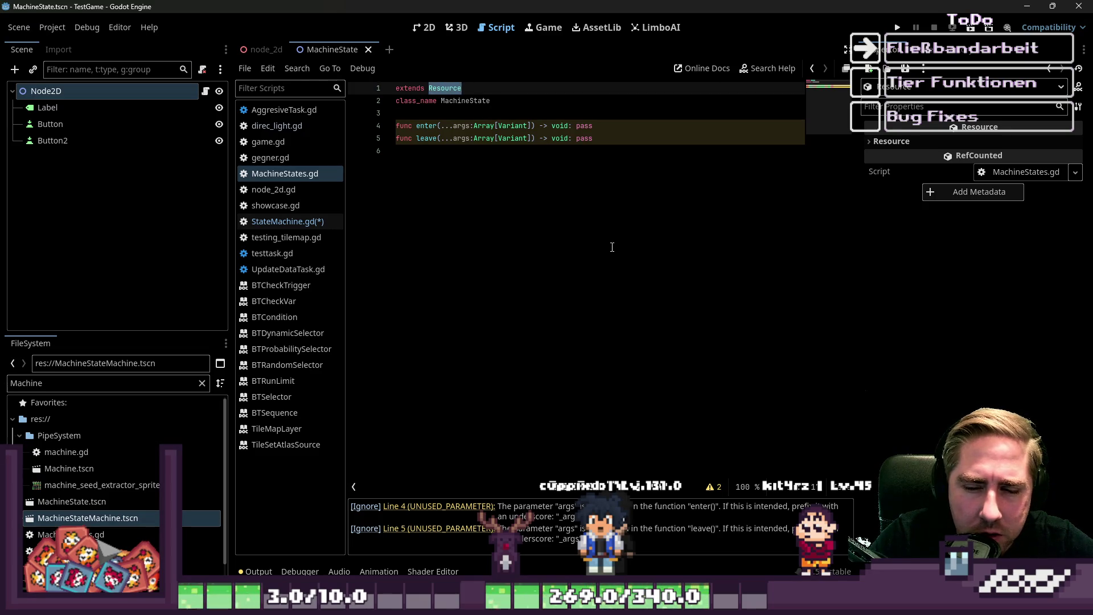
{"action": "left_click", "coordinate": [599, 194]}
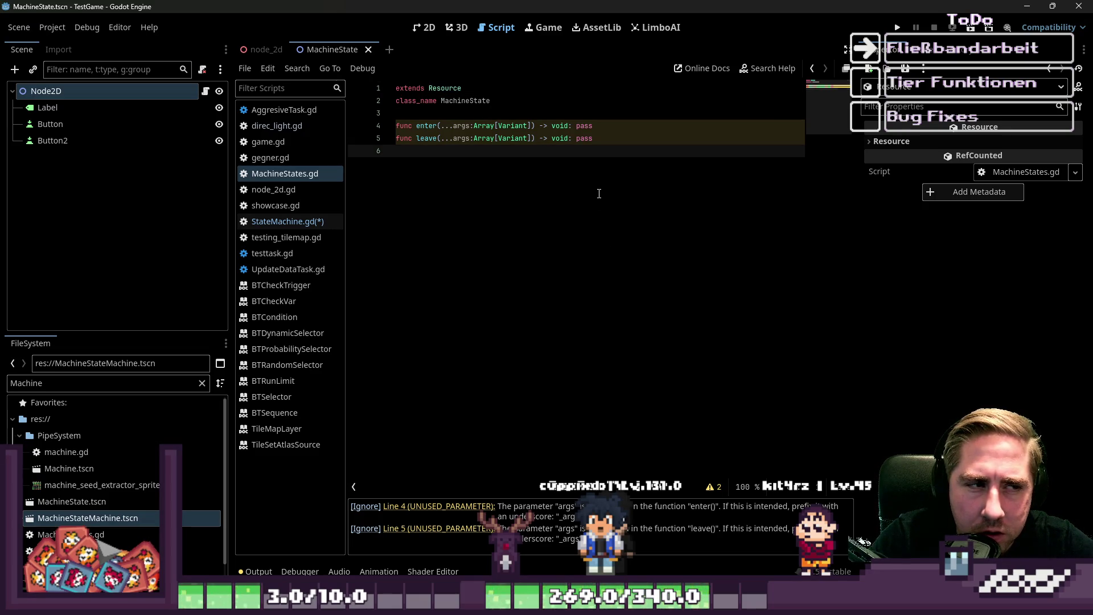
{"action": "key", "text": "shift+Up"}
{"action": "key", "text": "shift+Up"}
{"action": "key", "text": "shift+Up"}
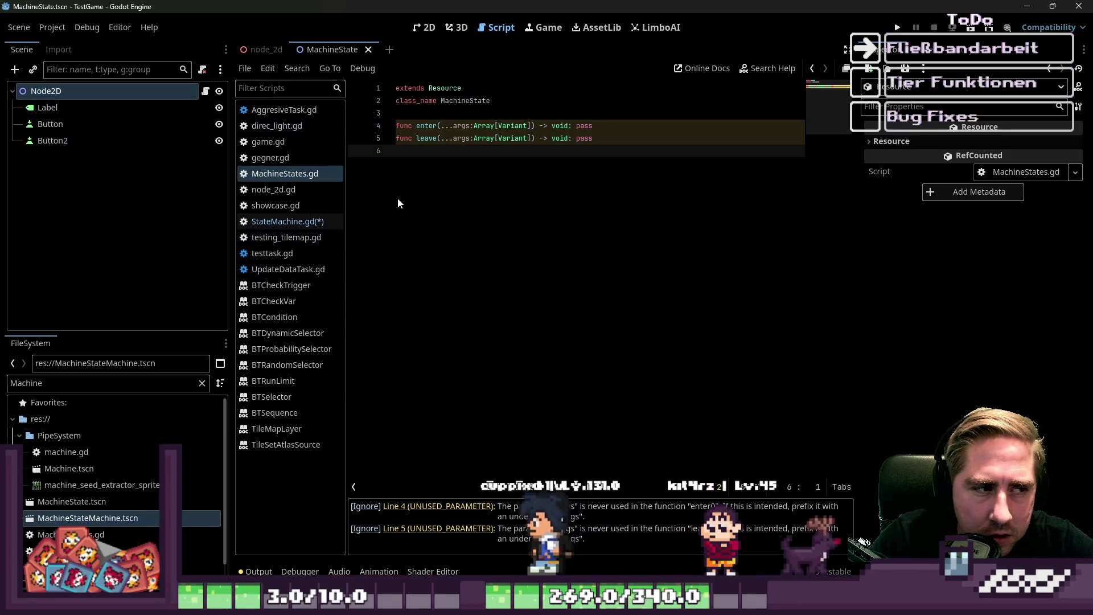
Create a new IdleMachineState.gd script that inherits from MachineState.
{"action": "left_click", "coordinate": [246, 69]}
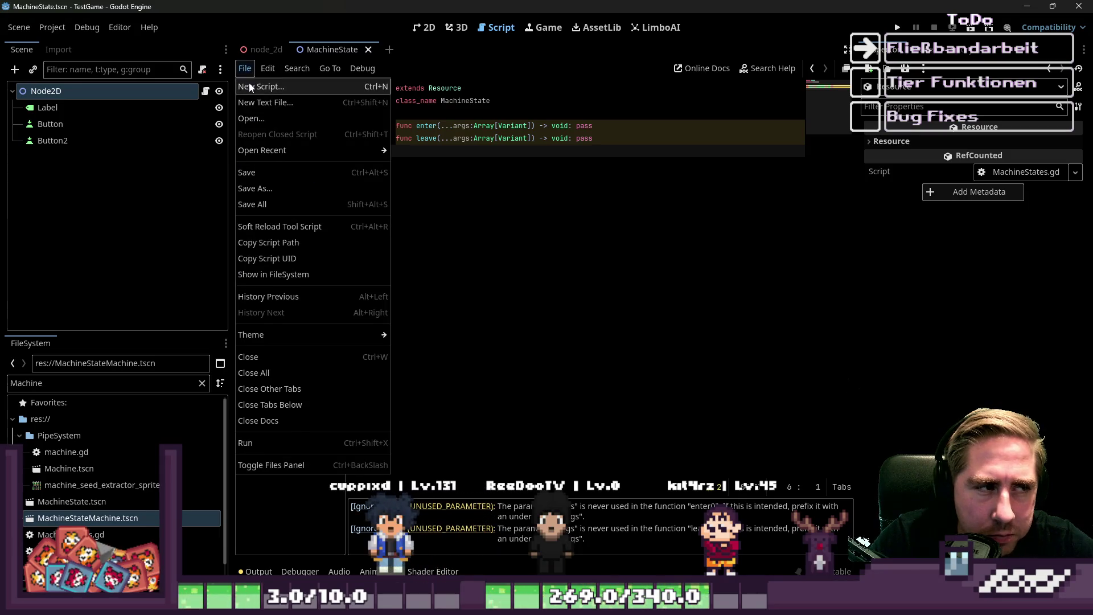
{"action": "left_click", "coordinate": [261, 86]}
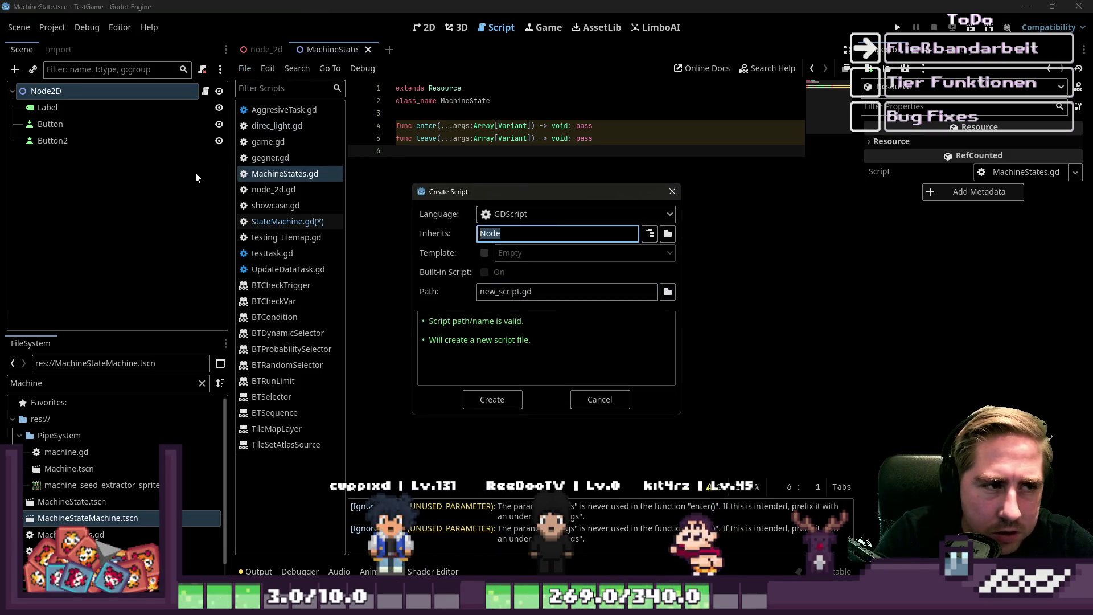
{"action": "type", "text": "MachineState"}
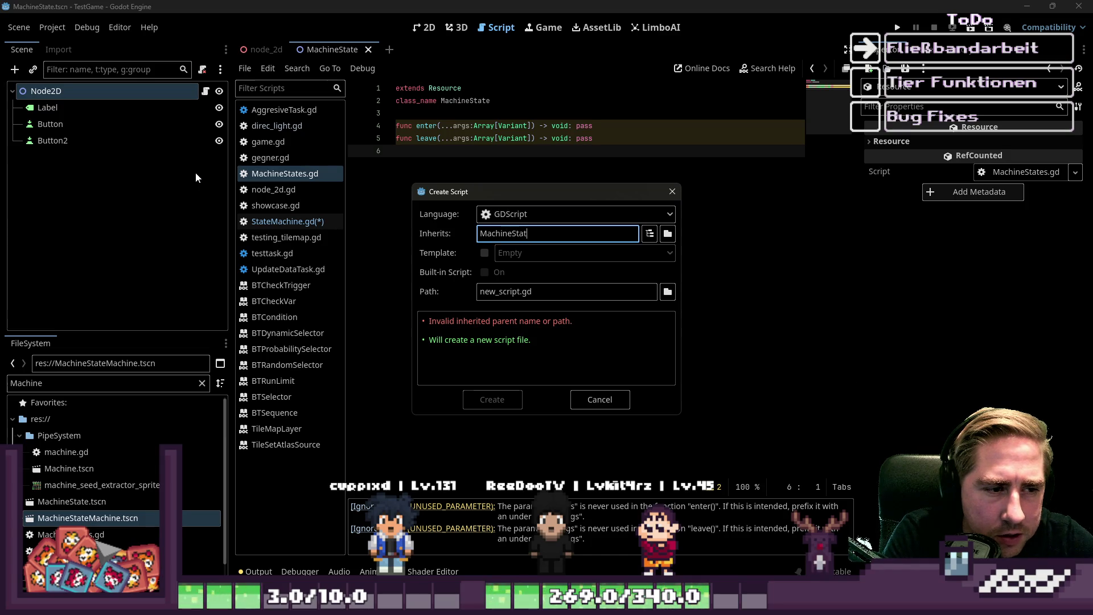
{"action": "double_click", "coordinate": [521, 292]}
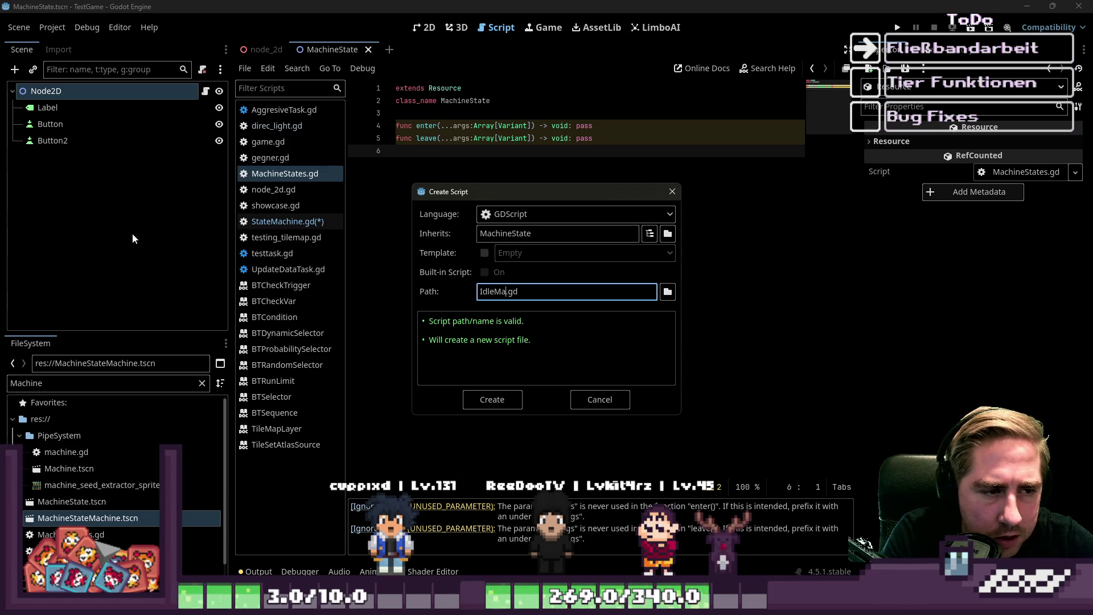
{"action": "type", "text": "ate"}
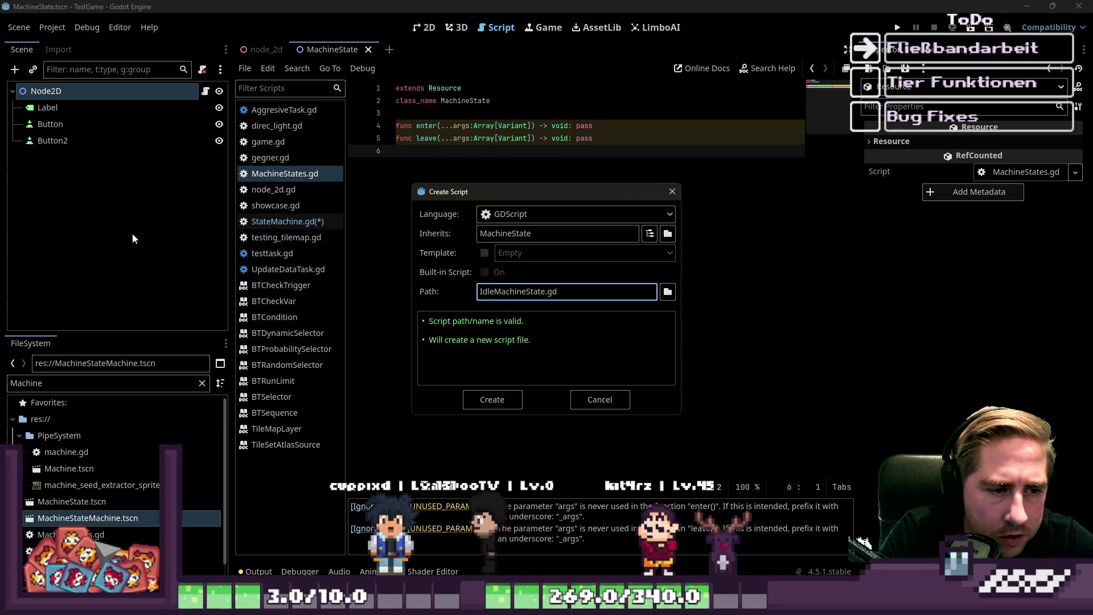
{"action": "key", "text": "Return"}
Declare class_name IdleMachineState on line 2 of the new script.
{"action": "left_click", "coordinate": [464, 154]}
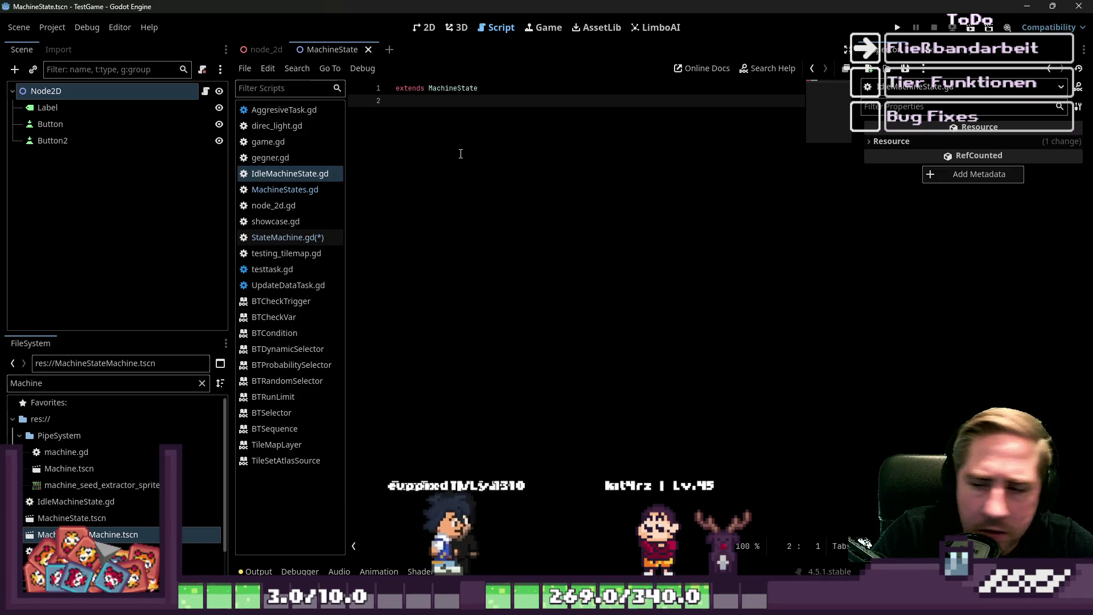
{"action": "type", "text": "class_name "}
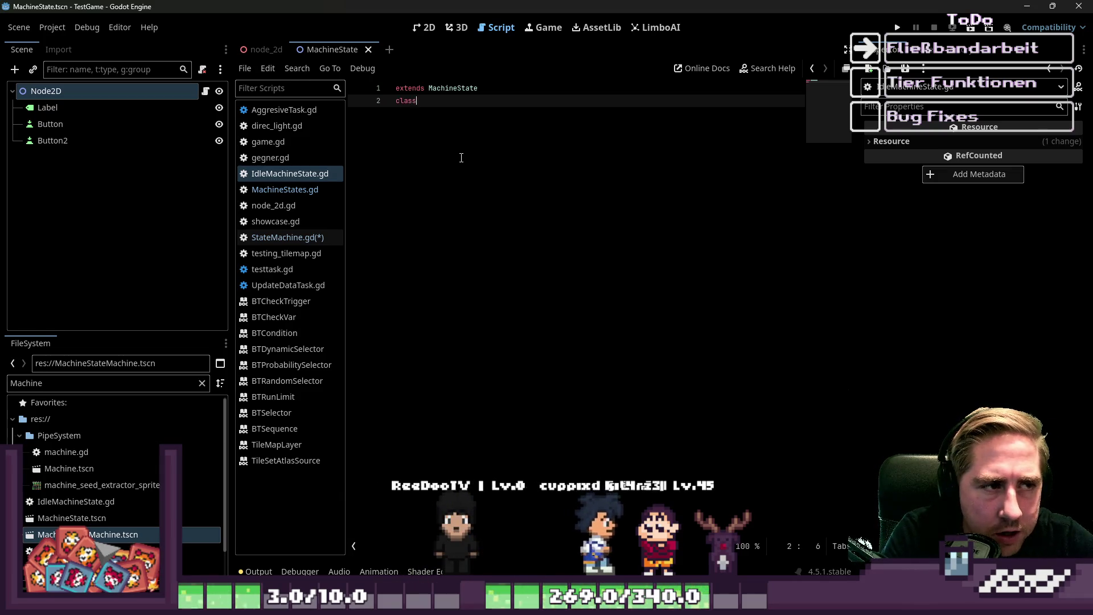
{"action": "type", "text": "IdleMachi"}
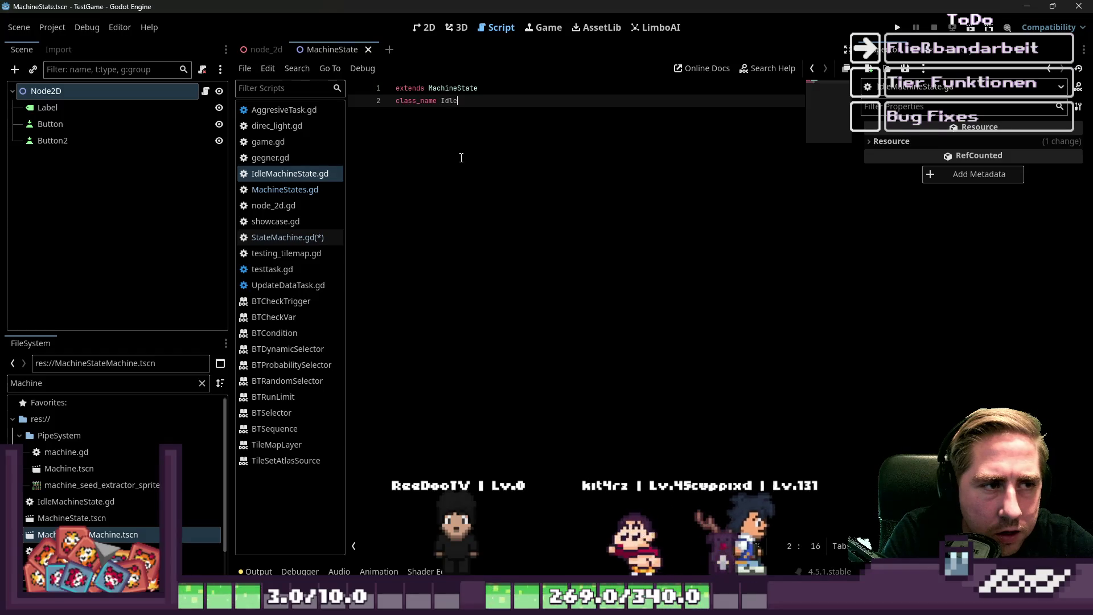
{"action": "type", "text": "neState"}
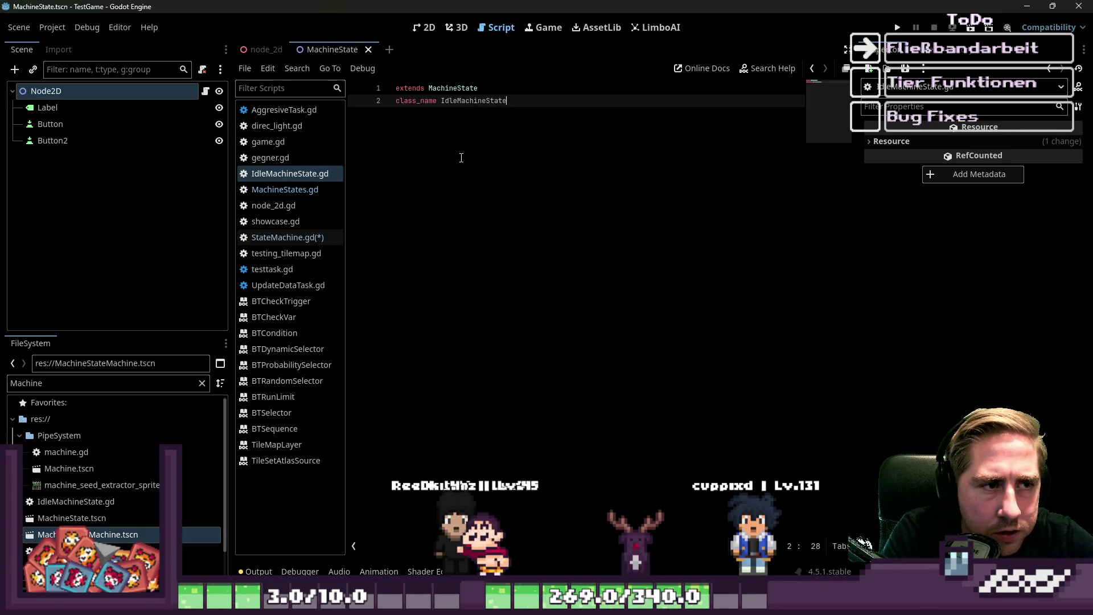
{"action": "key", "text": "Return"}
{"action": "key", "text": "Return"}
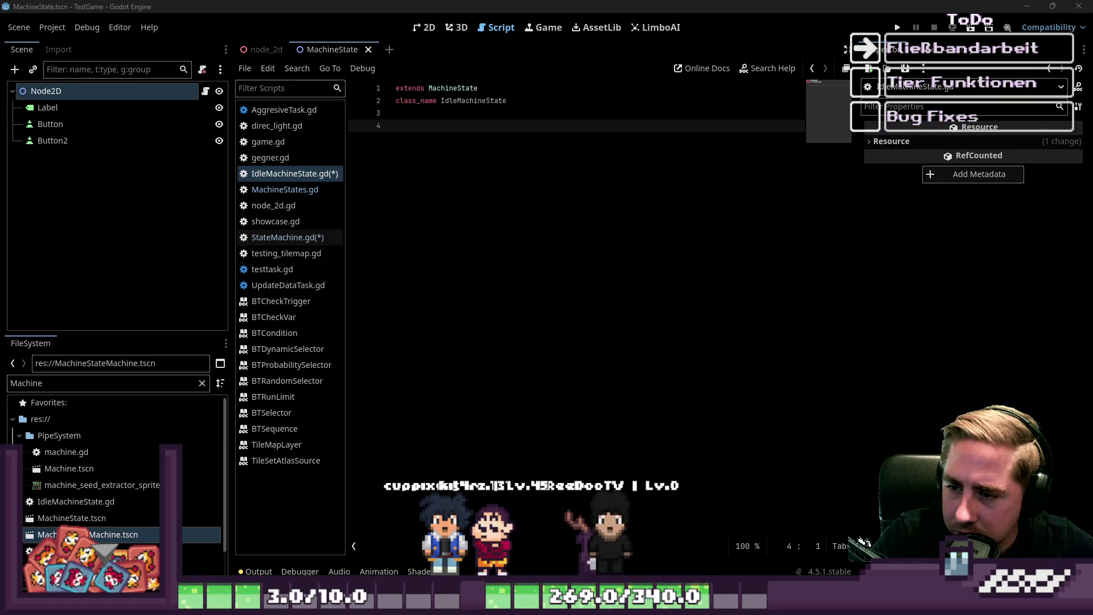
{"action": "left_click", "coordinate": [114, 124]}
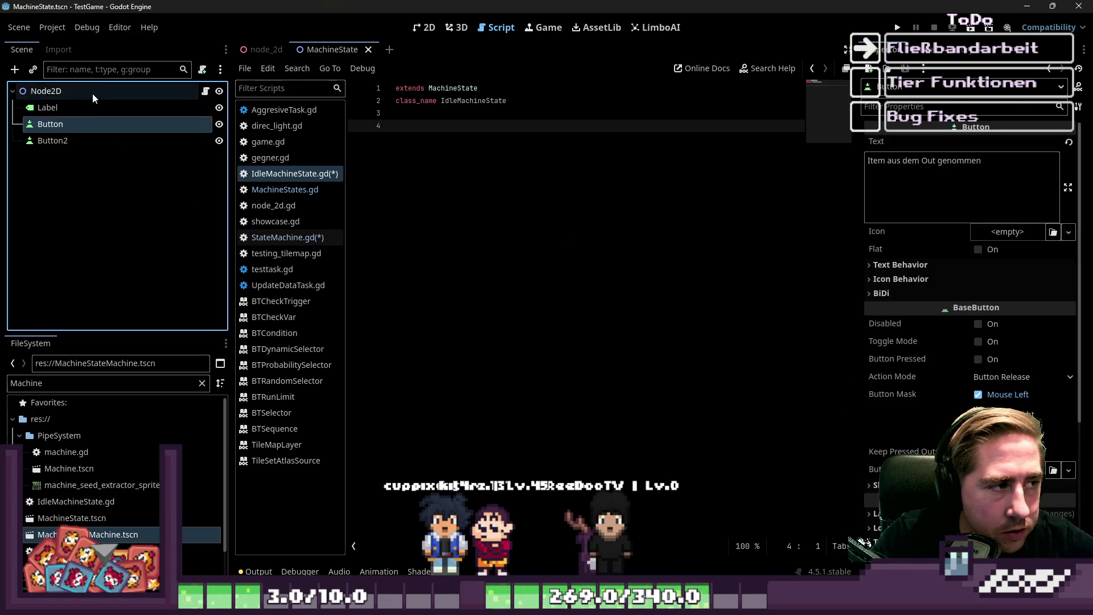
Select Node2D and look over its Transform and Visibility properties.
{"action": "left_click", "coordinate": [85, 92]}
{"action": "left_click", "coordinate": [883, 142]}
{"action": "left_click", "coordinate": [883, 142]}
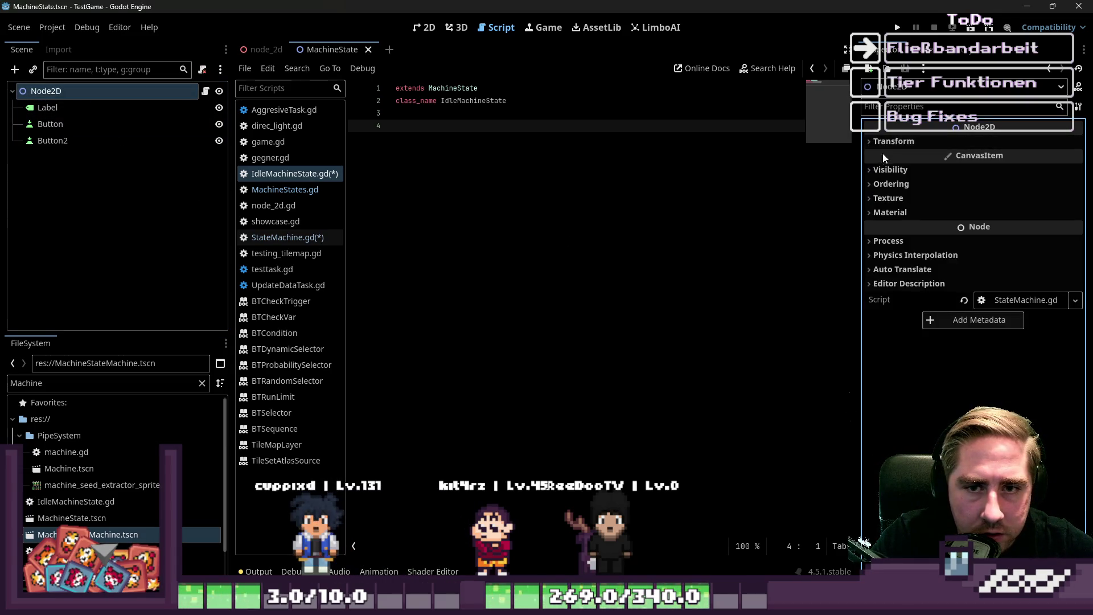
{"action": "left_click", "coordinate": [882, 170]}
{"action": "left_click", "coordinate": [883, 170]}
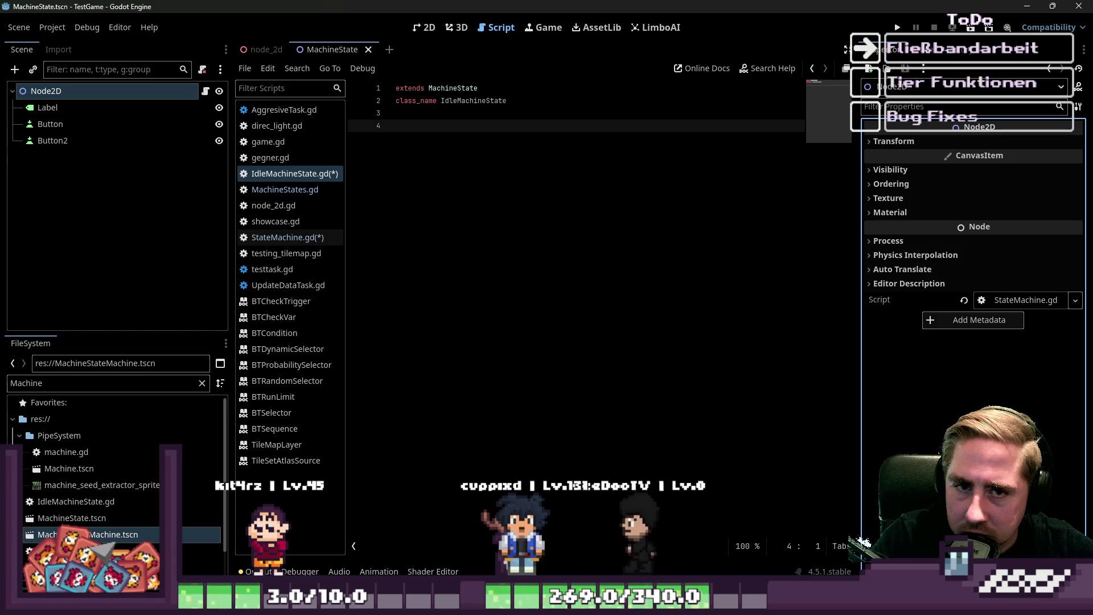
{"action": "left_click", "coordinate": [316, 191]}
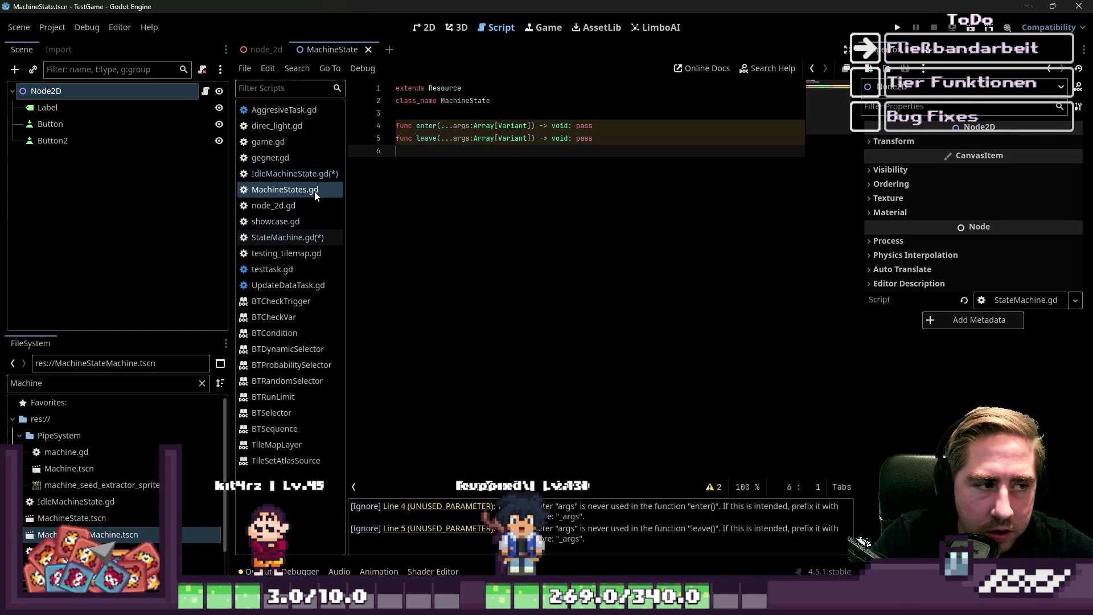
{"action": "left_click", "coordinate": [303, 237]}
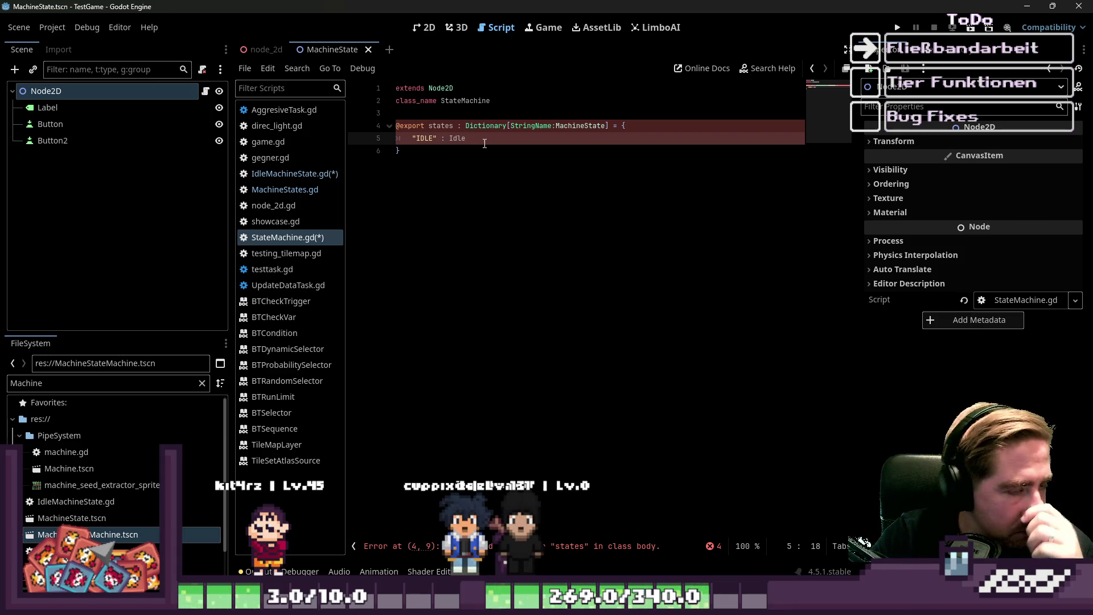
{"action": "key", "text": "Up"}
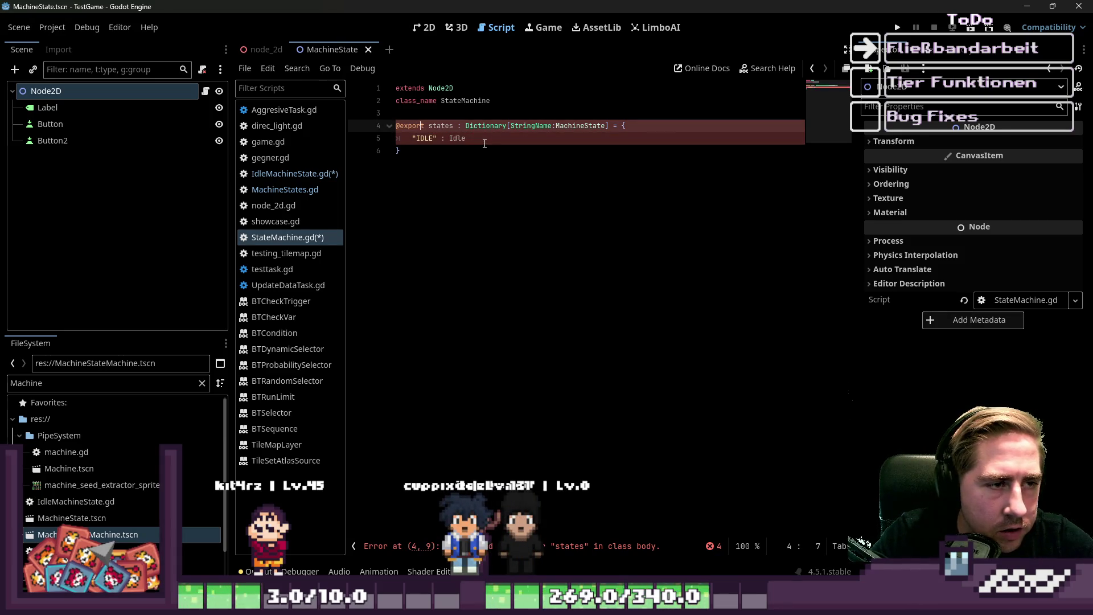
{"action": "type", "text": "var"}
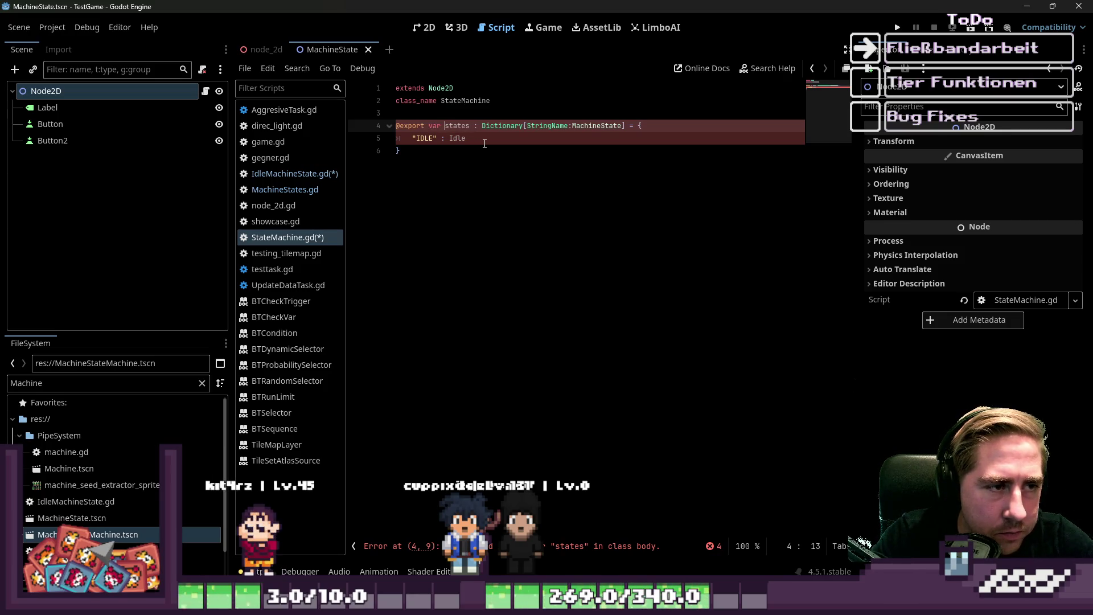
Edit the IDLE entry's value, comparing it against IdleMachineState.gd's class name.
{"action": "left_click", "coordinate": [484, 143]}
{"action": "type", "text": "S"}
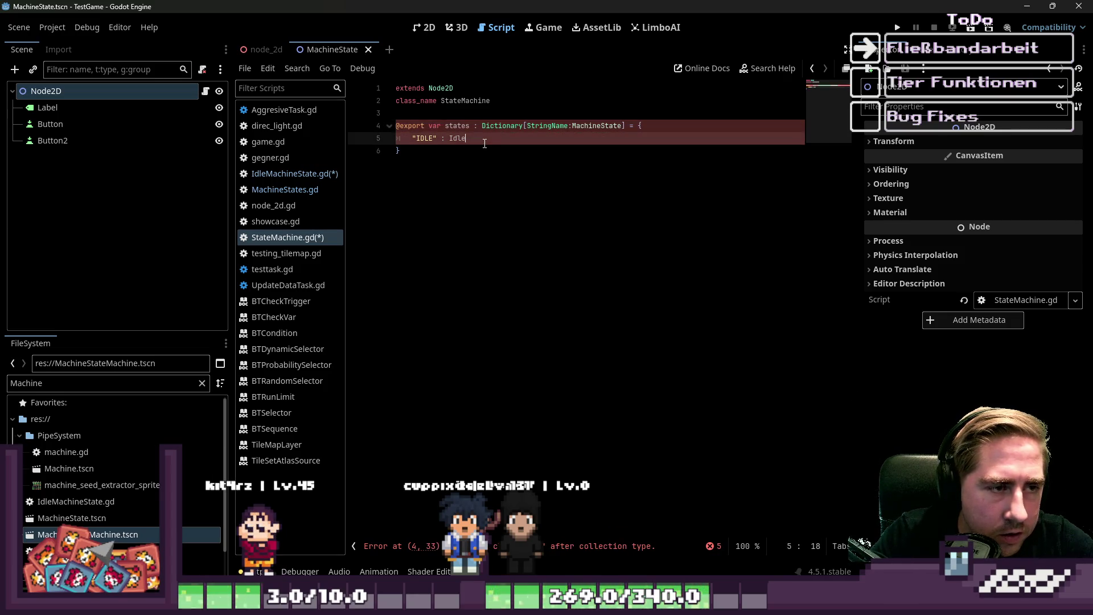
{"action": "type", "text": "tateMachine,"}
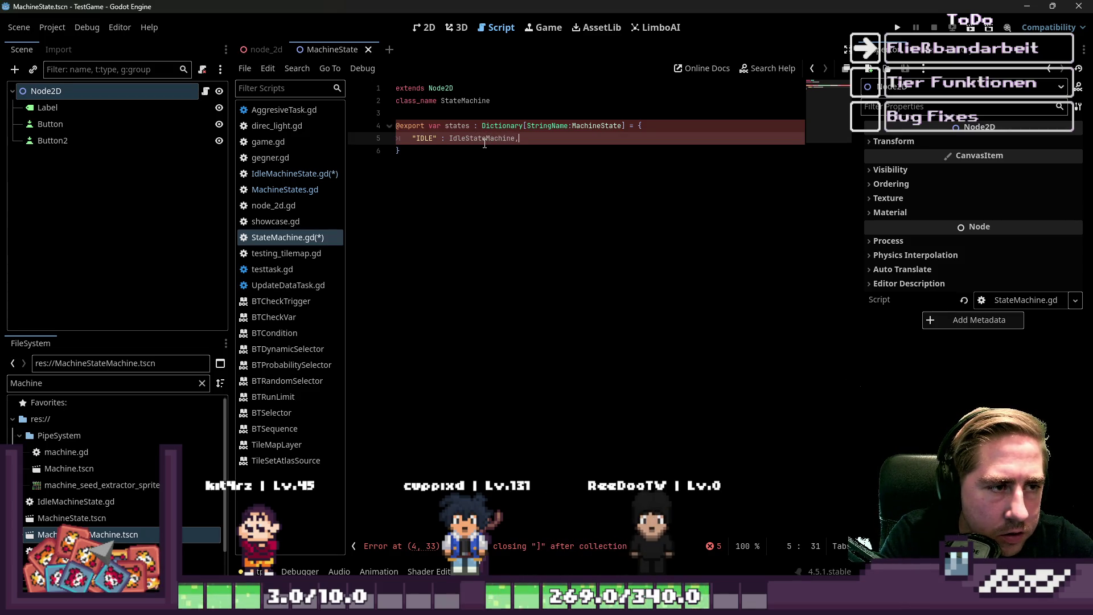
{"action": "key", "text": "Down"}
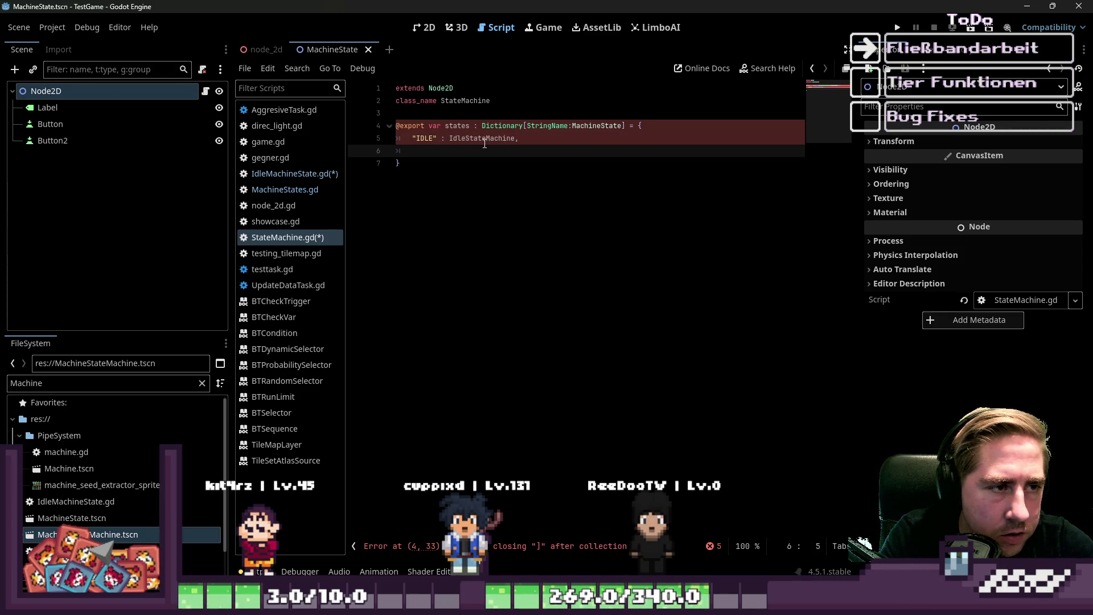
{"action": "key", "text": "Up"}
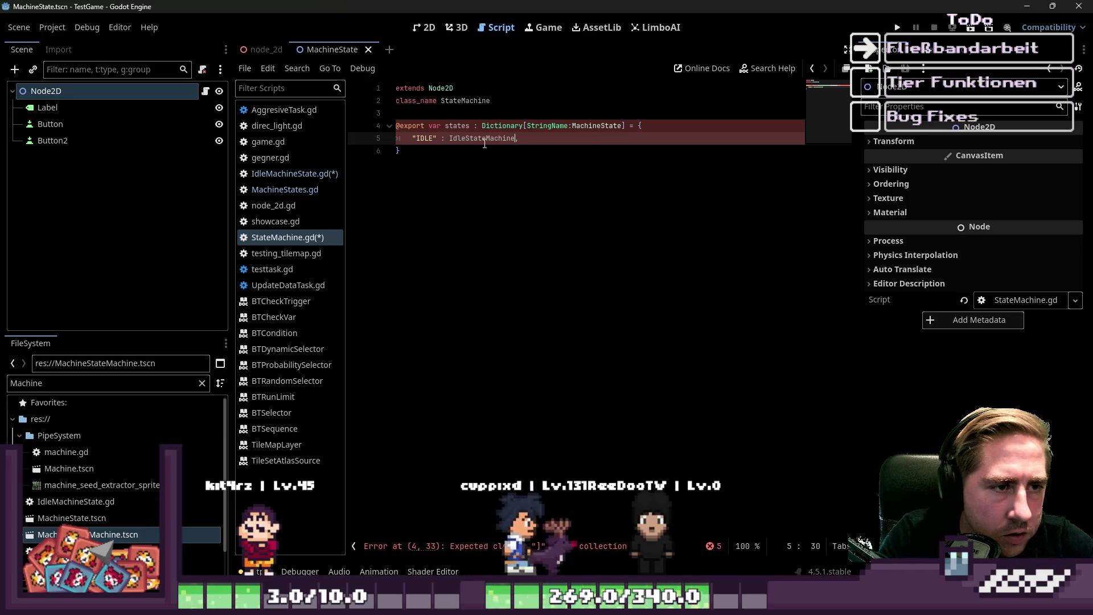
{"action": "double_click", "coordinate": [480, 135]}
{"action": "key", "text": "alt+Left"}
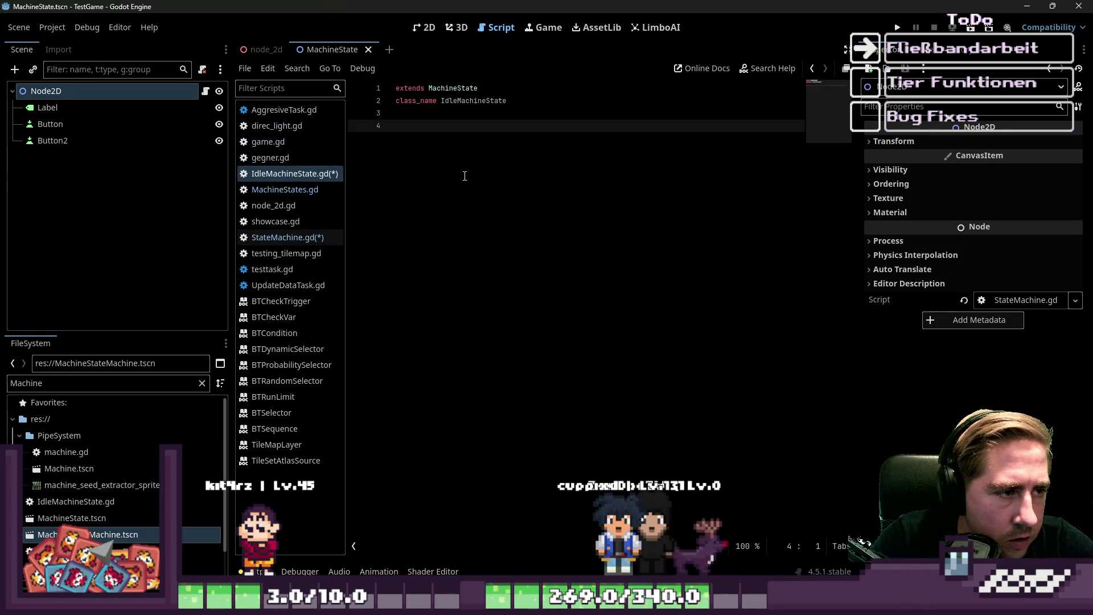
{"action": "key", "text": "alt+Right"}
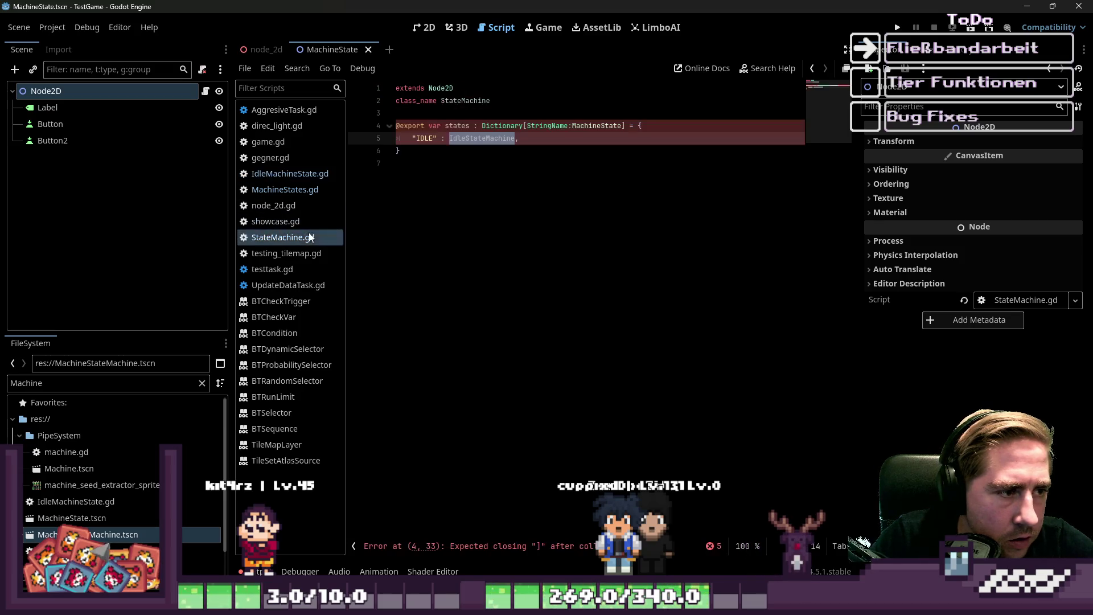
{"action": "left_click", "coordinate": [450, 160]}
{"action": "double_click", "coordinate": [478, 138]}
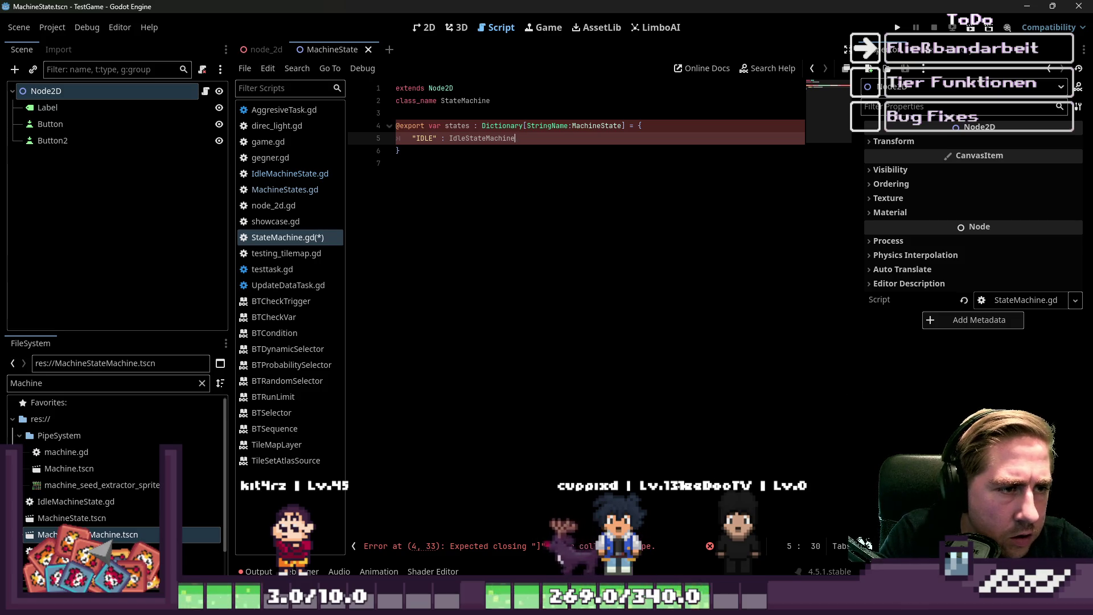
Delete the IDLE entry line, leaving the states dictionary empty.
{"action": "key", "text": "Down"}
{"action": "key", "text": "Down"}
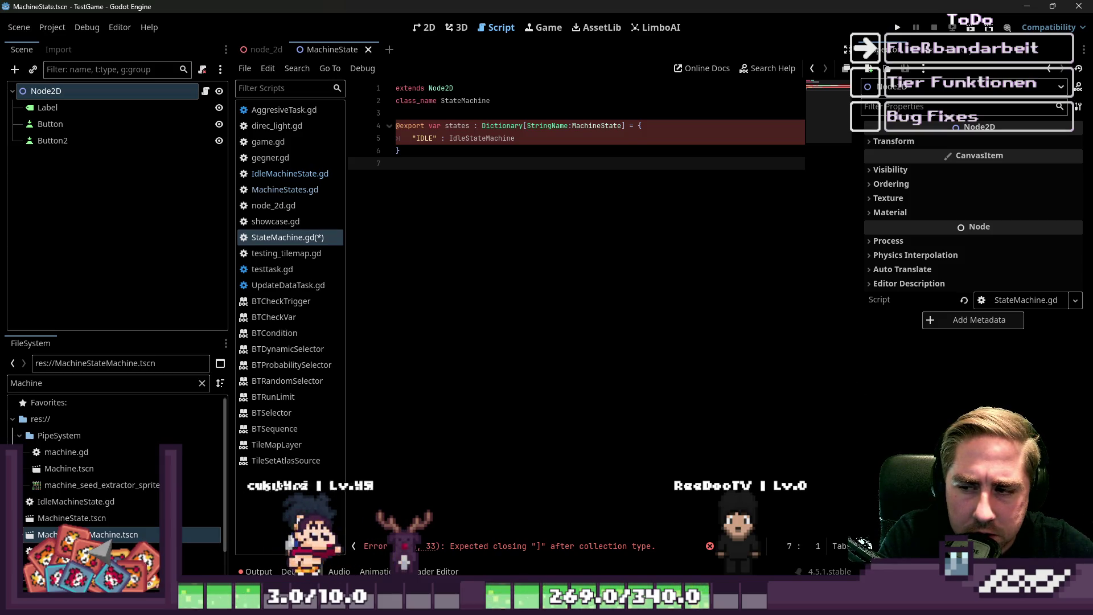
{"action": "key", "text": "Up"}
{"action": "key", "text": "Up"}
{"action": "key", "text": "shift+End"}
{"action": "key", "text": "BackSpace"}
{"action": "key", "text": "BackSpace"}
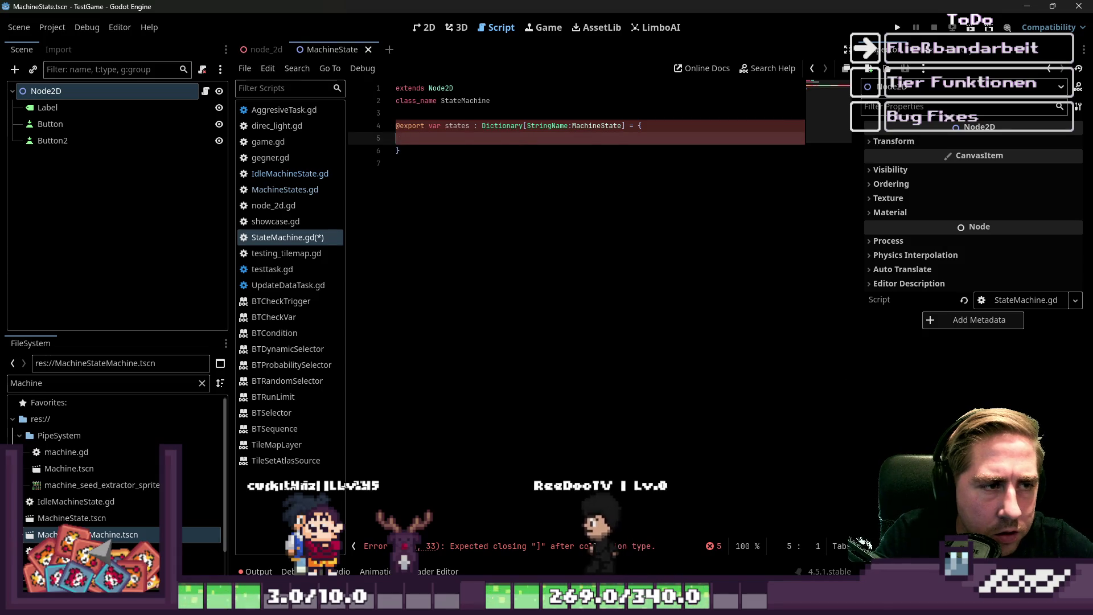
{"action": "key", "text": "Delete"}
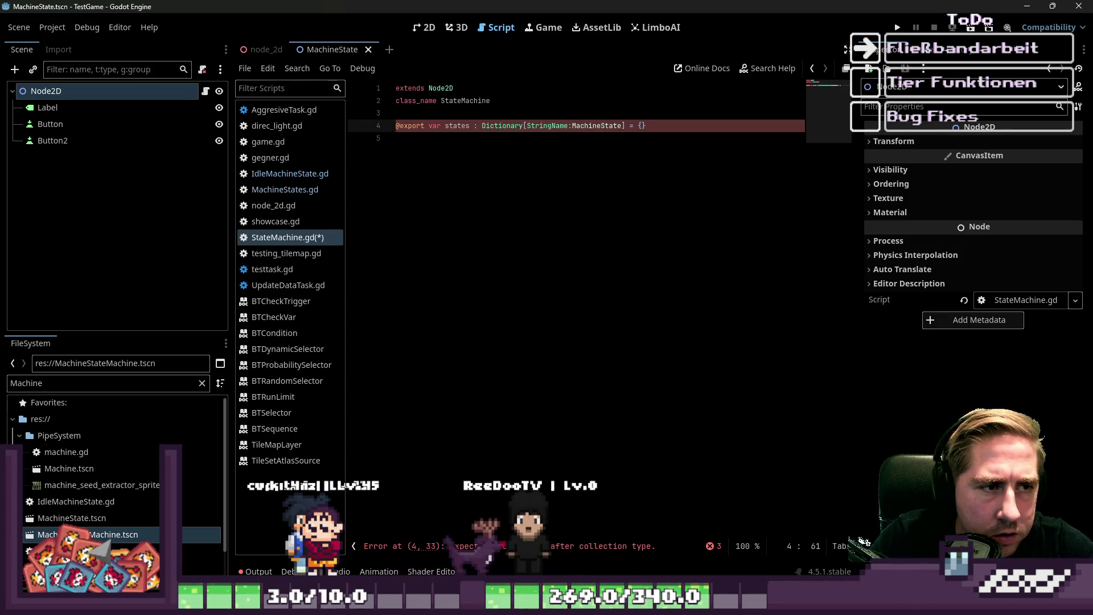
Go to where StringName meets MachineState in the Dictionary type on line 4.
{"action": "left_click", "coordinate": [673, 270]}
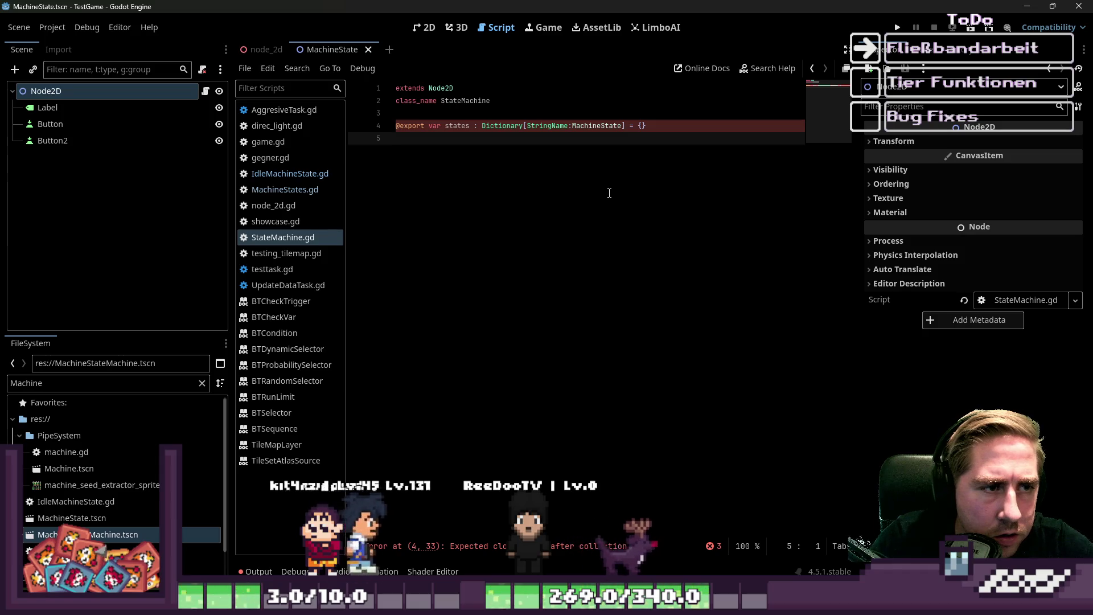
{"action": "left_click", "coordinate": [622, 126]}
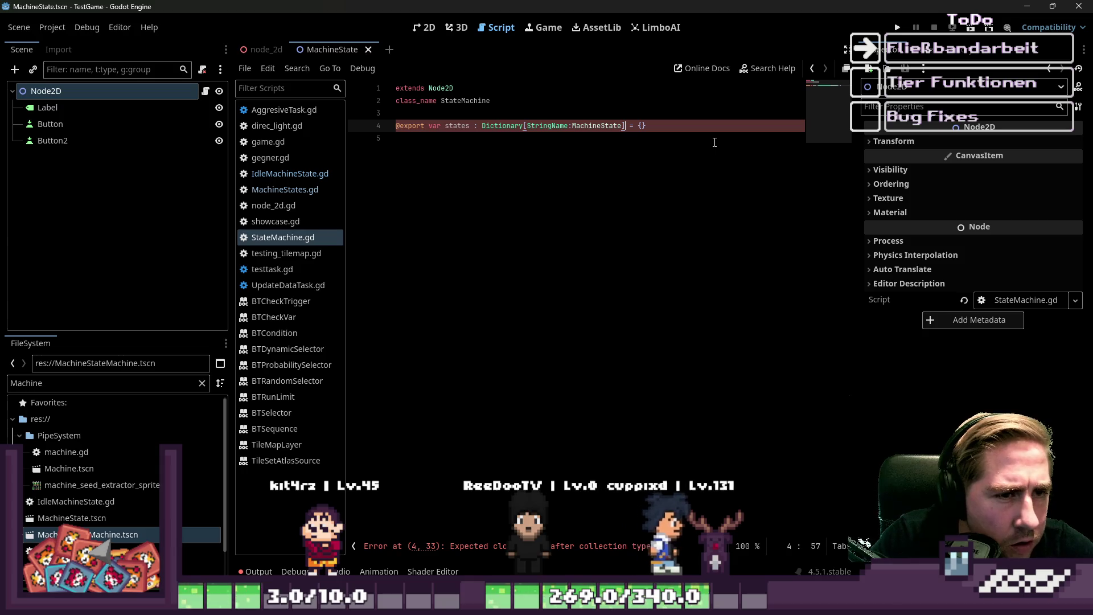
{"action": "key", "text": "shift+Left"}
{"action": "key", "text": "shift+Left"}
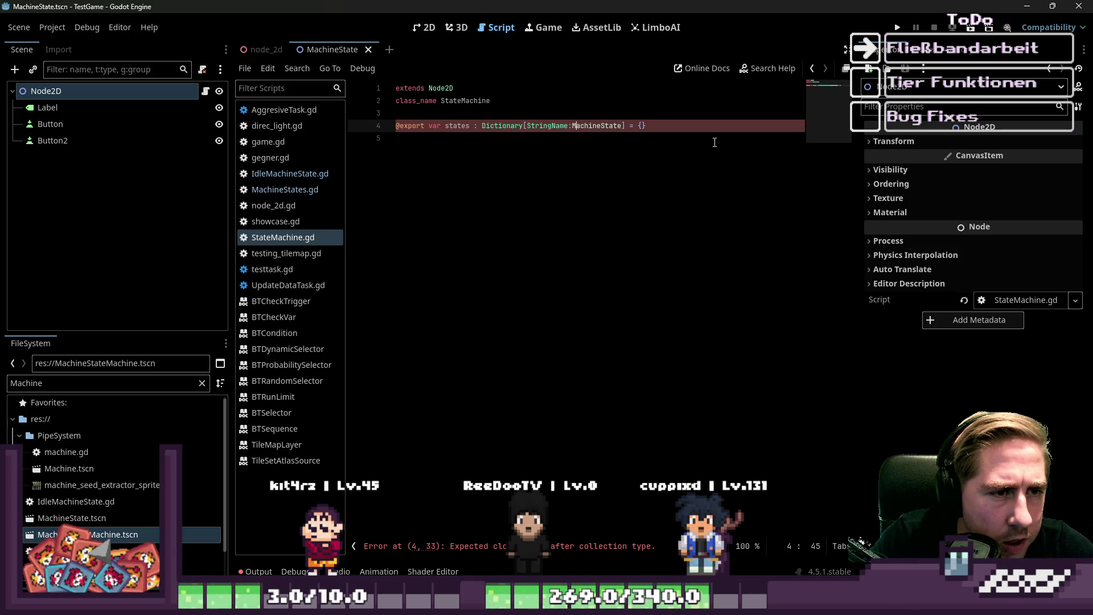
Put a comma between StringName and MachineState, then expand Node2D's States dictionary.
{"action": "type", "text": ","}
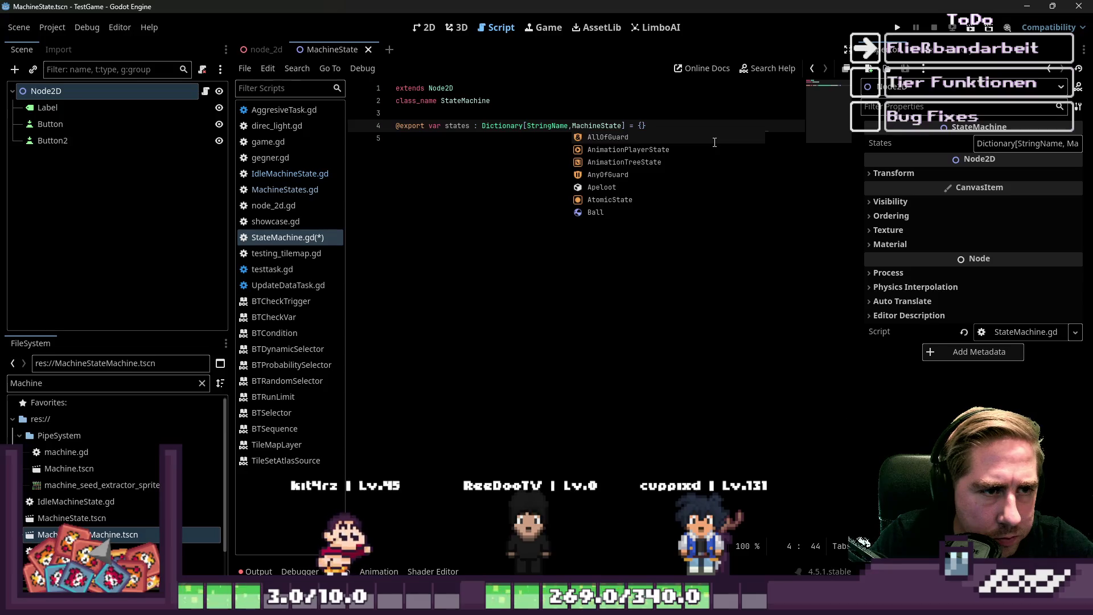
{"action": "key", "text": "Escape"}
{"action": "left_click", "coordinate": [1025, 143]}
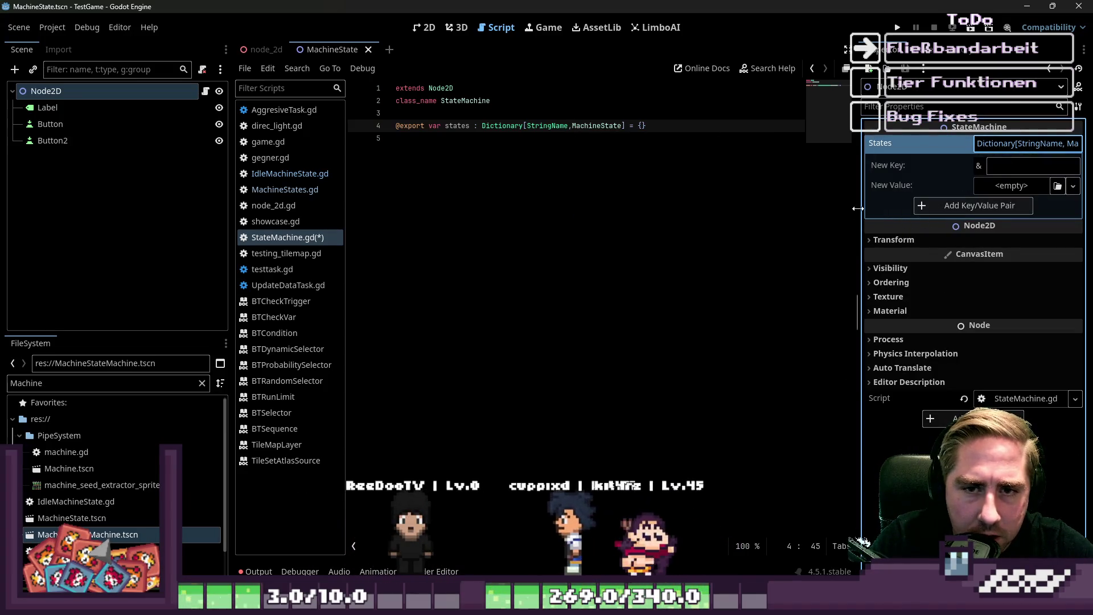
{"action": "left_click_drag", "start_coordinate": [862, 214], "coordinate": [747, 213]}
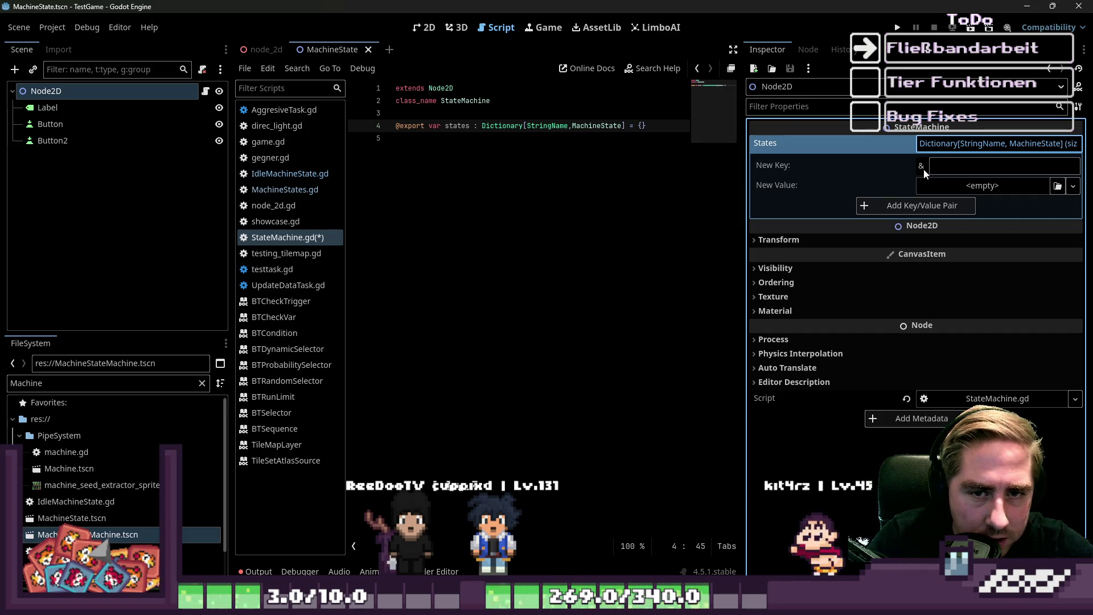
Enter 'Idle' as a new States key and filter the FileSystem to IdleMachineState.gd for its value.
{"action": "left_click", "coordinate": [968, 161]}
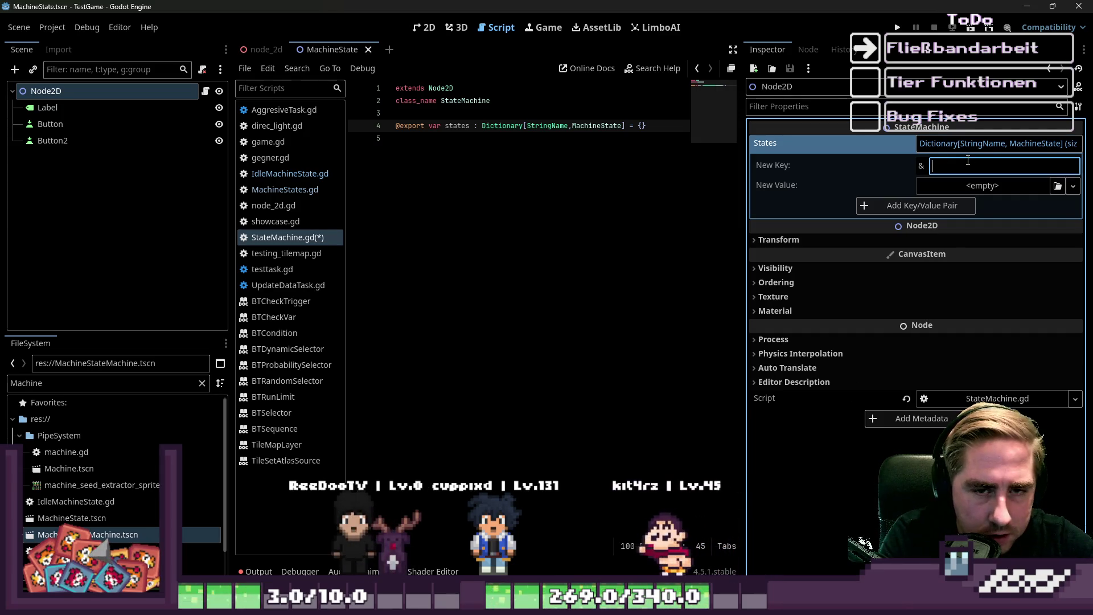
{"action": "type", "text": "Idle"}
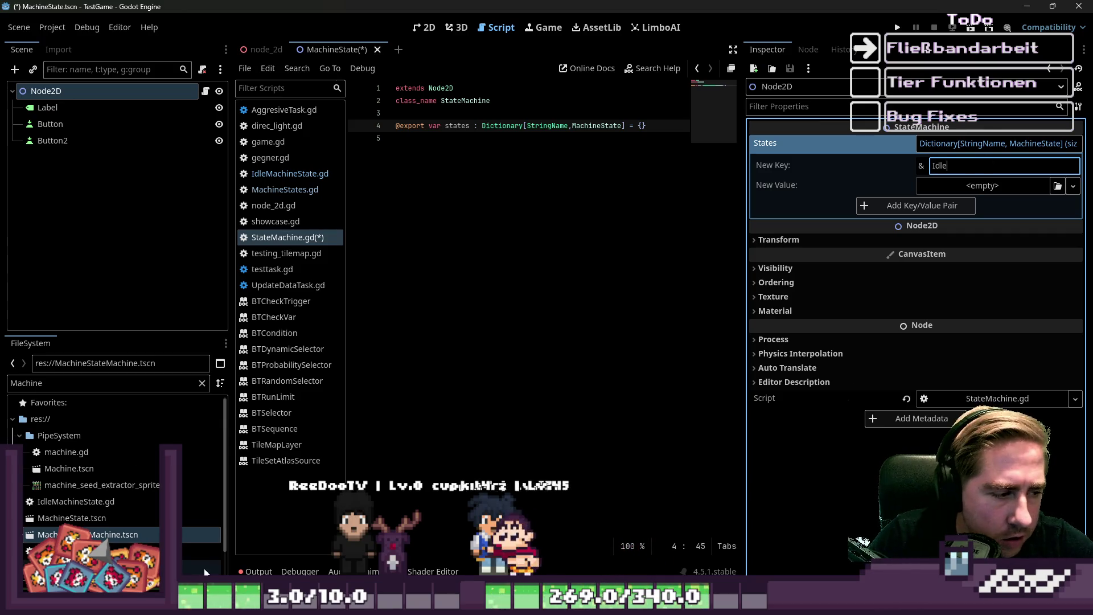
{"action": "left_click", "coordinate": [79, 519]}
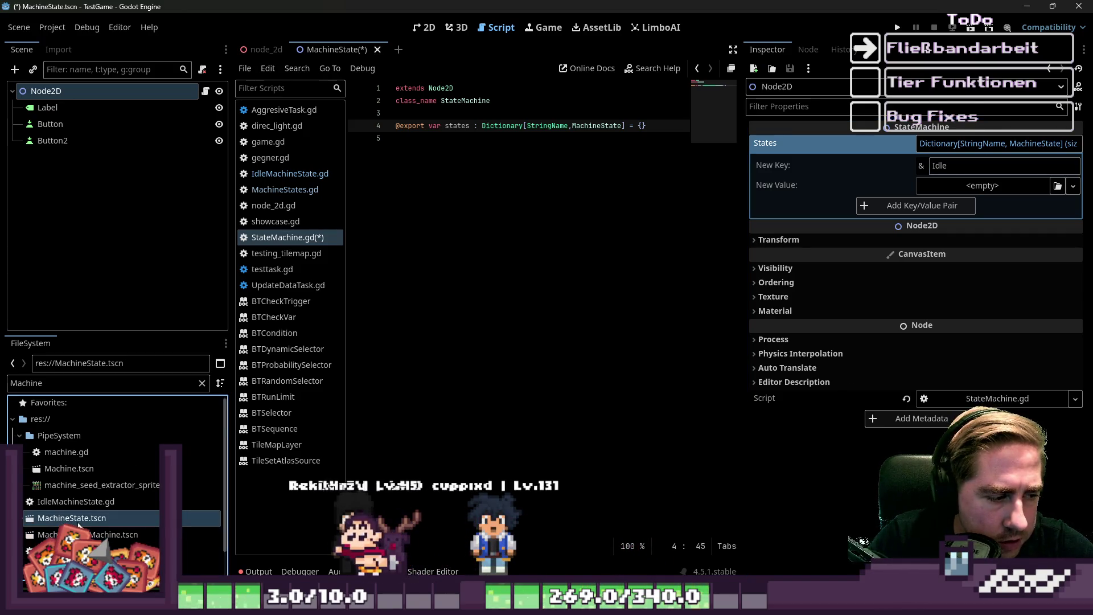
{"action": "key", "text": "Down"}
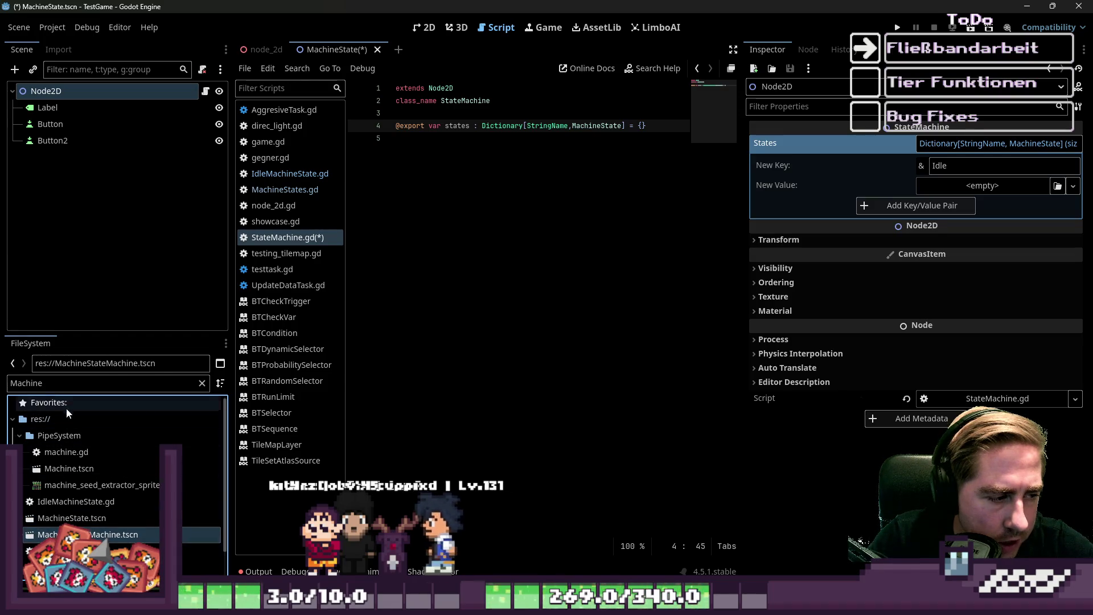
{"action": "left_click", "coordinate": [65, 386]}
{"action": "type", "text": "Idle"}
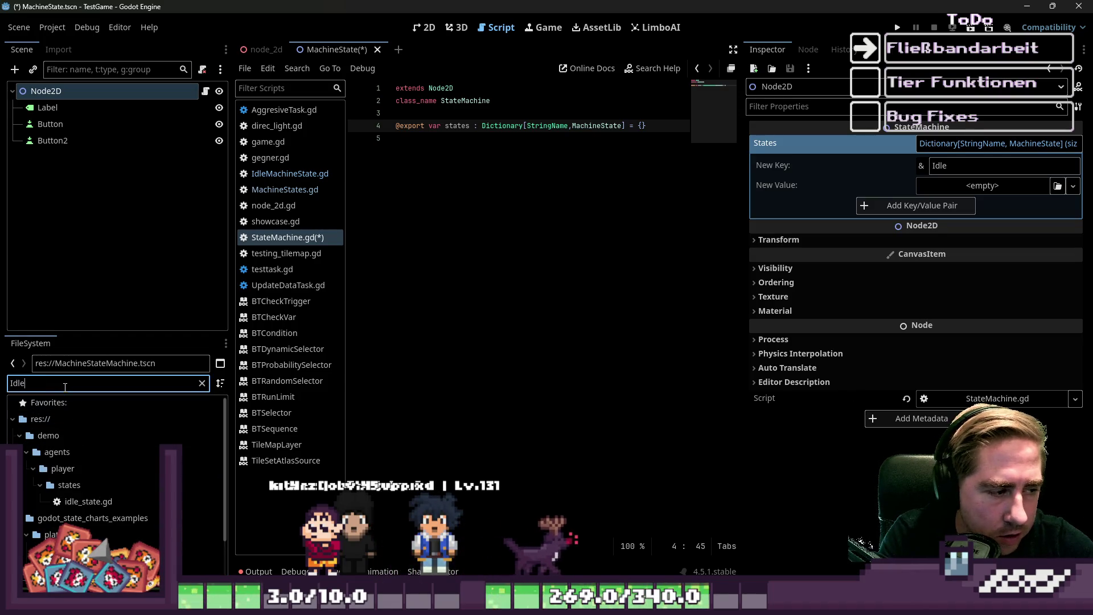
{"action": "type", "text": "Machien"}
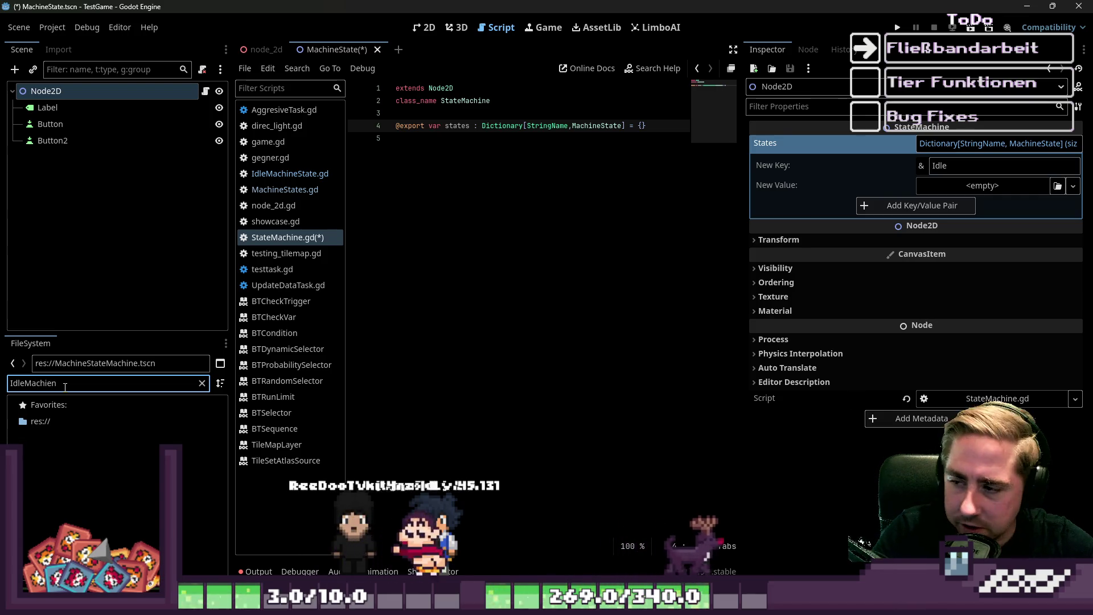
{"action": "key", "text": "BackSpace"}
{"action": "key", "text": "BackSpace"}
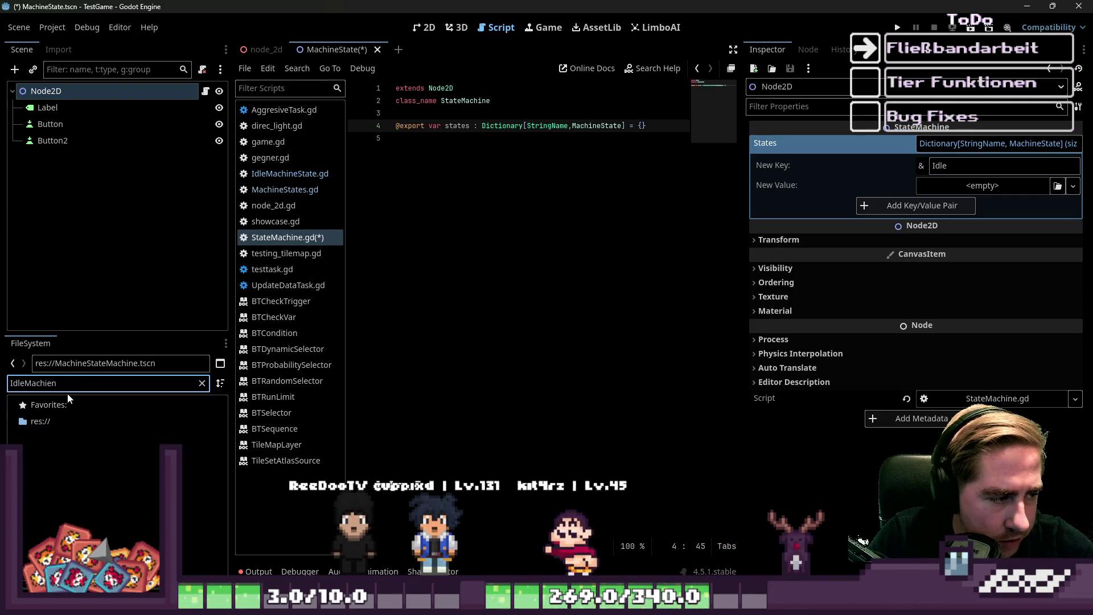
{"action": "left_click_drag", "start_coordinate": [50, 437], "coordinate": [587, 327]}
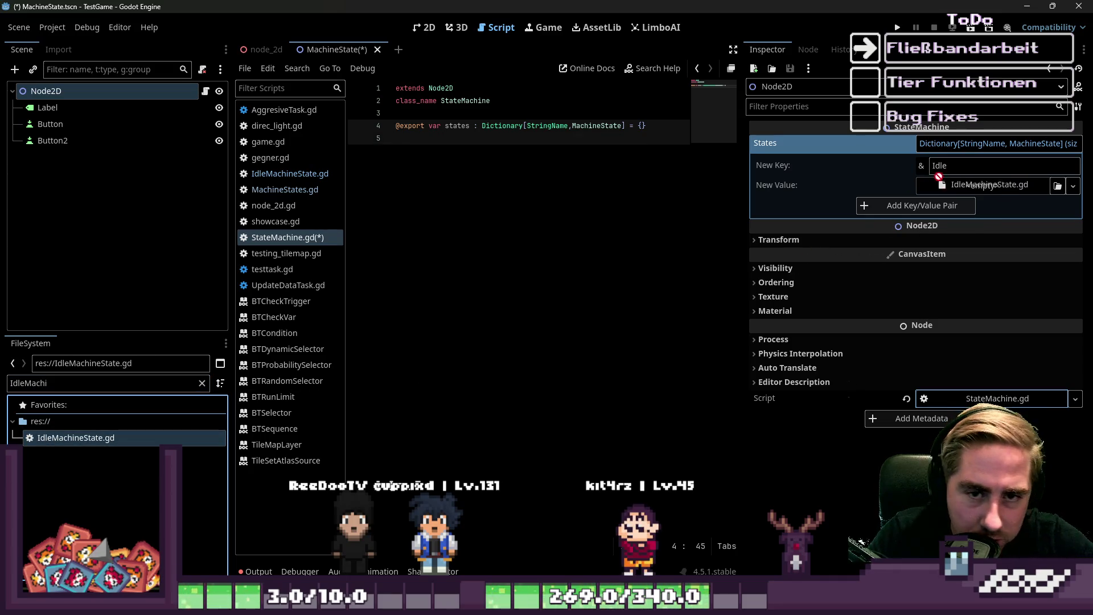
Try assigning IdleMachineState.gd as the new value by dragging and through the resource picker.
{"action": "mouse_move", "coordinate": [938, 177]}
{"action": "left_mouse_down"}
{"action": "mouse_move", "coordinate": [957, 183]}
{"action": "mouse_move", "coordinate": [949, 192]}
{"action": "left_mouse_up"}
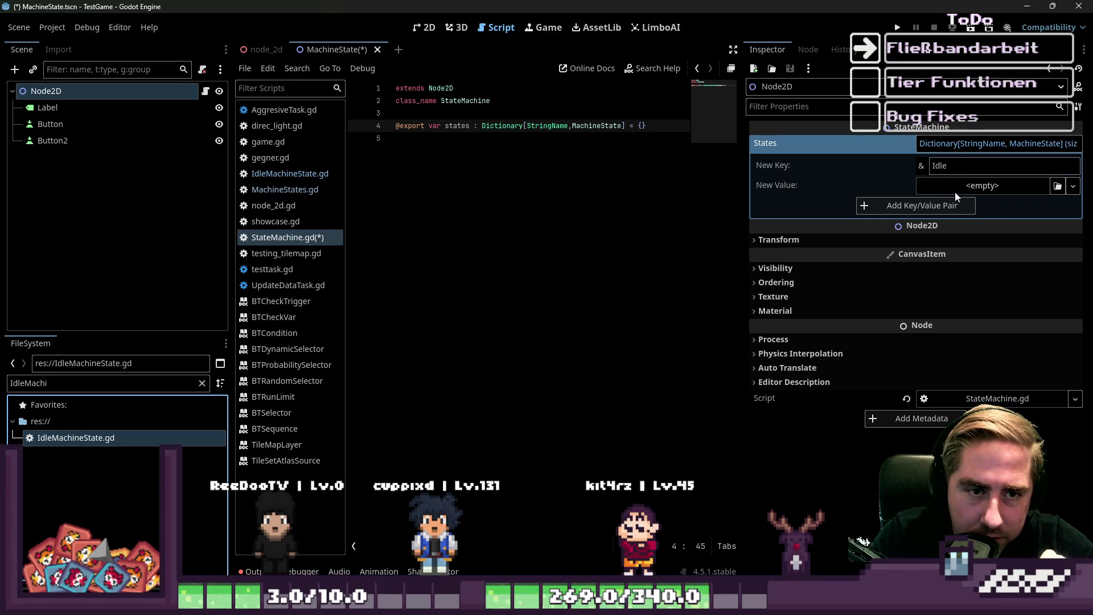
{"action": "mouse_move", "coordinate": [105, 443]}
{"action": "left_mouse_down"}
{"action": "mouse_move", "coordinate": [859, 407]}
{"action": "mouse_move", "coordinate": [995, 190]}
{"action": "mouse_move", "coordinate": [984, 190]}
{"action": "left_mouse_up"}
{"action": "left_click", "coordinate": [1057, 186]}
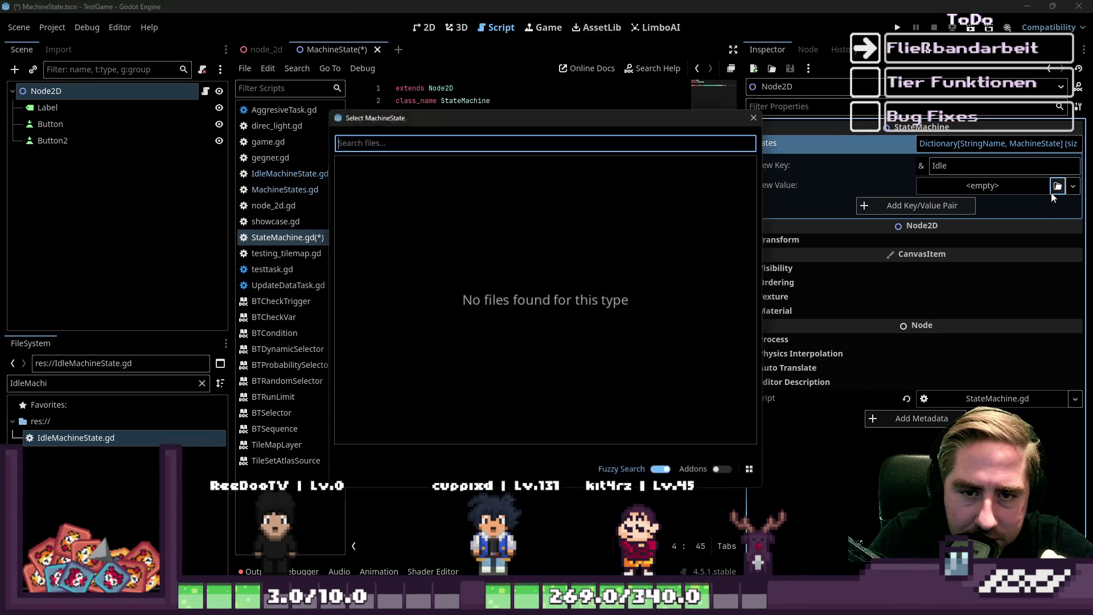
{"action": "left_click", "coordinate": [760, 114]}
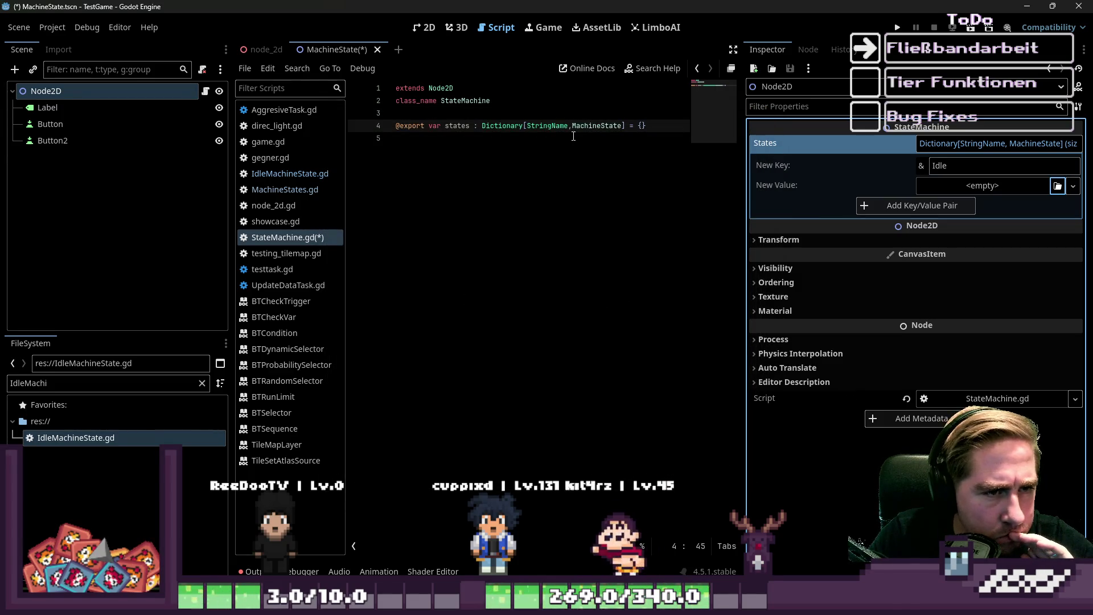
{"action": "left_click", "coordinate": [103, 440]}
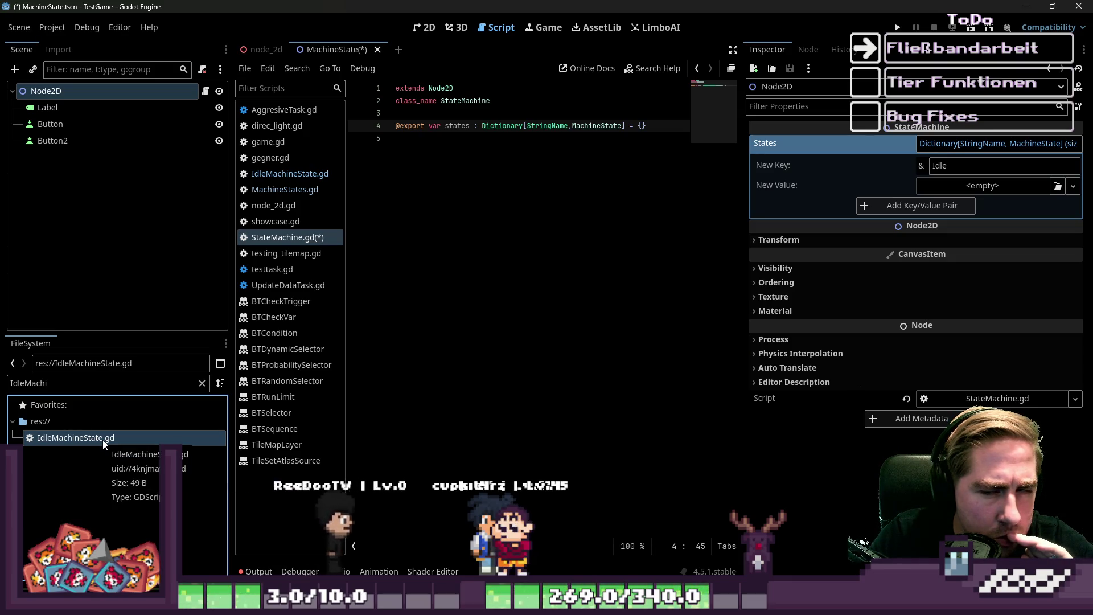
{"action": "left_click_drag", "start_coordinate": [103, 439], "coordinate": [598, 538]}
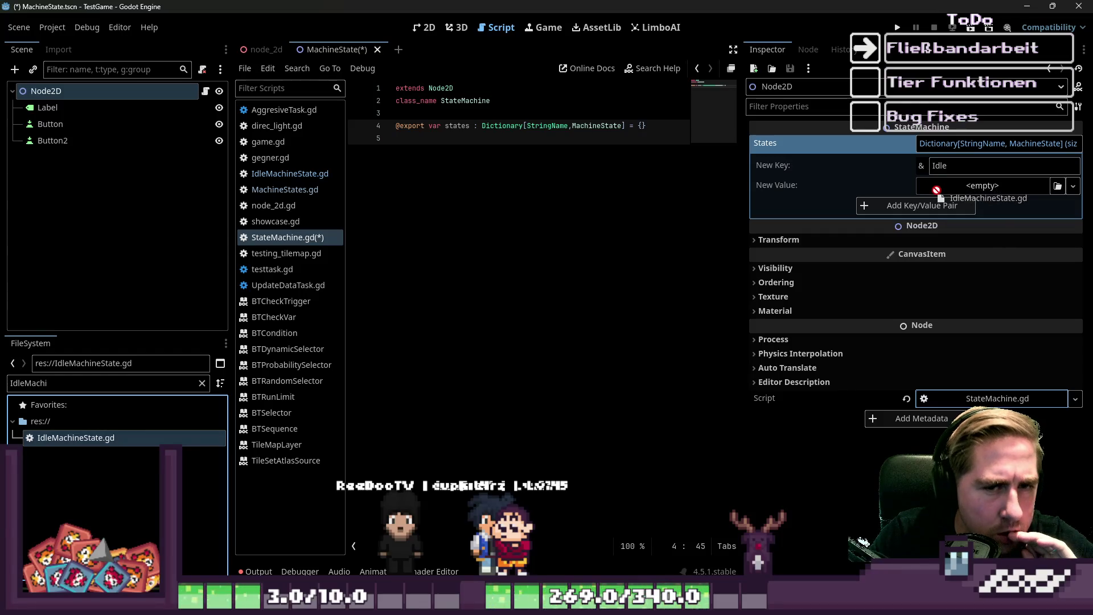
{"action": "left_click_drag", "start_coordinate": [937, 189], "coordinate": [939, 194]}
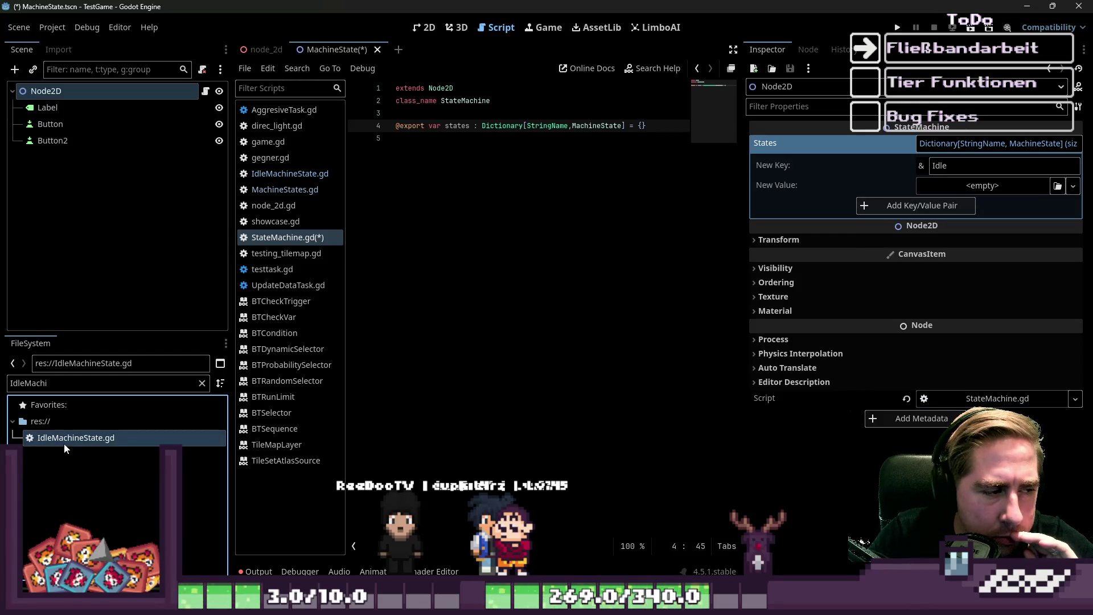
Review the state scripts, save everything with Ctrl+S, and return to StateMachine.gd.
{"action": "double_click", "coordinate": [84, 436]}
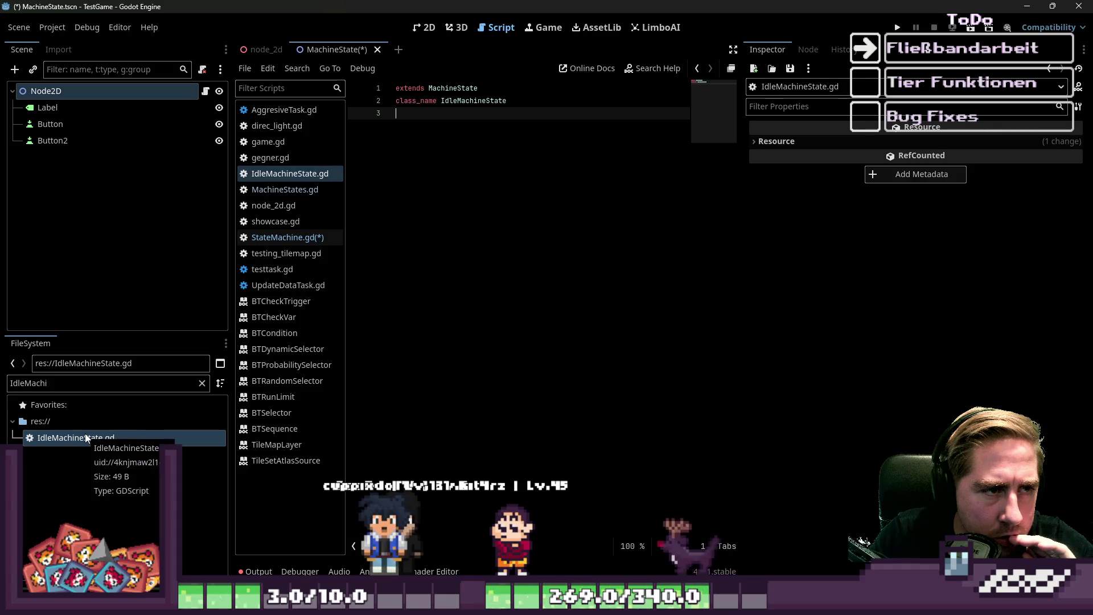
{"action": "left_click", "coordinate": [284, 189]}
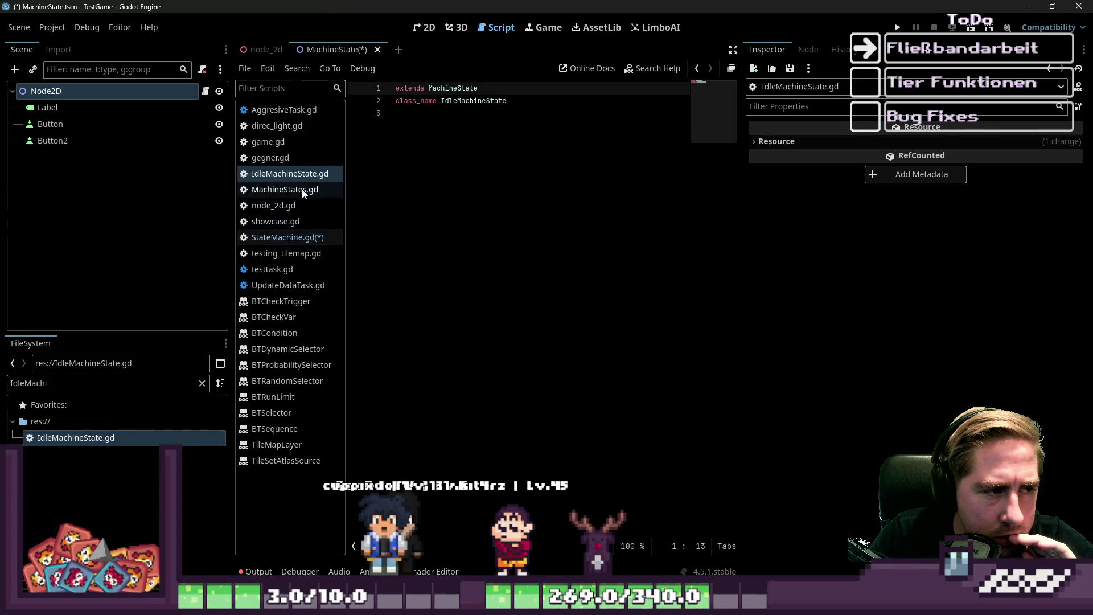
{"action": "key", "text": "ctrl+s"}
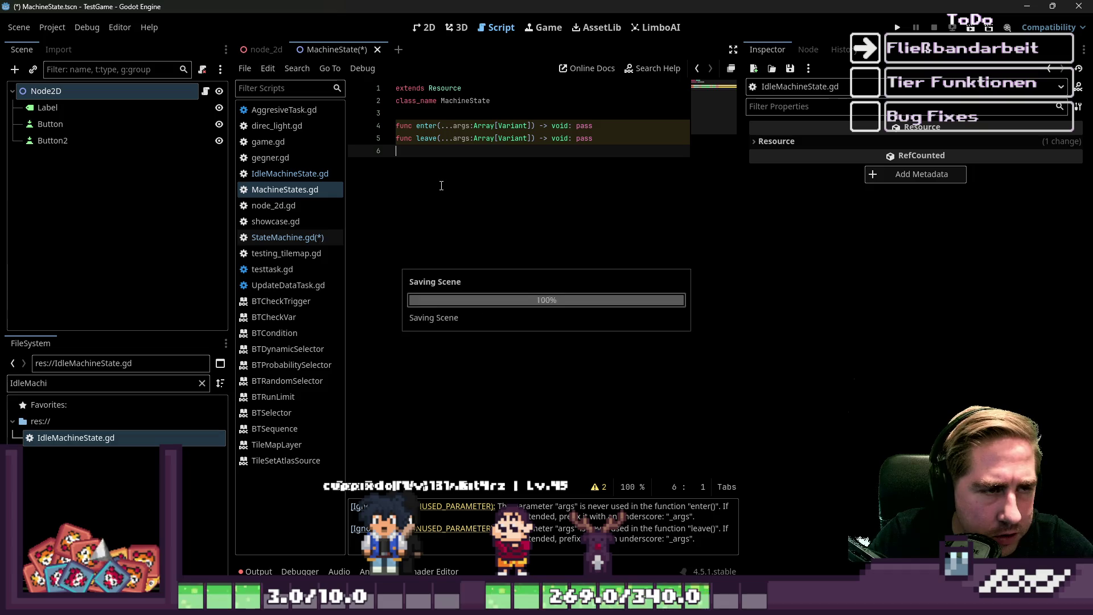
{"action": "left_click", "coordinate": [309, 239]}
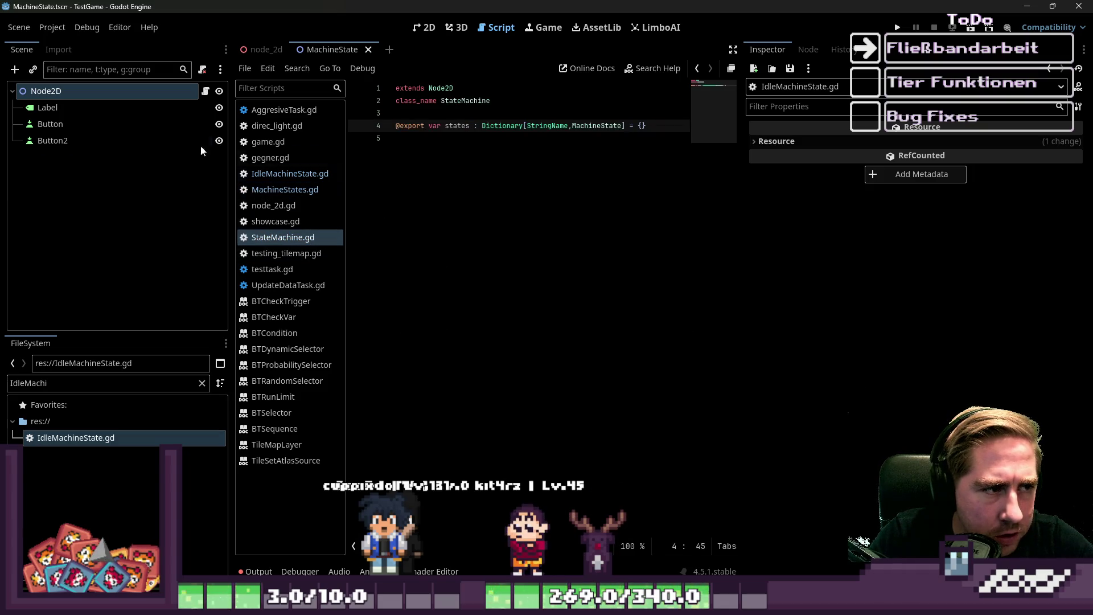
Add an Idle entry to the states dictionary with IdleMachineState.gd as its value.
{"action": "left_click", "coordinate": [110, 91]}
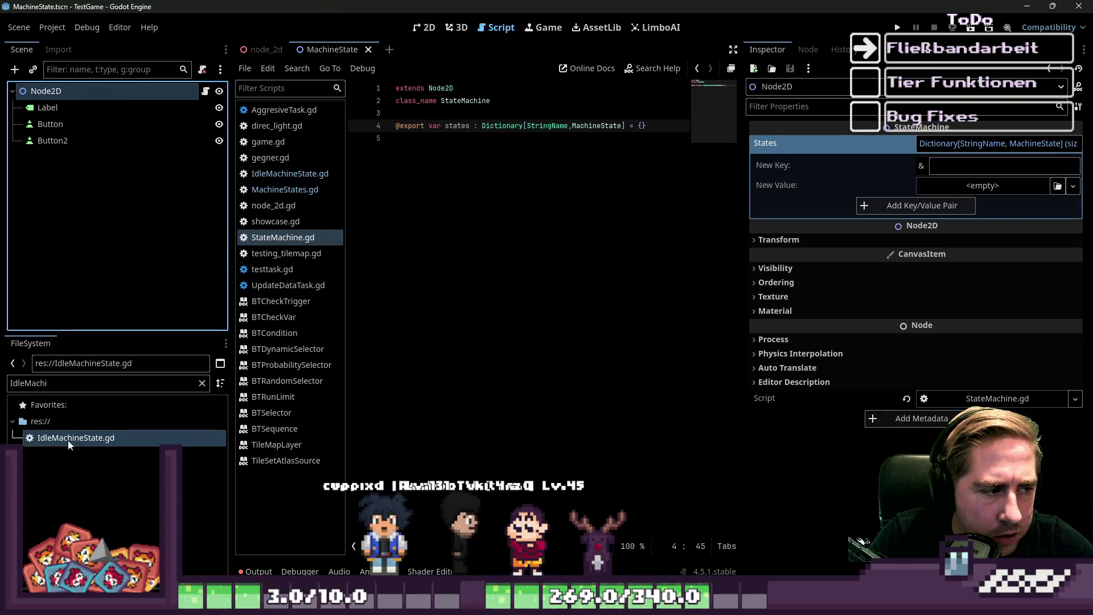
{"action": "left_click_drag", "start_coordinate": [68, 445], "coordinate": [968, 289]}
{"action": "left_click_drag", "start_coordinate": [949, 168], "coordinate": [948, 168]}
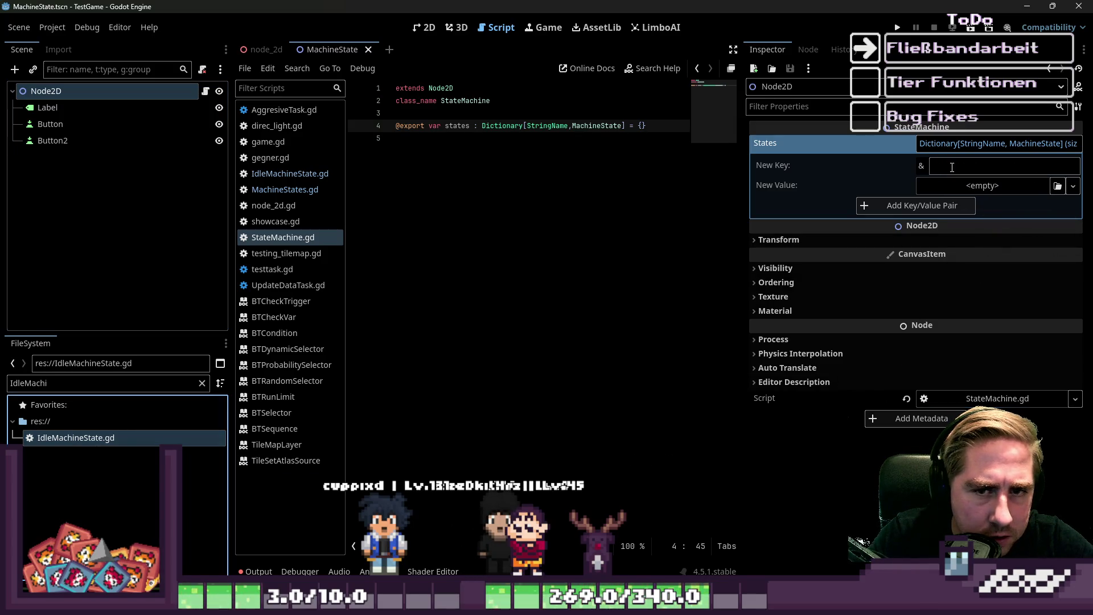
{"action": "left_click", "coordinate": [950, 168]}
{"action": "type", "text": "Idle"}
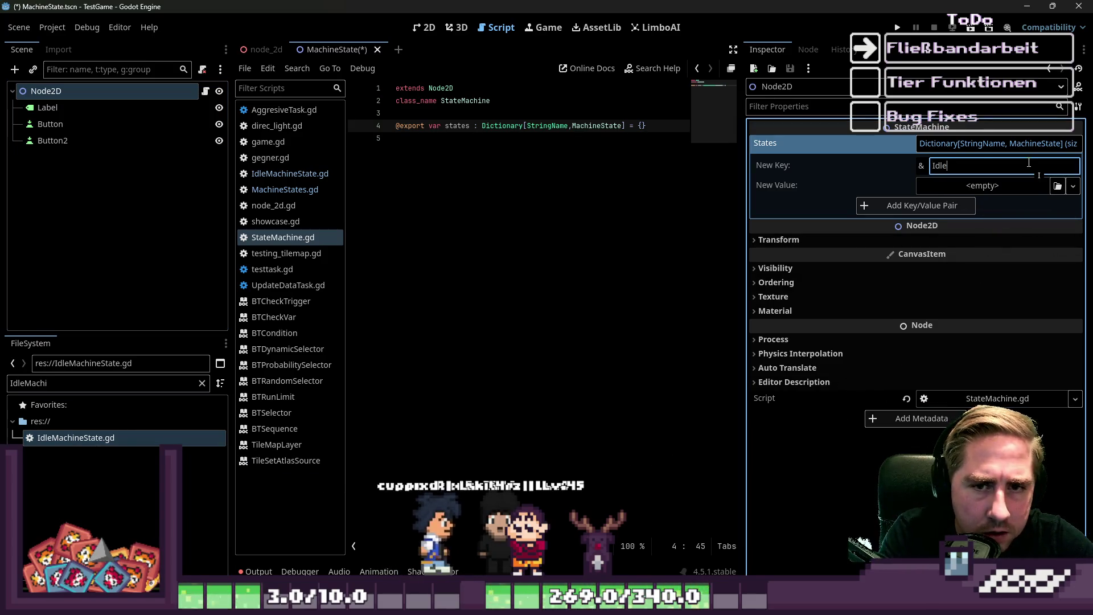
{"action": "left_click_drag", "start_coordinate": [67, 439], "coordinate": [982, 185]}
{"action": "left_click", "coordinate": [916, 205]}
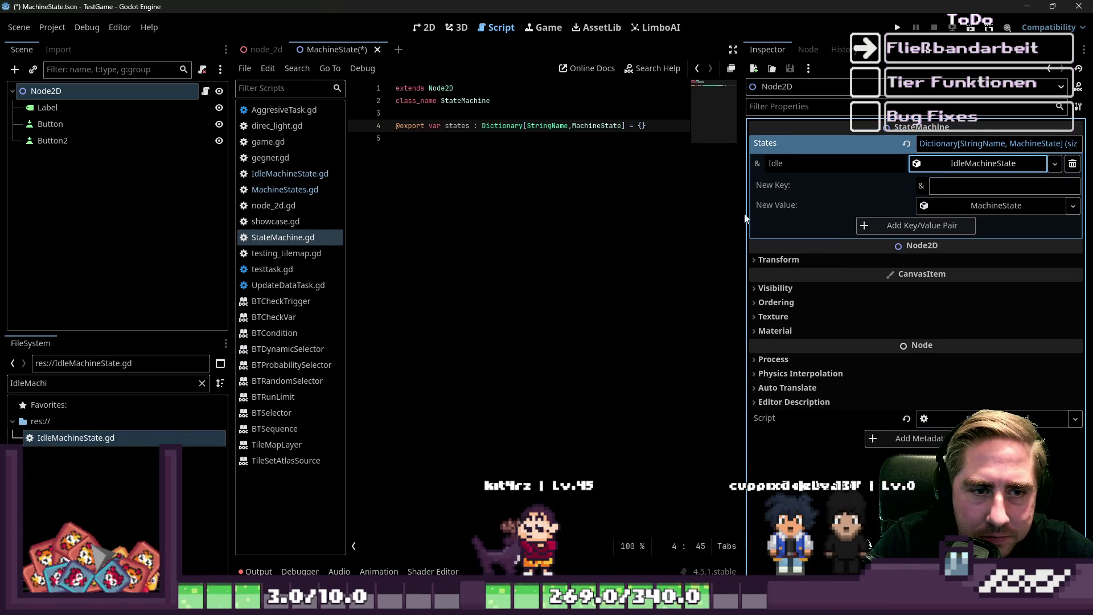
Widen the script editor, then open and dismiss the new-script setup from the File menu.
{"action": "left_click_drag", "start_coordinate": [744, 214], "coordinate": [833, 211]}
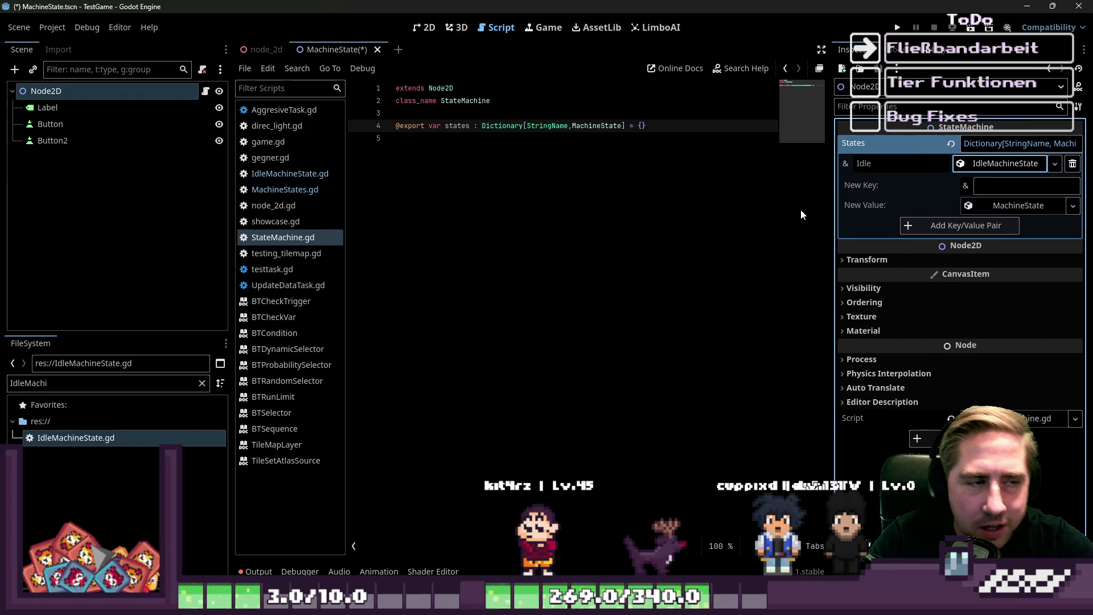
{"action": "left_click", "coordinate": [459, 154]}
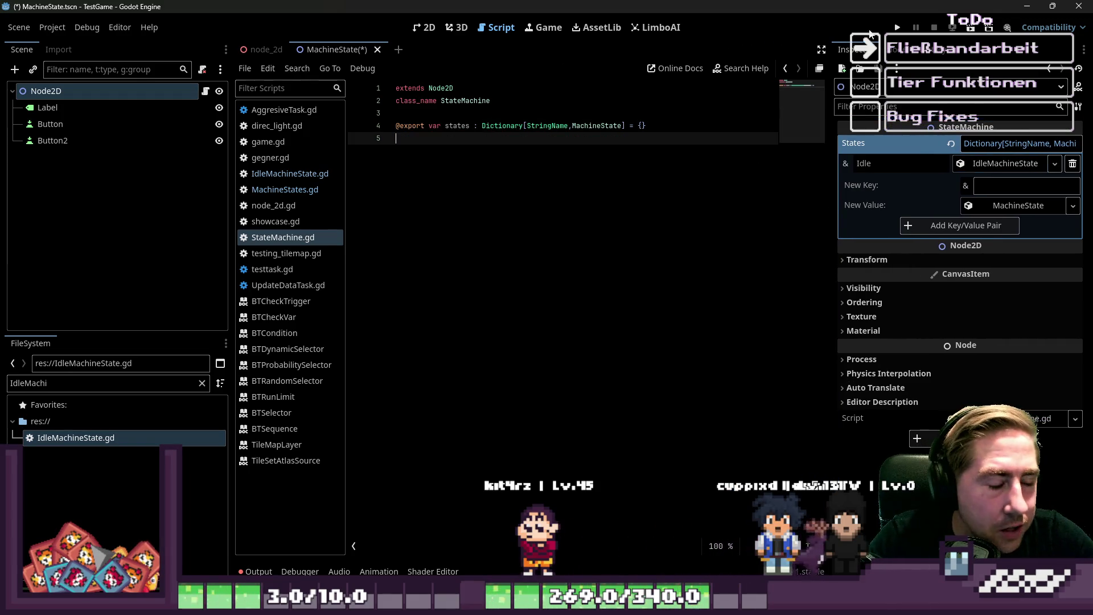
{"action": "left_click", "coordinate": [251, 71]}
{"action": "left_click", "coordinate": [254, 90]}
{"action": "key", "text": "Escape"}
{"action": "left_click", "coordinate": [248, 69]}
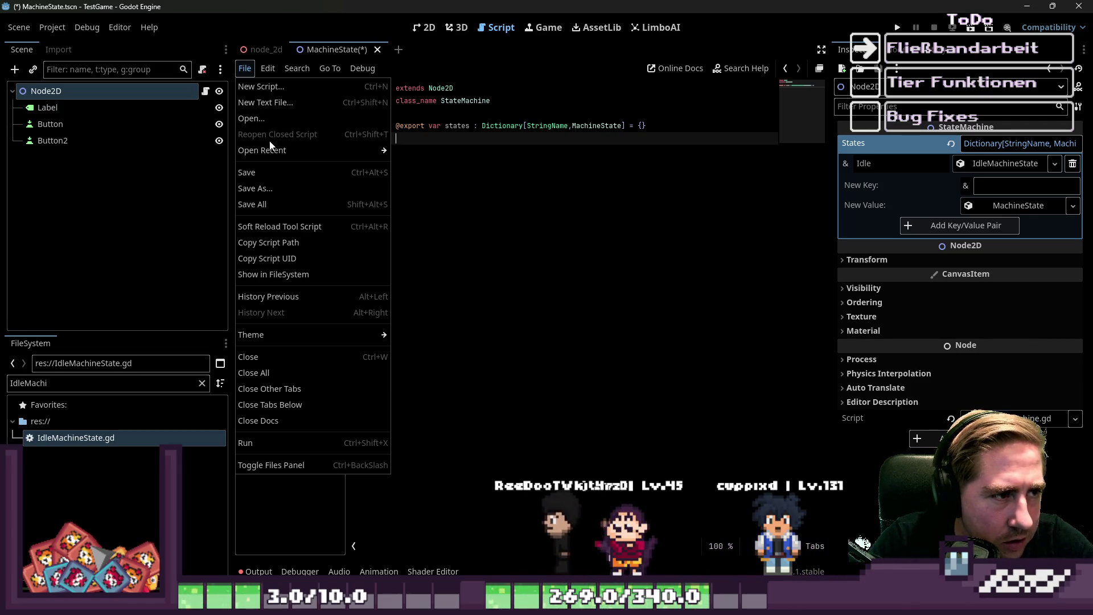
Start a new GDScript and begin replacing its Node base class with MachineState.
{"action": "left_click", "coordinate": [256, 86]}
{"action": "double_click", "coordinate": [513, 235]}
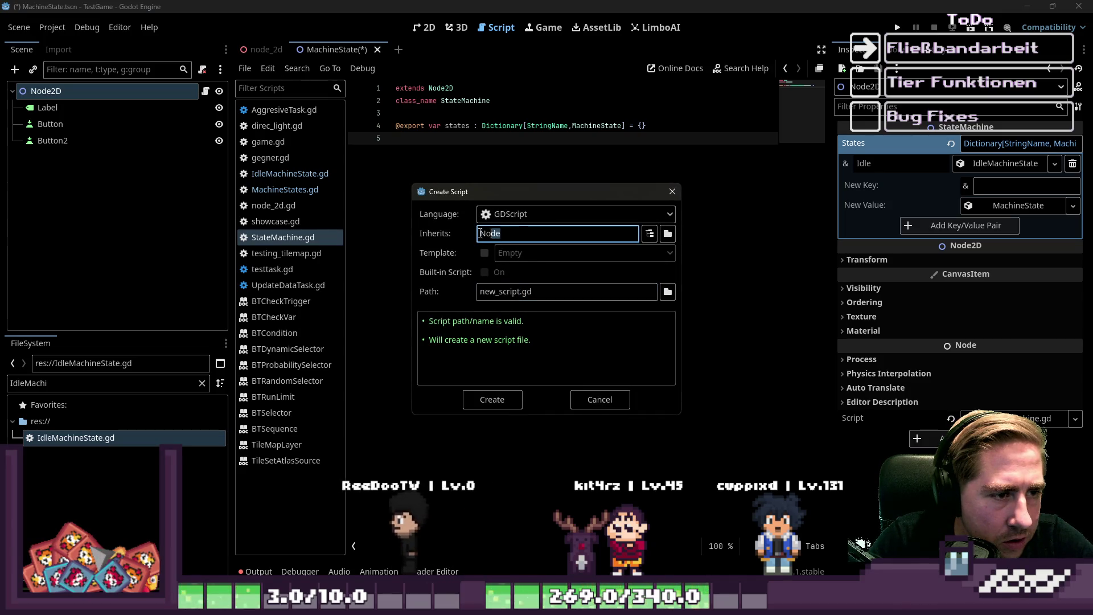
{"action": "type", "text": "Machinee"}
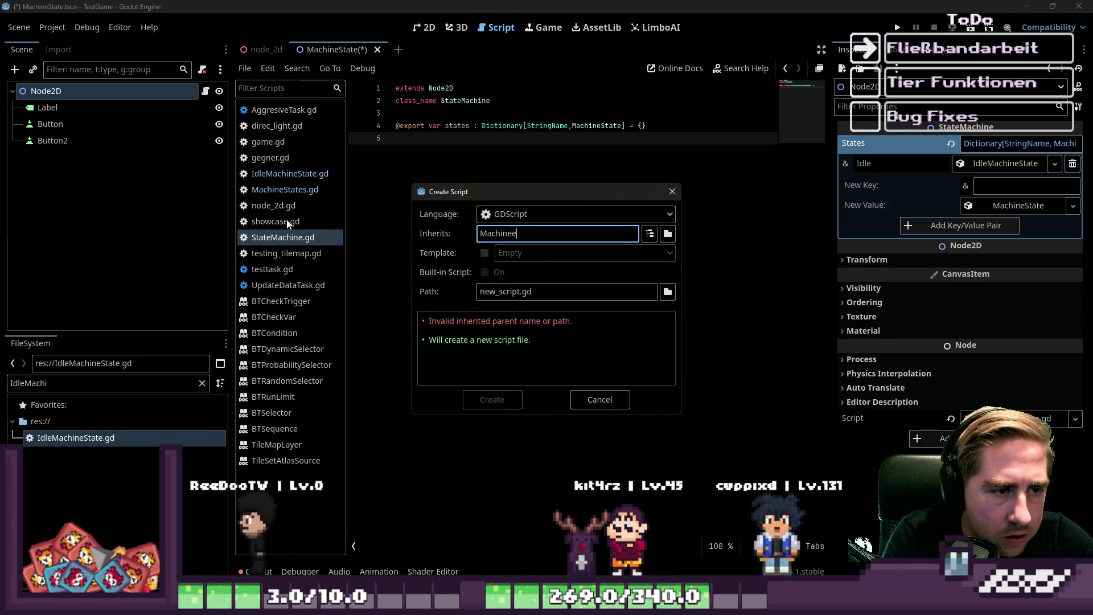
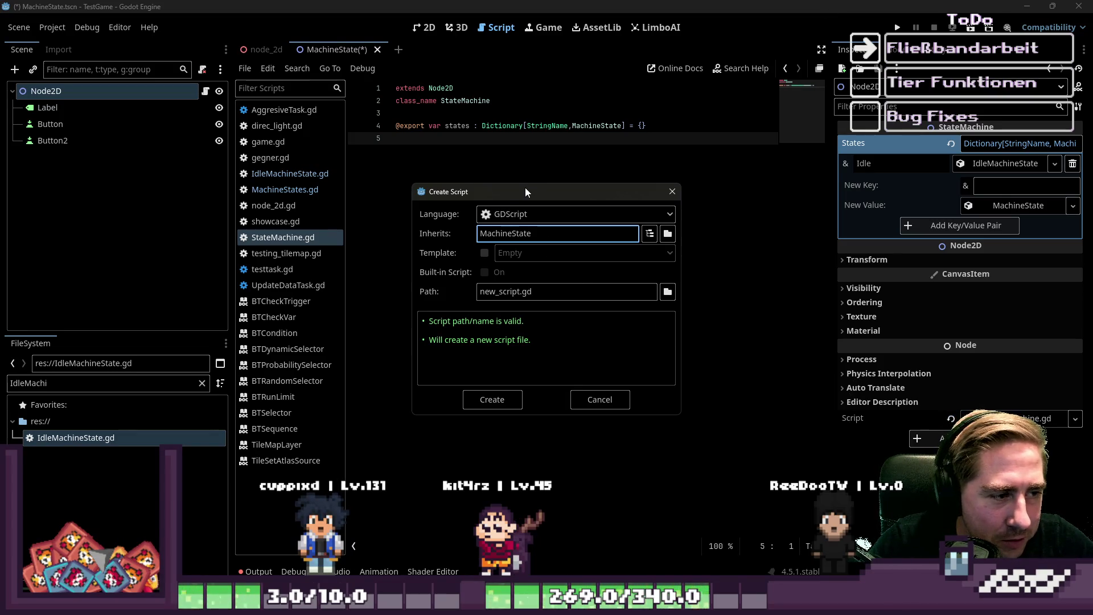
Create the new script file ProcessState.gd from the Create Script dialog.
{"action": "left_click_drag", "start_coordinate": [527, 188], "coordinate": [579, 204]}
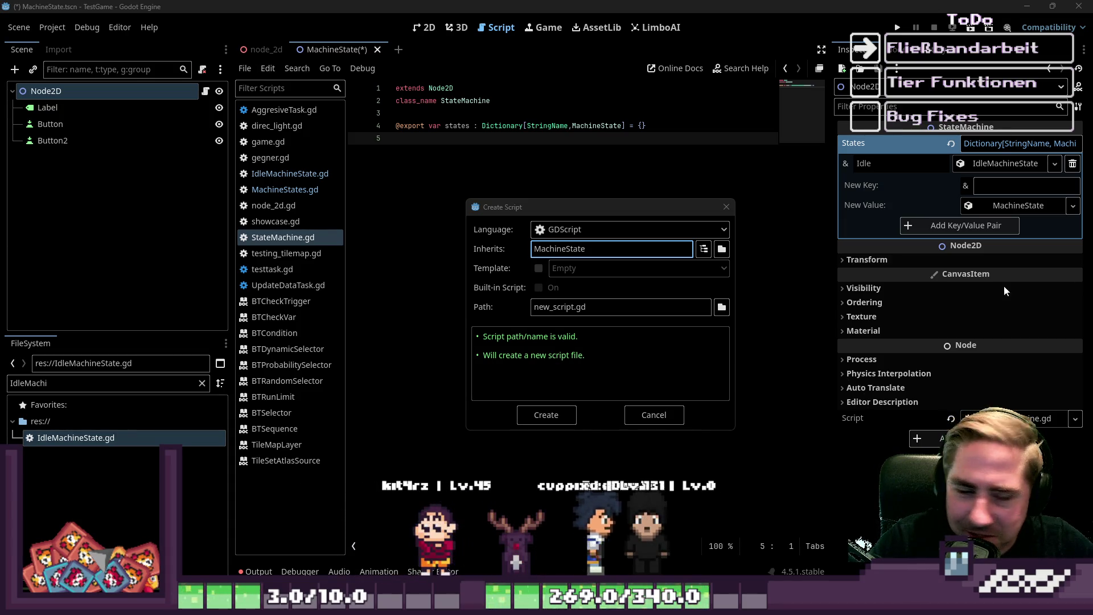
{"action": "left_click", "coordinate": [583, 312]}
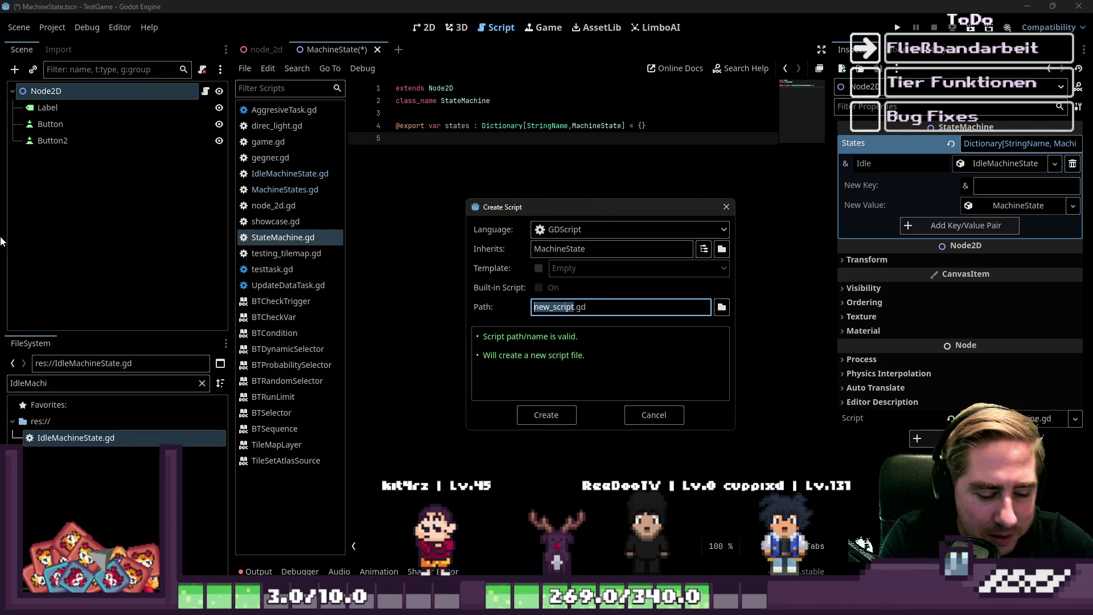
{"action": "type", "text": "State"}
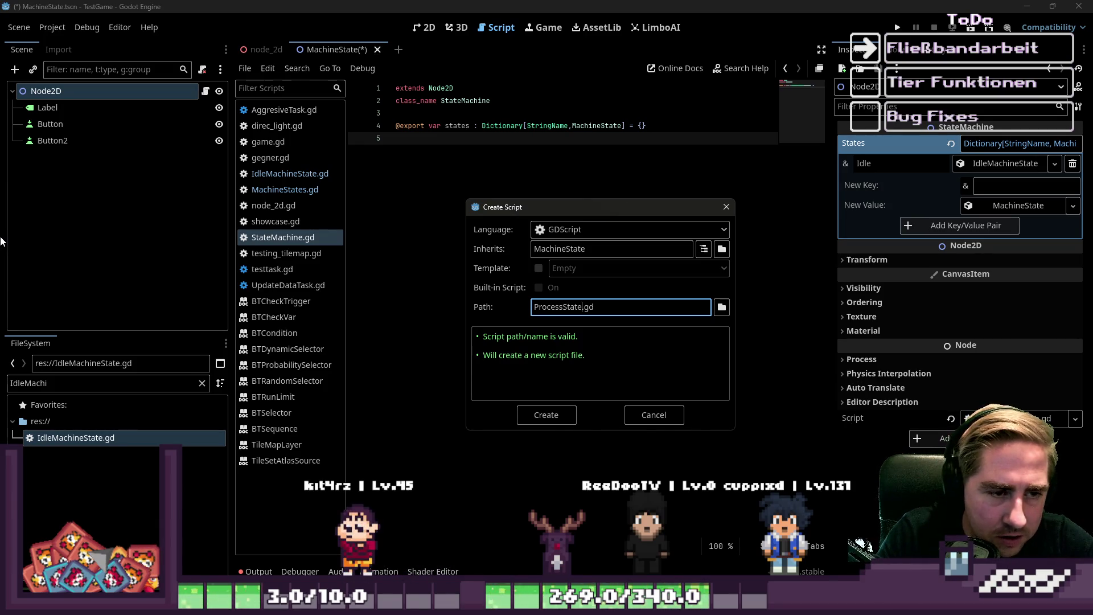
{"action": "key", "text": "Return"}
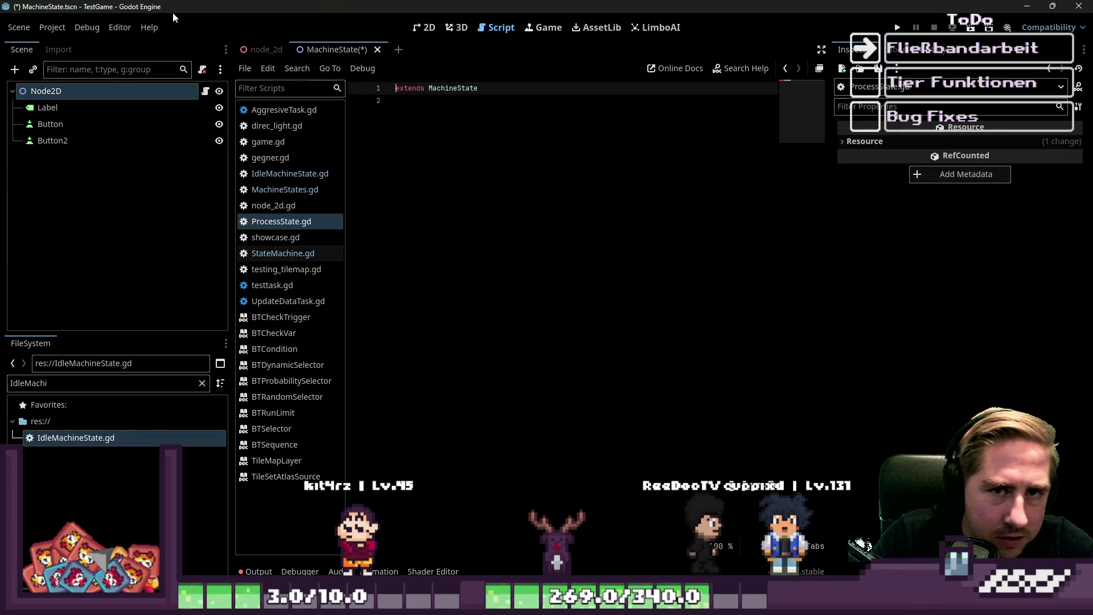
Add 'class_name ProcessState' on line 2 and save the script.
{"action": "left_click", "coordinate": [448, 124]}
{"action": "type", "text": "class_"}
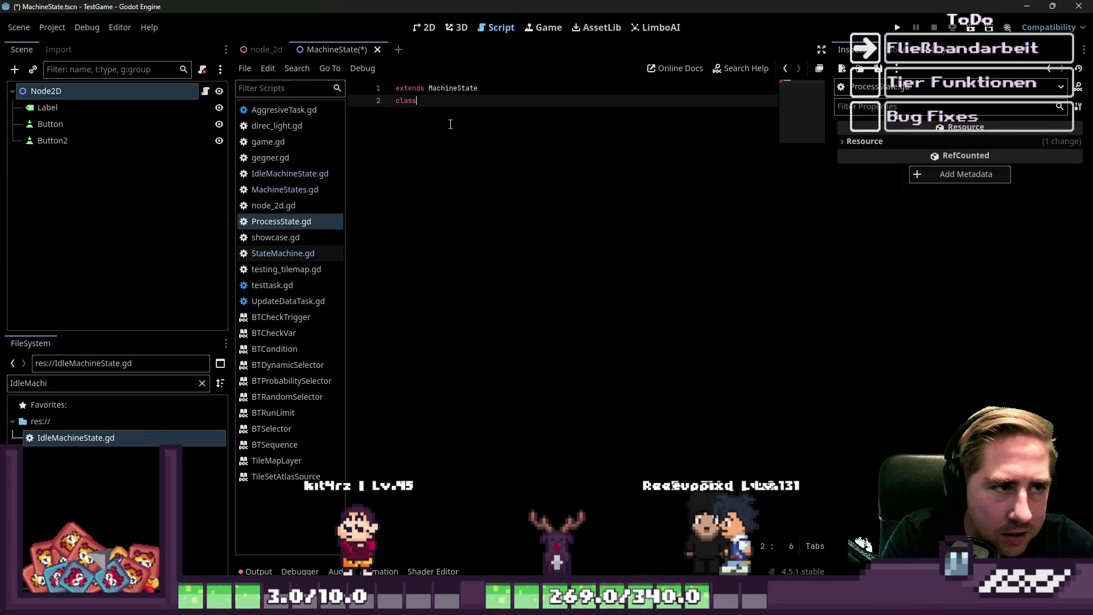
{"action": "type", "text": "name Pro"}
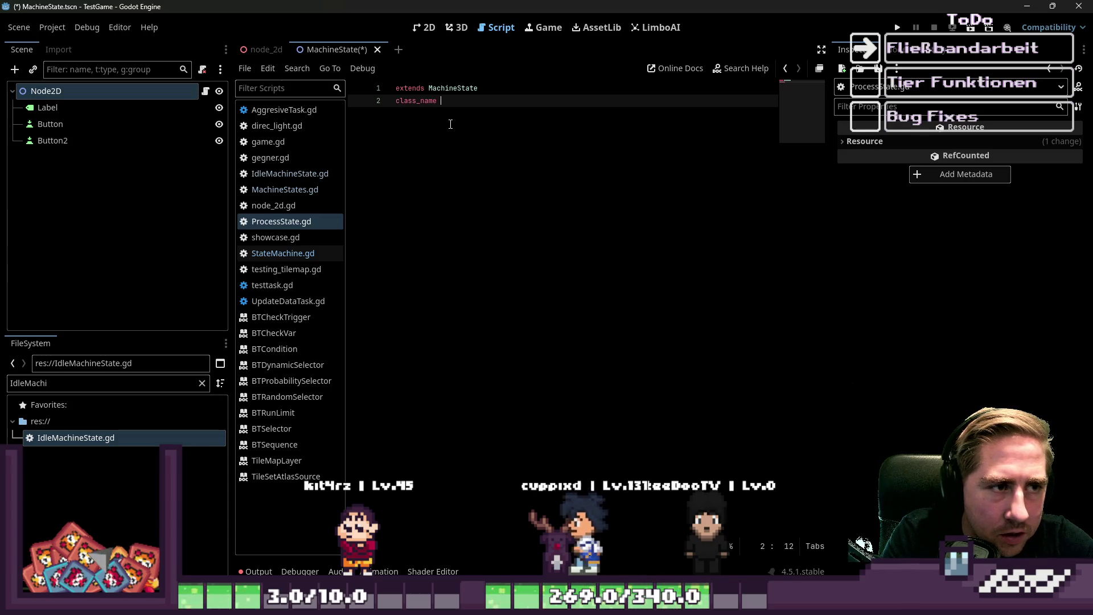
{"action": "type", "text": "cessStat"}
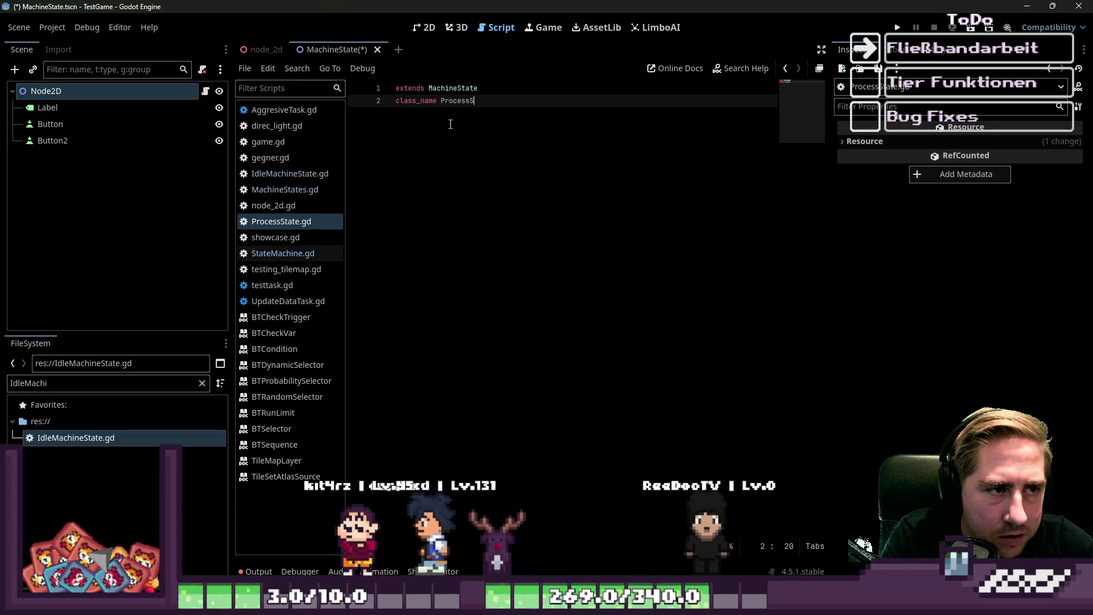
{"action": "type", "text": "e"}
{"action": "key", "text": "ctrl+s"}
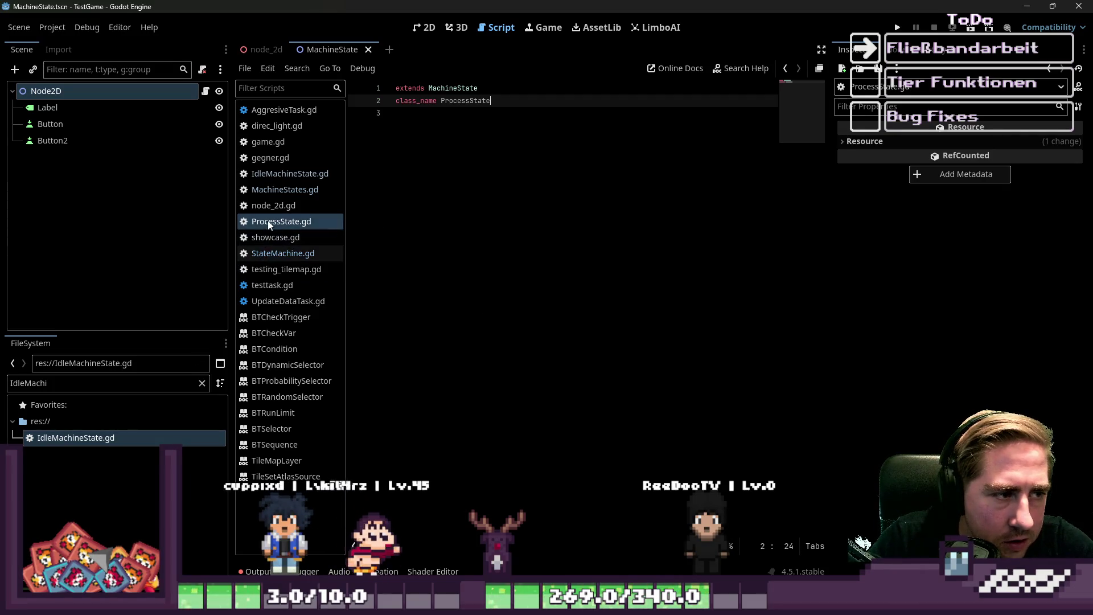
{"action": "double_click", "coordinate": [85, 383]}
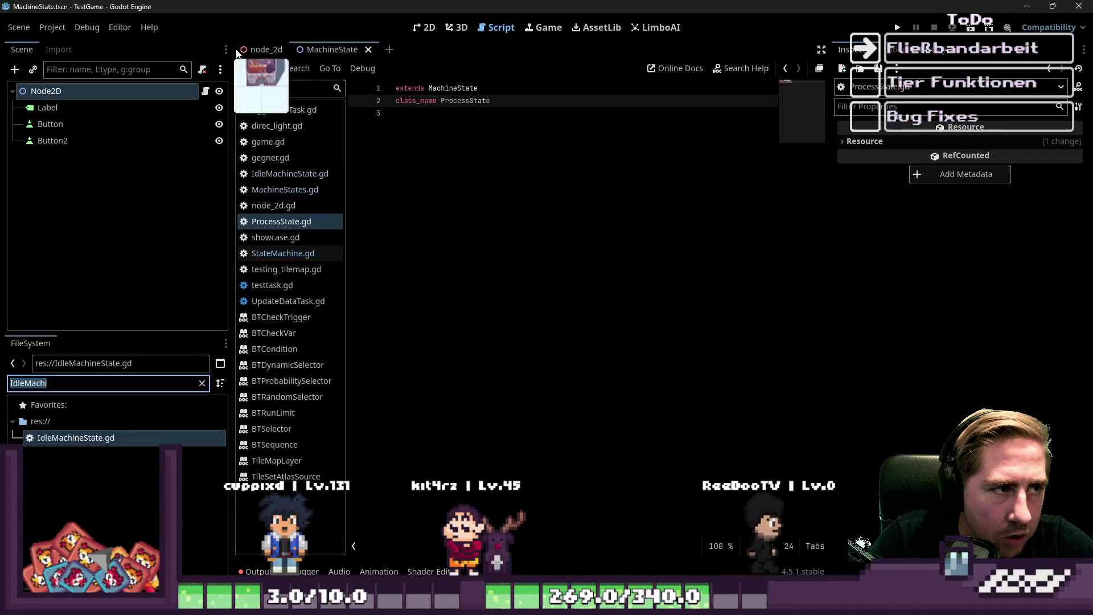
Create a new script WaitingMachineState.gd that inherits MachineState.
{"action": "left_click", "coordinate": [245, 68]}
{"action": "left_click", "coordinate": [261, 92]}
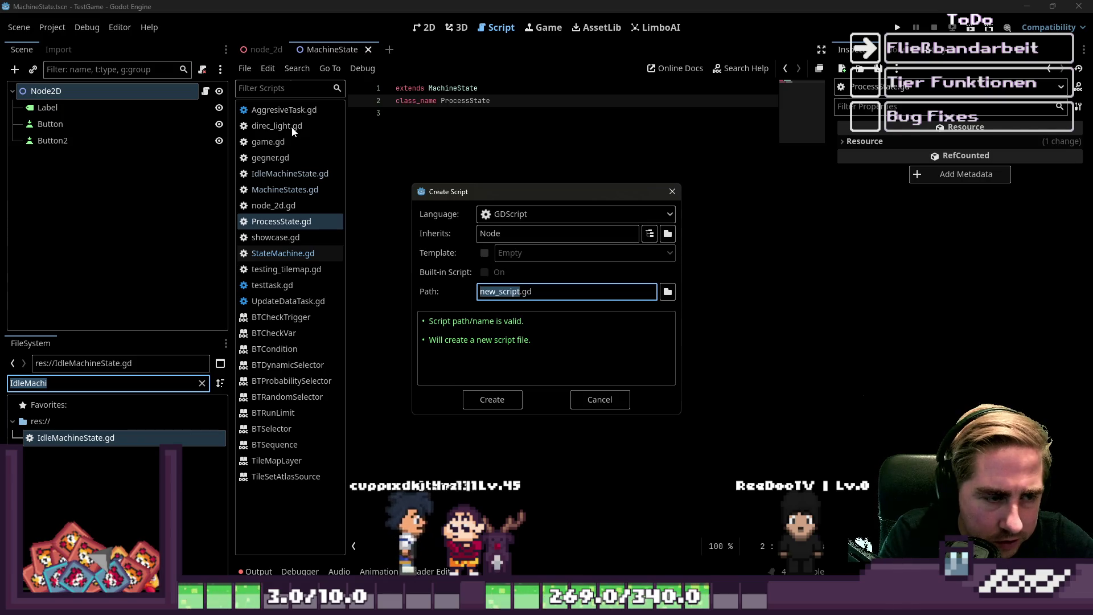
{"action": "type", "text": "Waiting"}
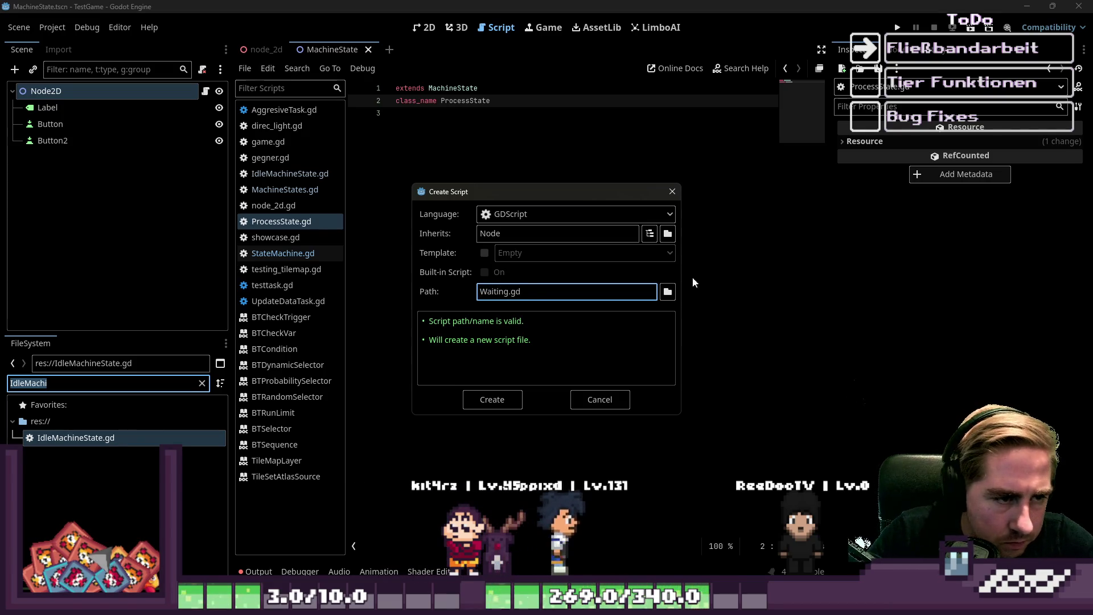
{"action": "left_click", "coordinate": [517, 236]}
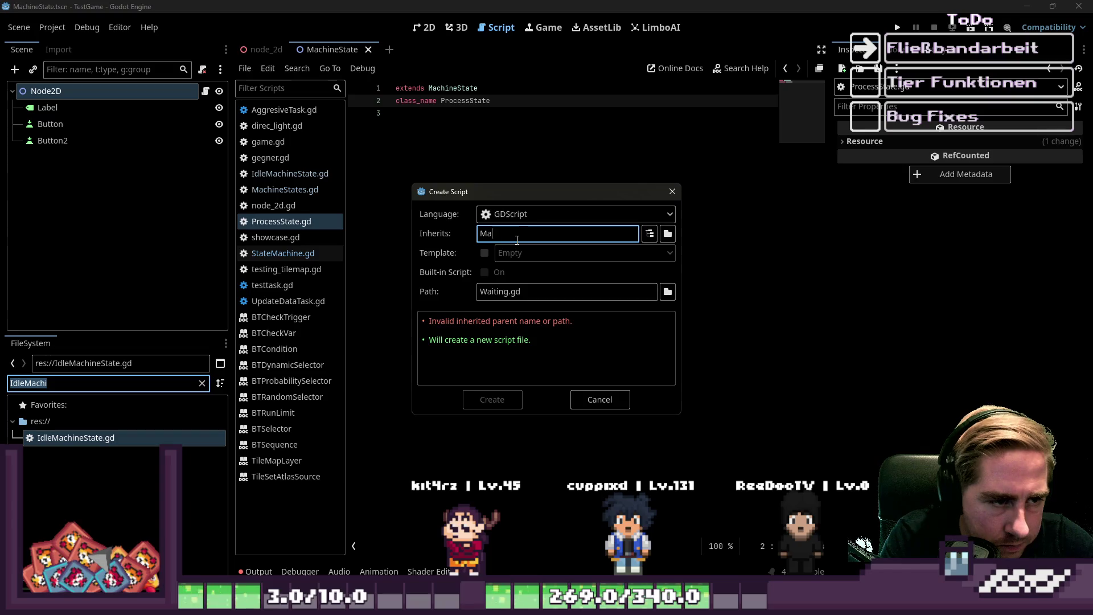
{"action": "type", "text": "State"}
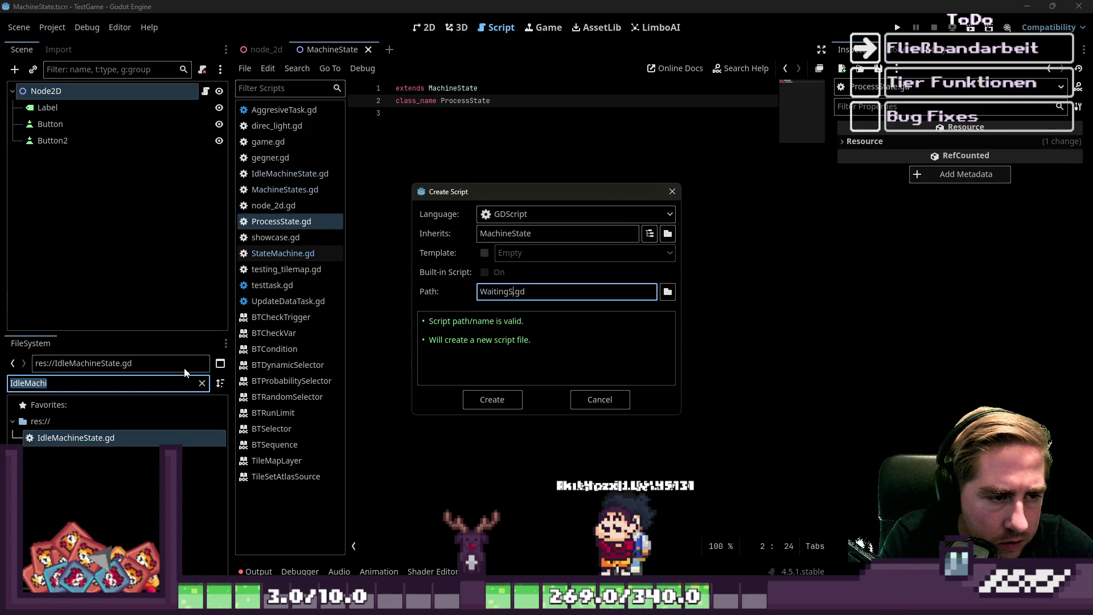
{"action": "type", "text": "e"}
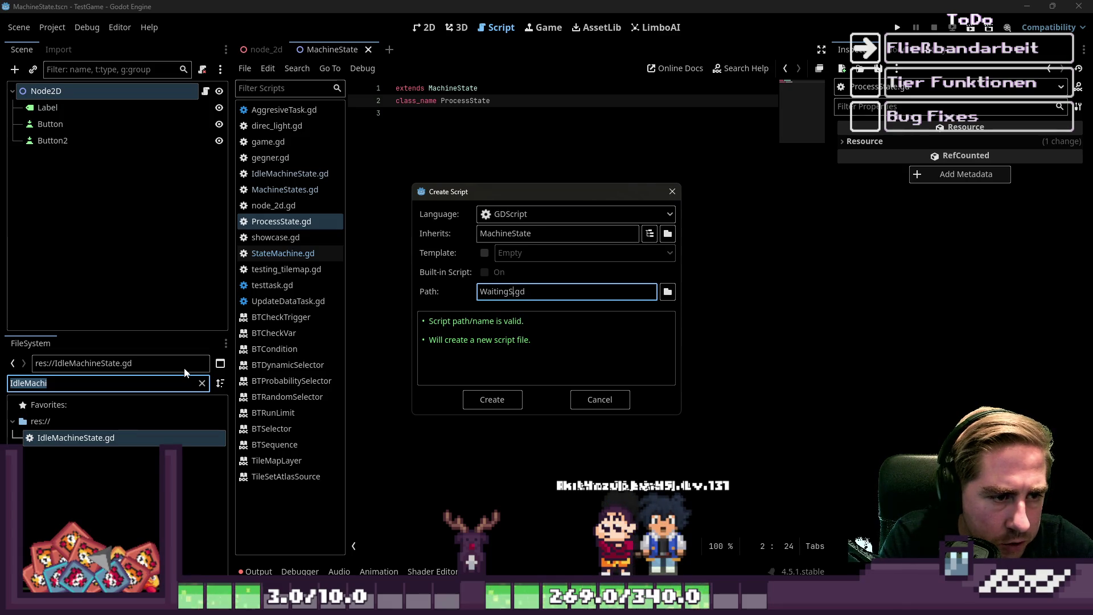
{"action": "type", "text": "neState"}
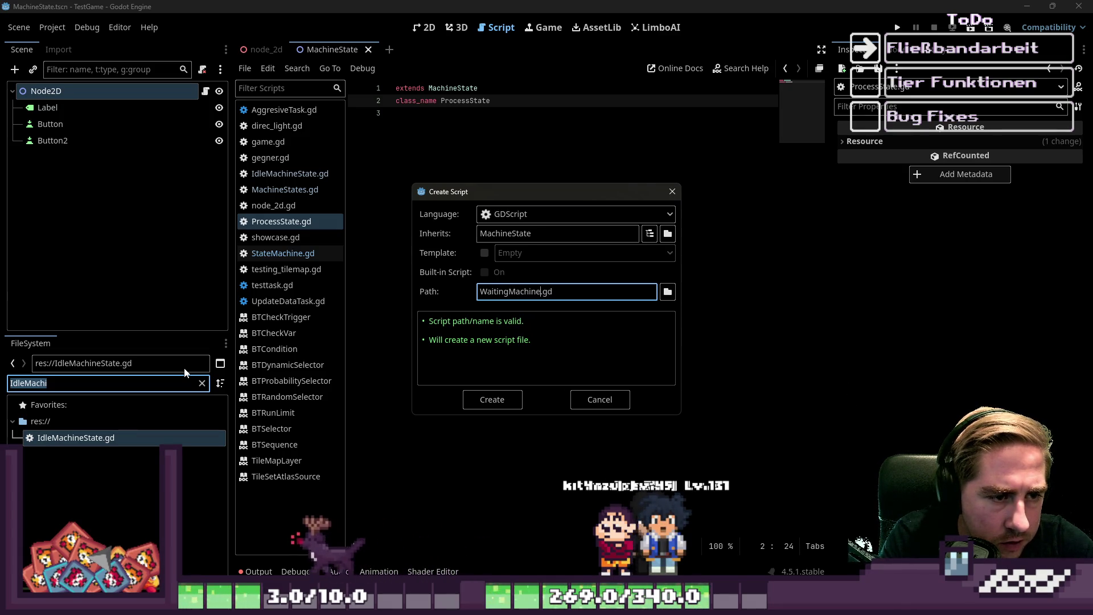
{"action": "key", "text": "Return"}
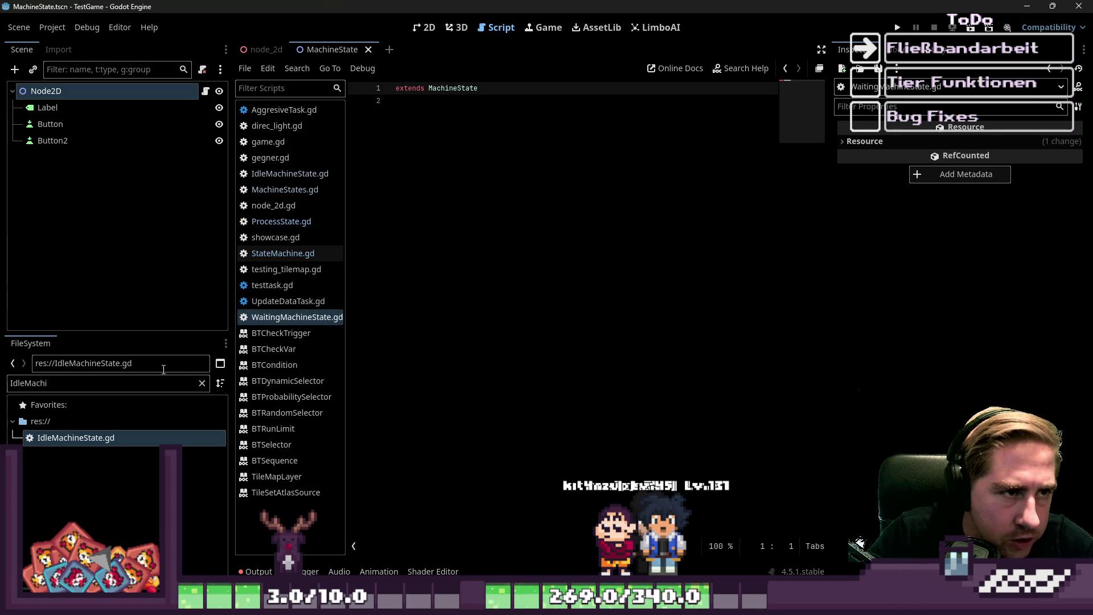
Add 'class_name WaitingMachineState' to the script and save it.
{"action": "key", "text": "Down"}
{"action": "key", "text": "BackSpace"}
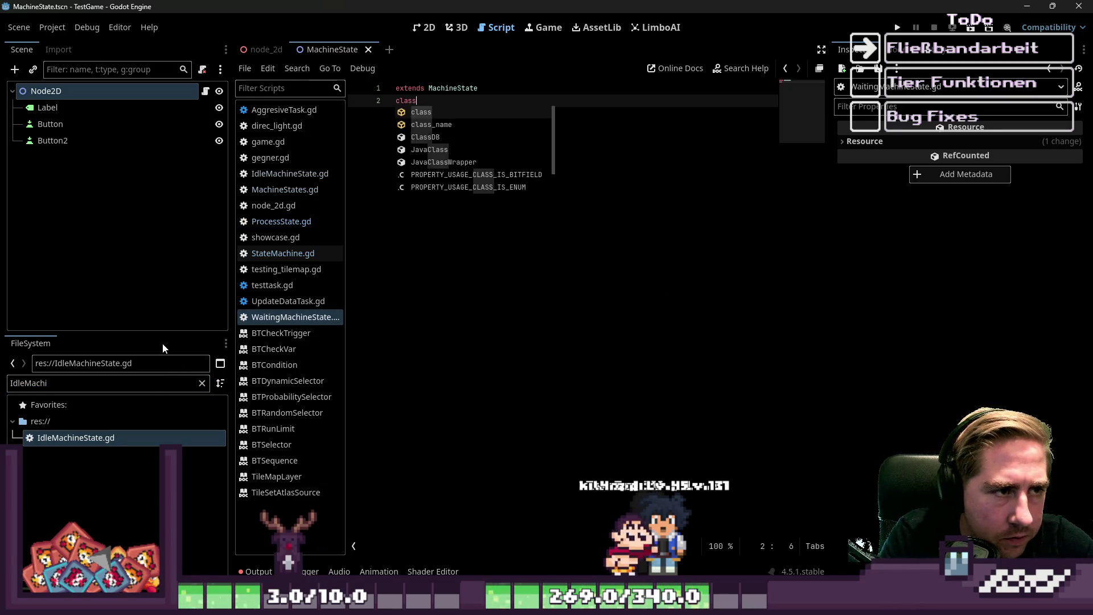
{"action": "key", "text": "Return"}
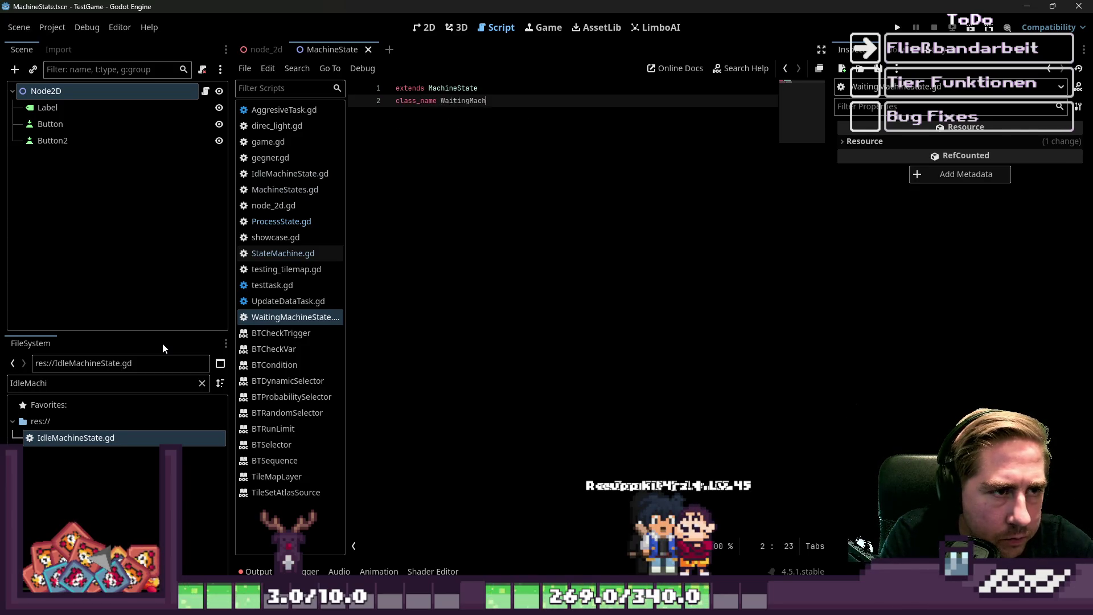
{"action": "type", "text": "ineState"}
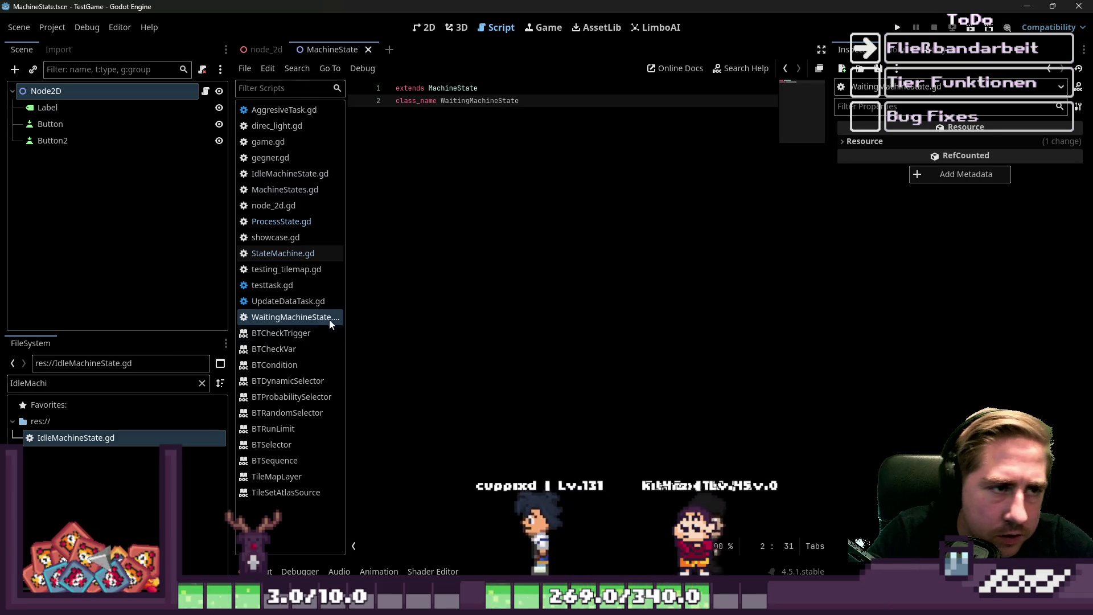
{"action": "key", "text": "ctrl+s"}
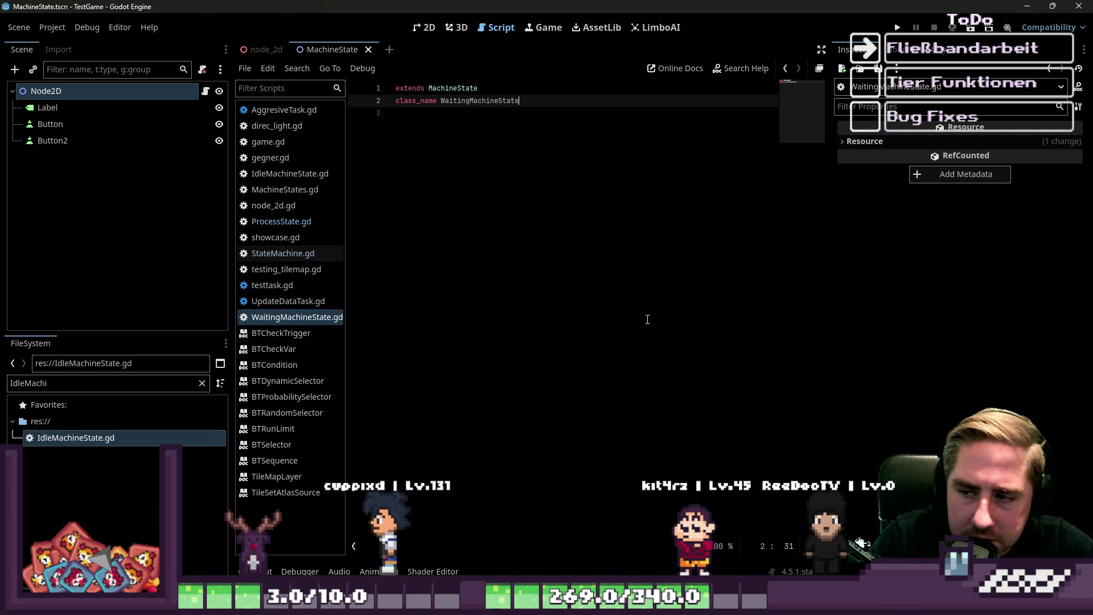
Widen the open-scripts list so the script names fit.
{"action": "left_click", "coordinate": [659, 232]}
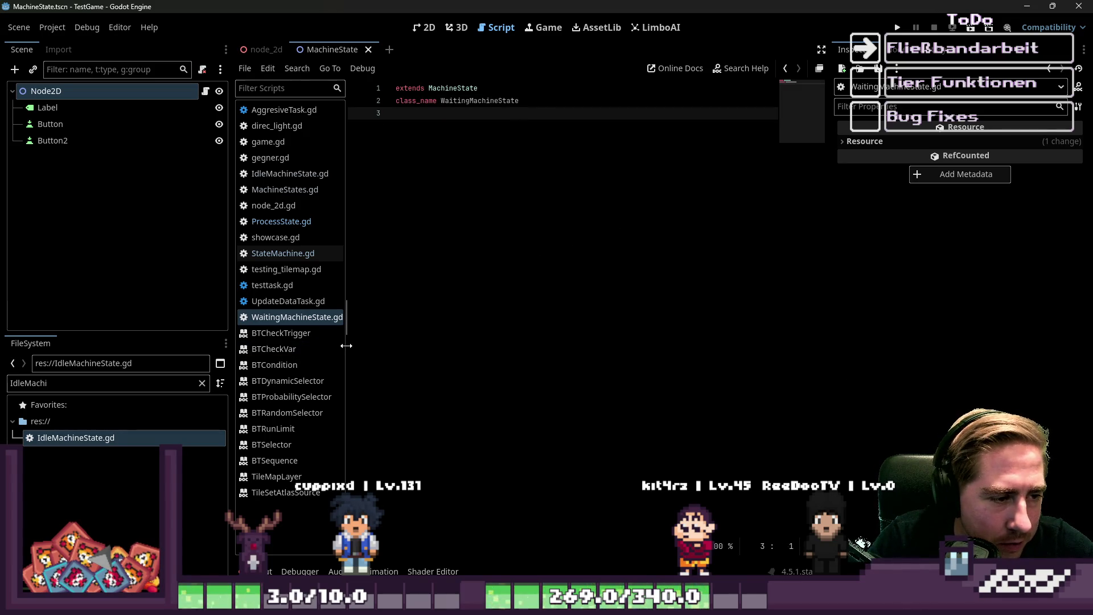
{"action": "left_click_drag", "start_coordinate": [345, 349], "coordinate": [376, 351]}
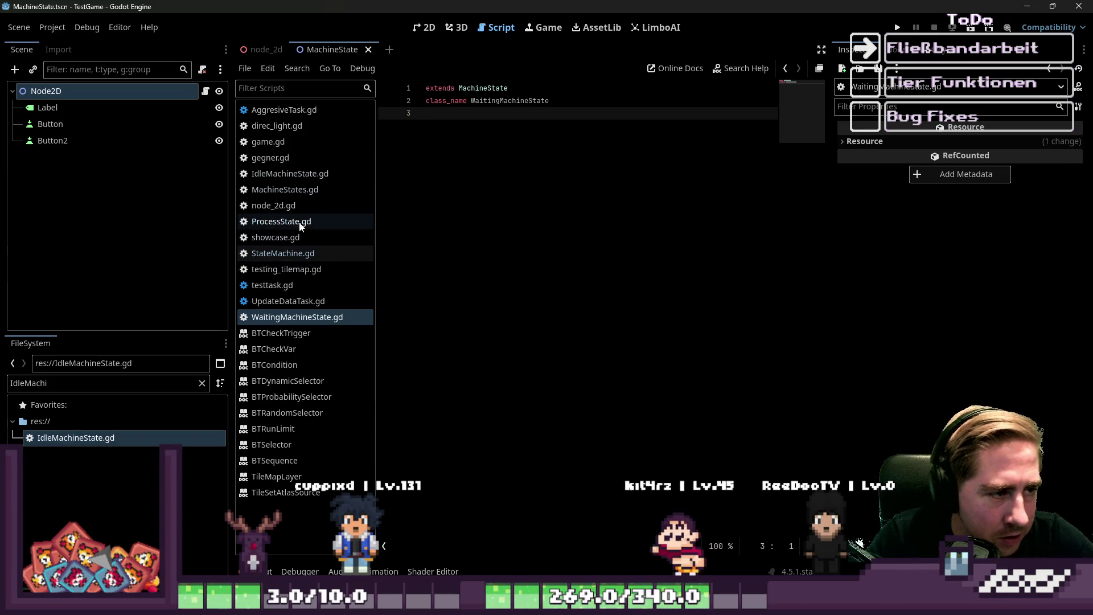
{"action": "left_click", "coordinate": [317, 174]}
Select the Node2D root and add Processing and Waiting keys to its States dictionary.
{"action": "left_click", "coordinate": [473, 162]}
{"action": "left_click", "coordinate": [57, 141]}
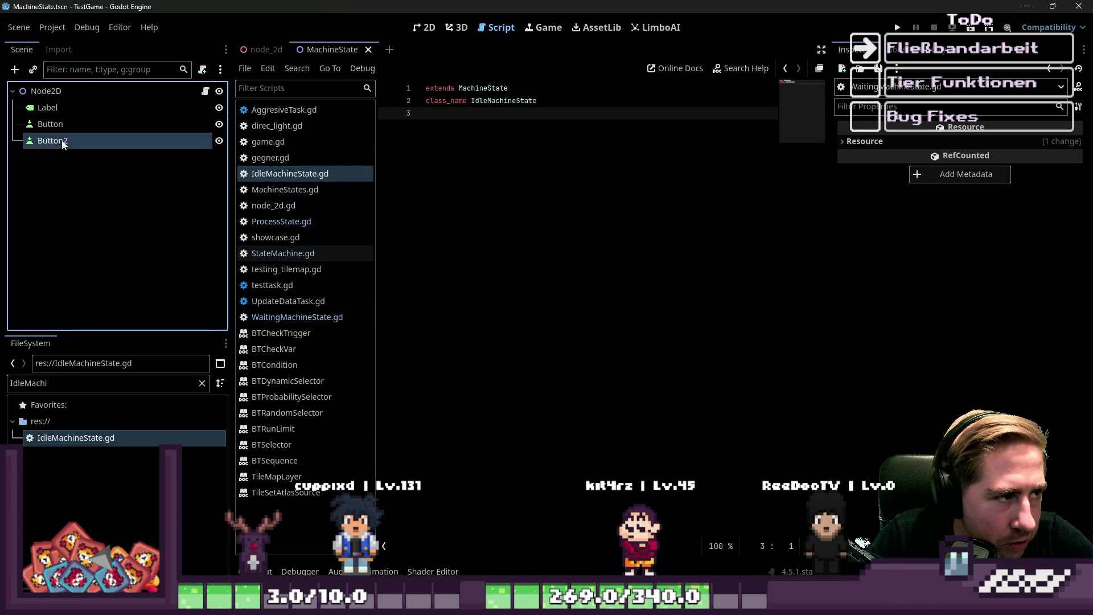
{"action": "left_click", "coordinate": [51, 91]}
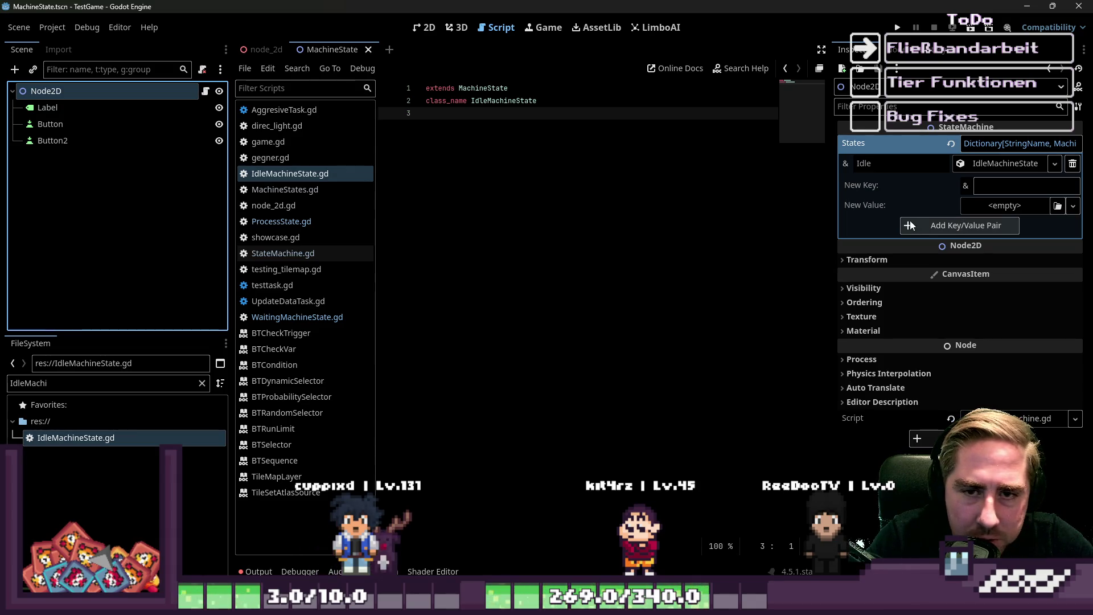
{"action": "left_click", "coordinate": [917, 226]}
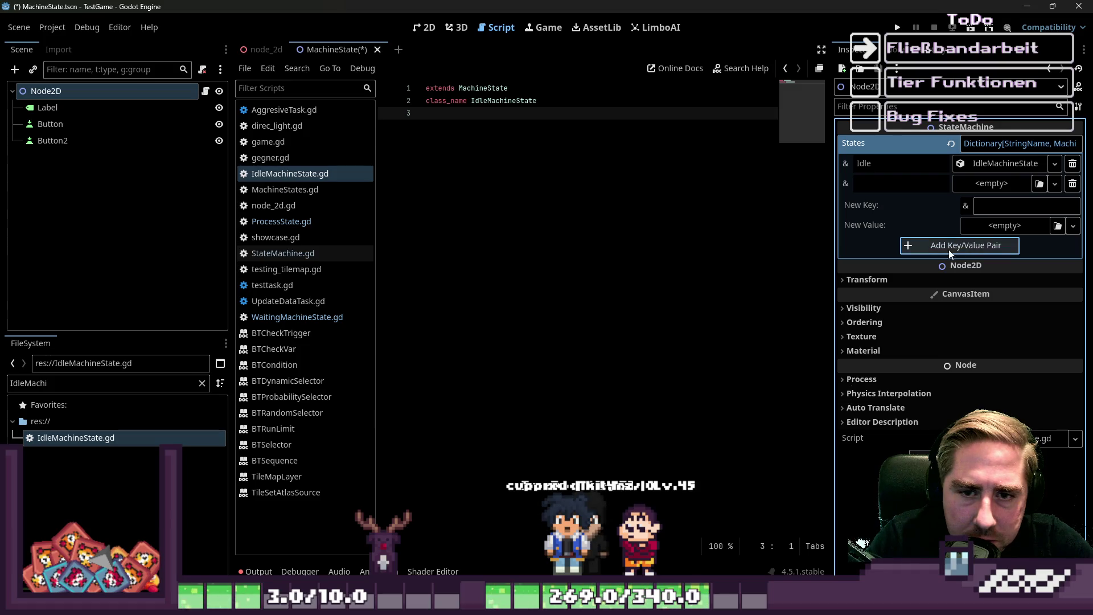
{"action": "left_click", "coordinate": [1072, 183]}
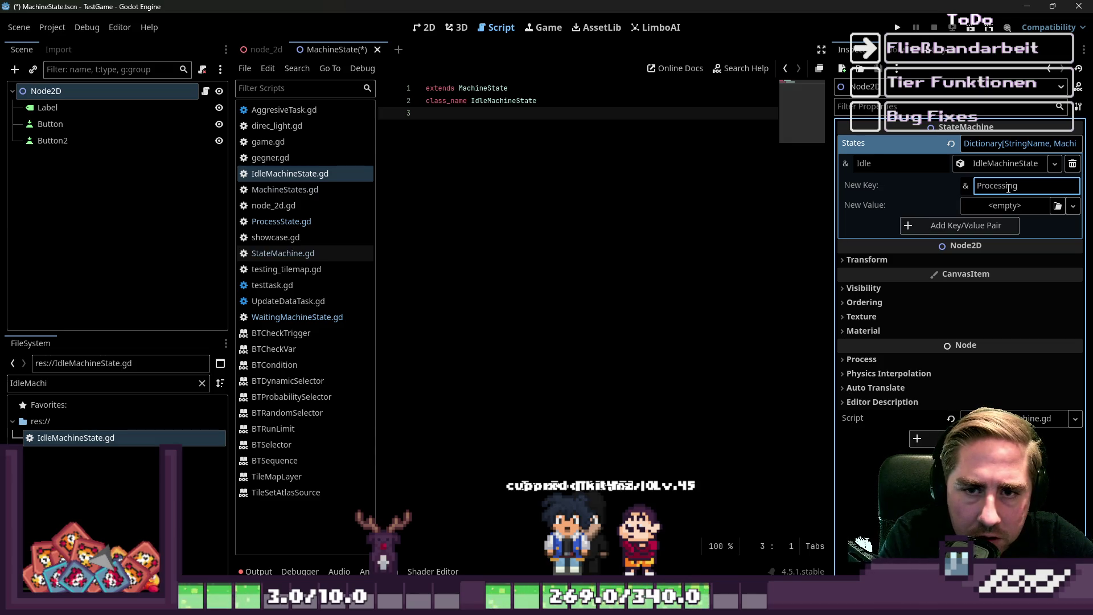
{"action": "left_click", "coordinate": [934, 225]}
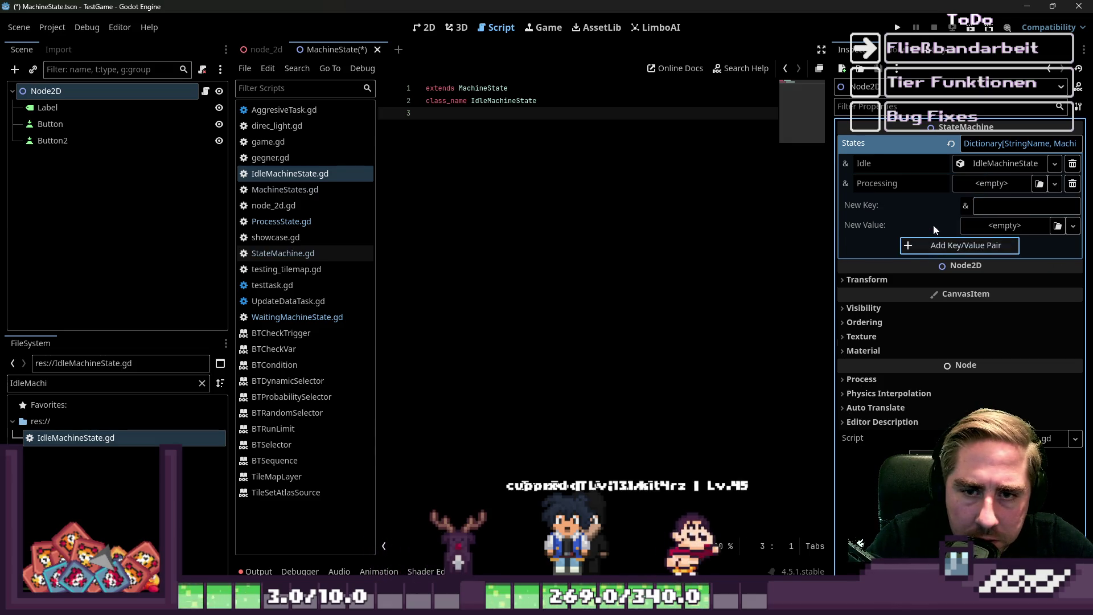
{"action": "left_click", "coordinate": [987, 208]}
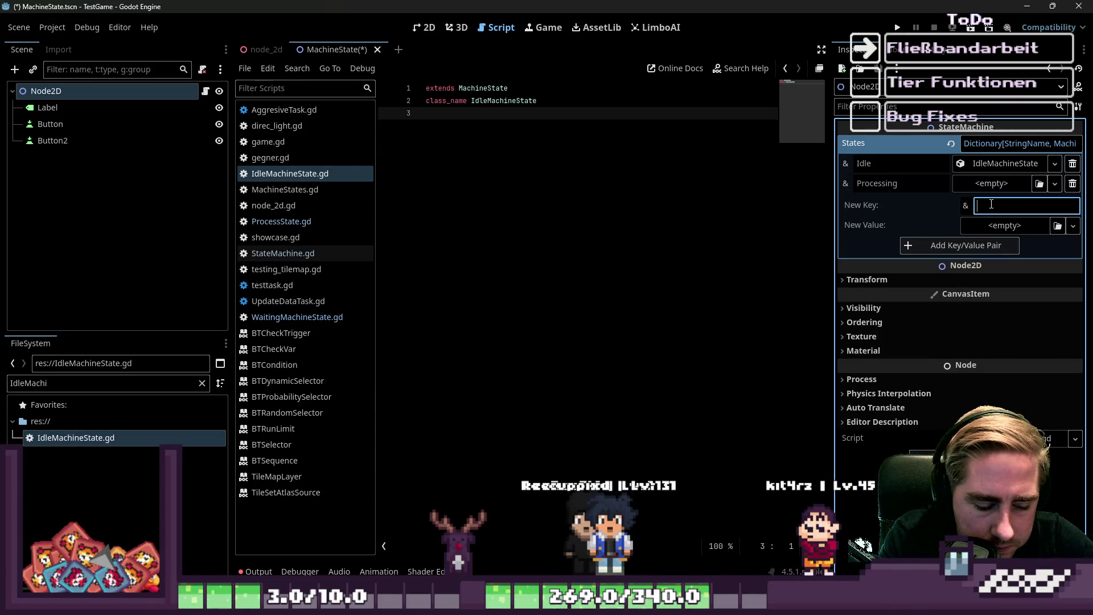
{"action": "type", "text": "ting"}
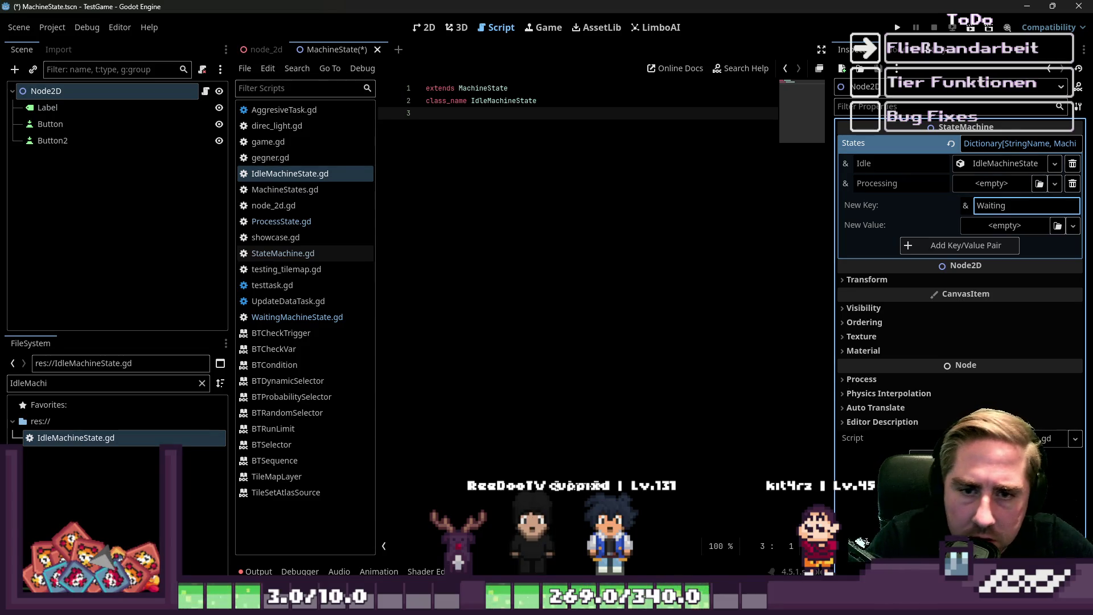
{"action": "left_click", "coordinate": [951, 246]}
Assign ProcessState to the Processing entry, then delete that entry and select the blank third key.
{"action": "left_click", "coordinate": [971, 183]}
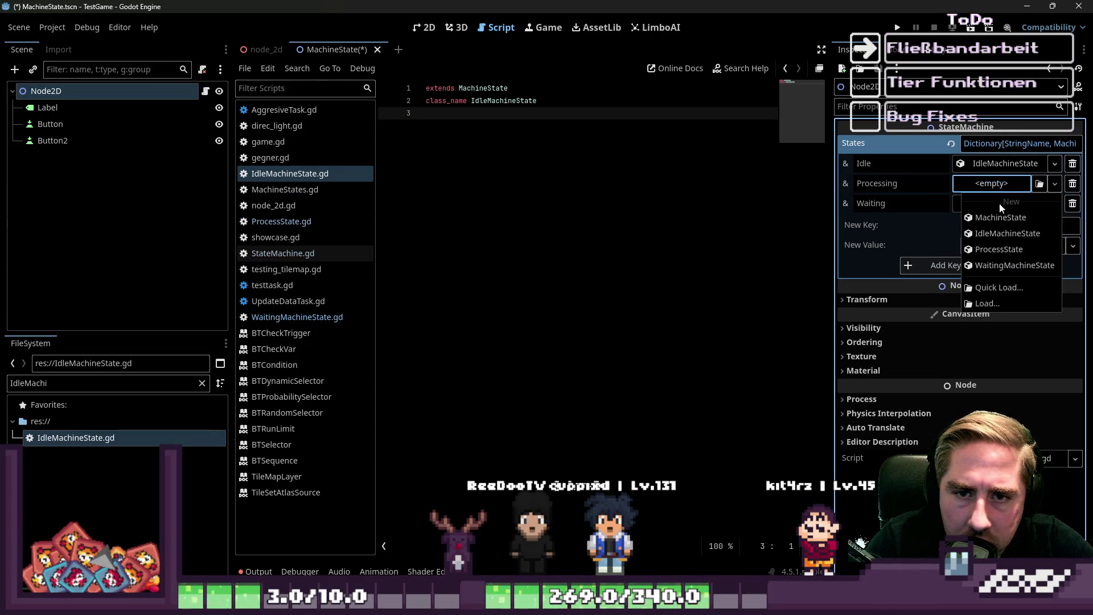
{"action": "left_click", "coordinate": [1003, 252]}
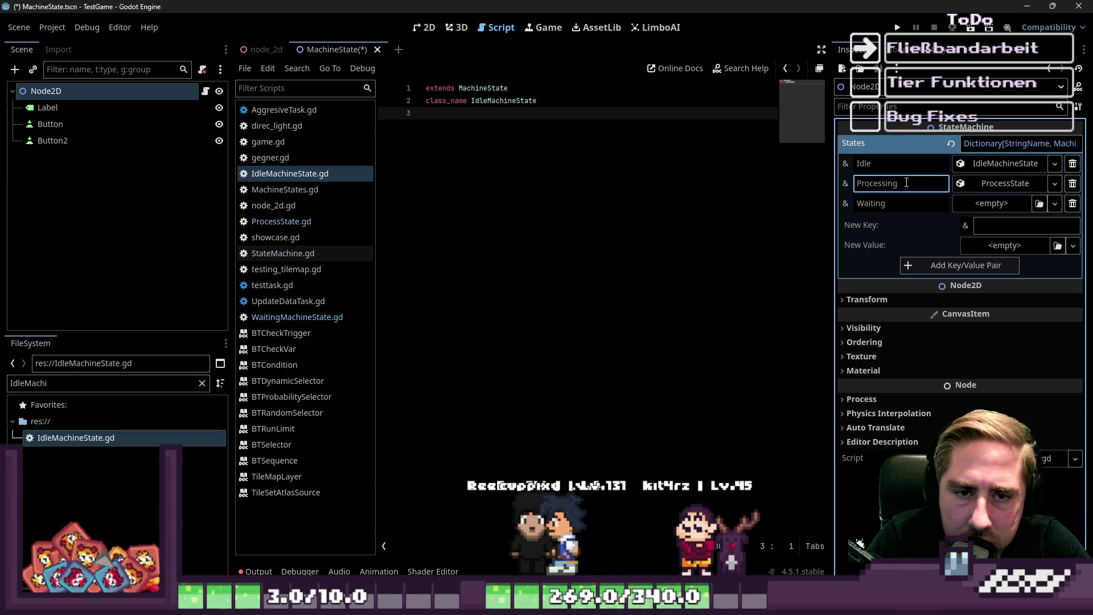
{"action": "left_click", "coordinate": [1073, 184]}
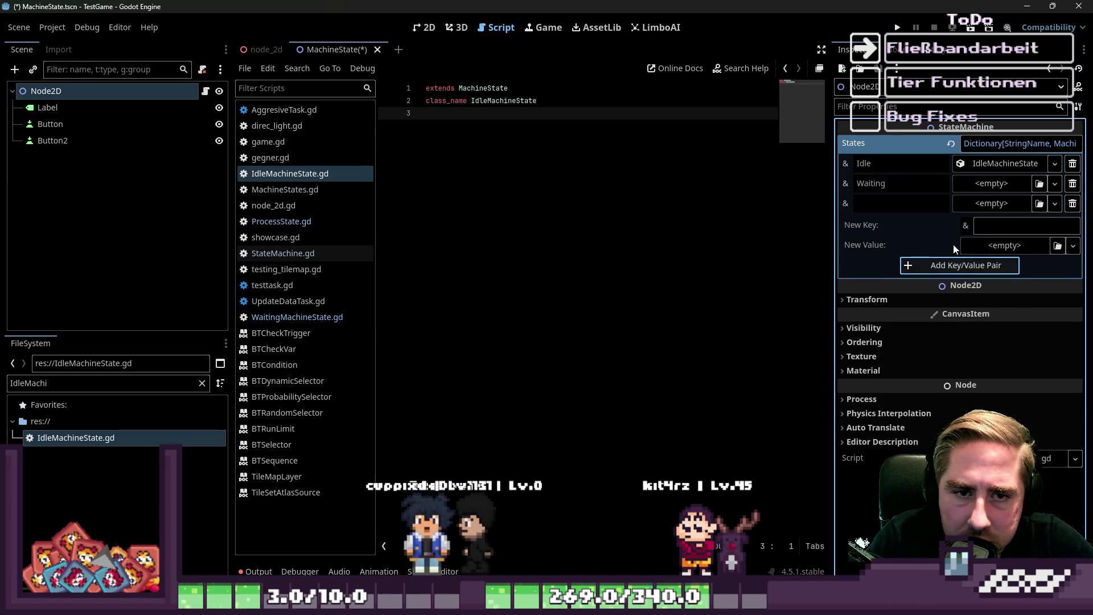
{"action": "left_click", "coordinate": [870, 207]}
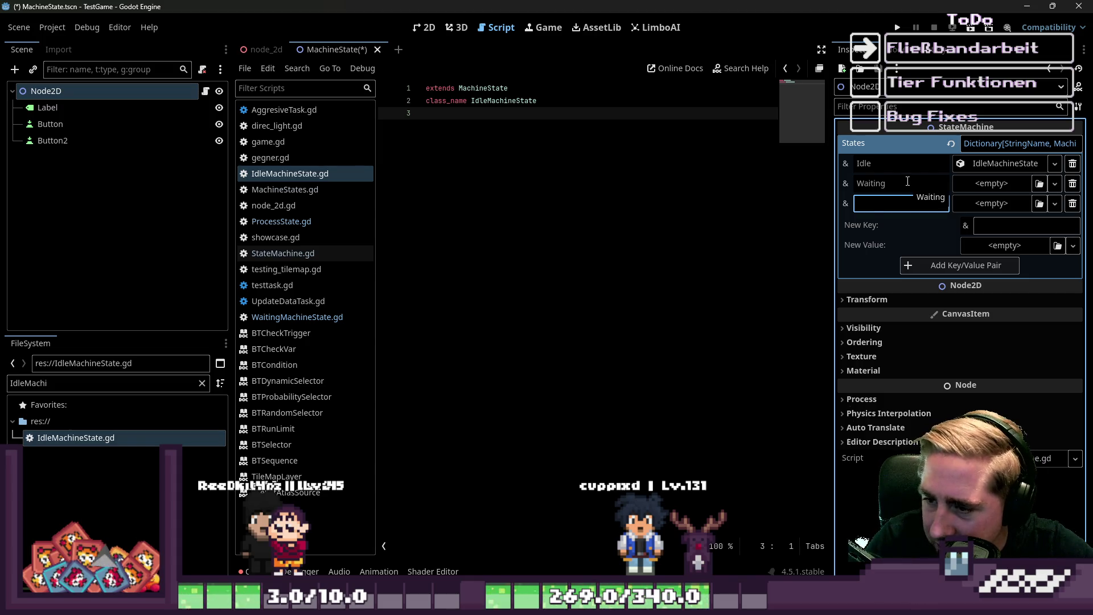
{"action": "right_click", "coordinate": [130, 466]}
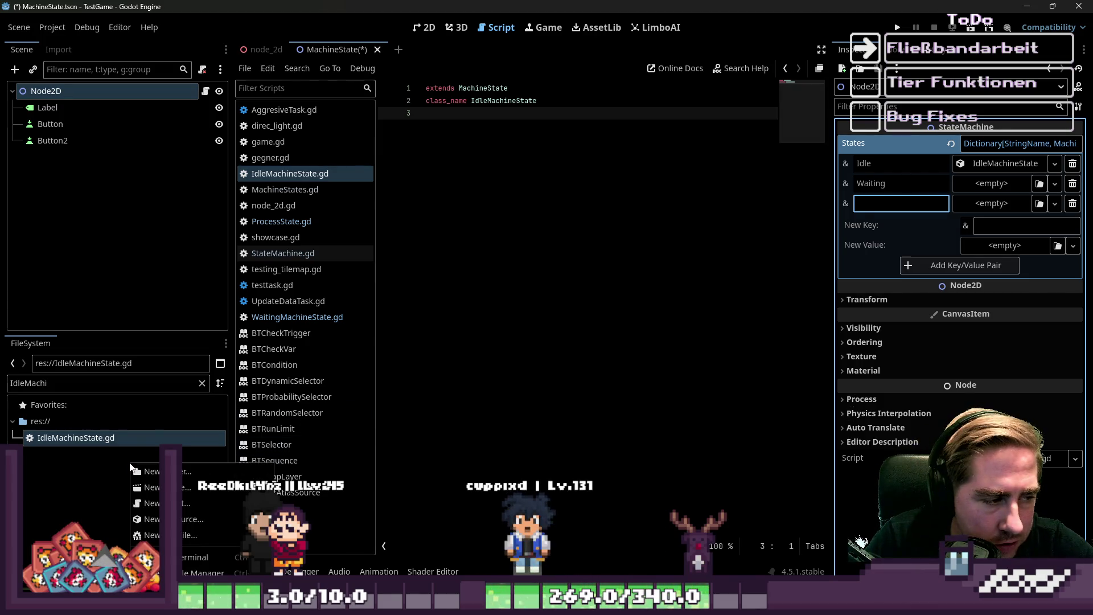
Browse the New Resource list, close it unused, and undo to drop the blank States entry.
{"action": "left_click", "coordinate": [182, 518]}
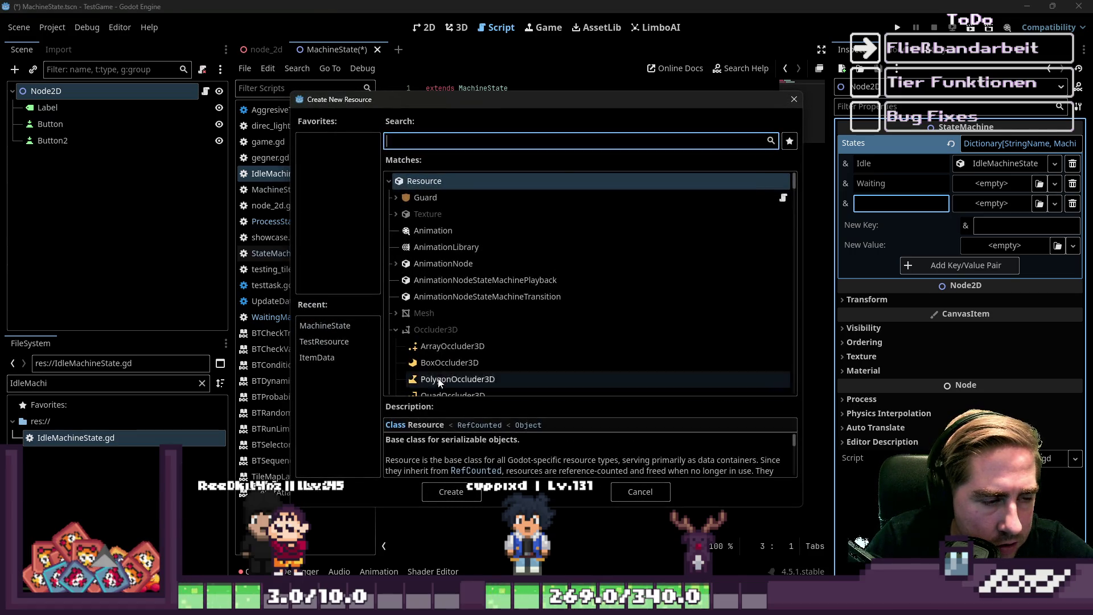
{"action": "scroll", "coordinate": [466, 337], "scroll_direction": "down", "scroll_amount": 5}
{"action": "scroll", "coordinate": [466, 337], "scroll_direction": "down", "scroll_amount": 8}
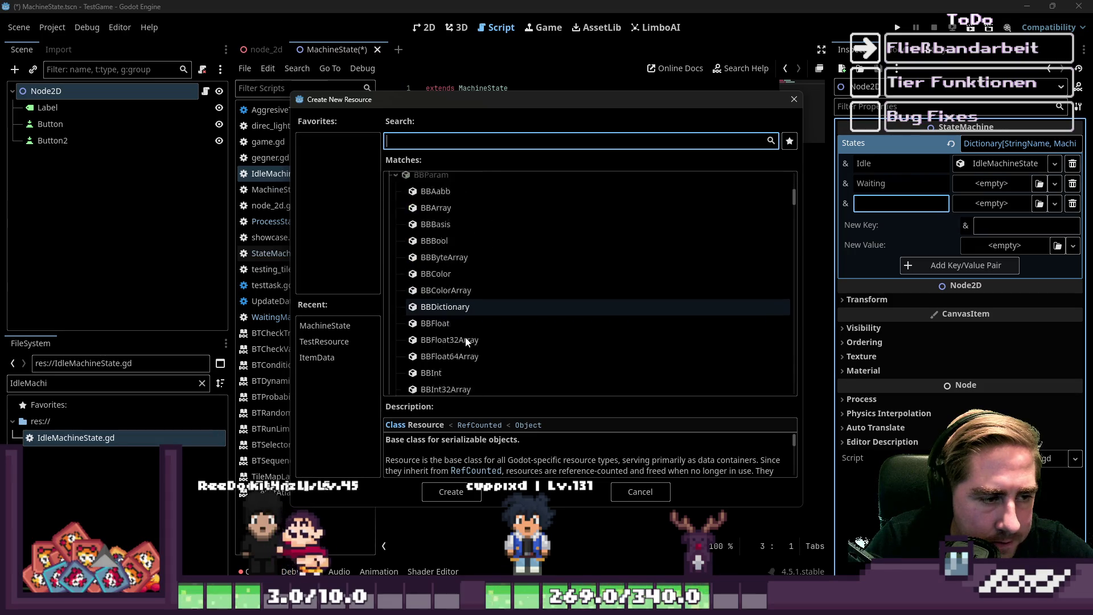
{"action": "scroll", "coordinate": [466, 337], "scroll_direction": "down", "scroll_amount": 3}
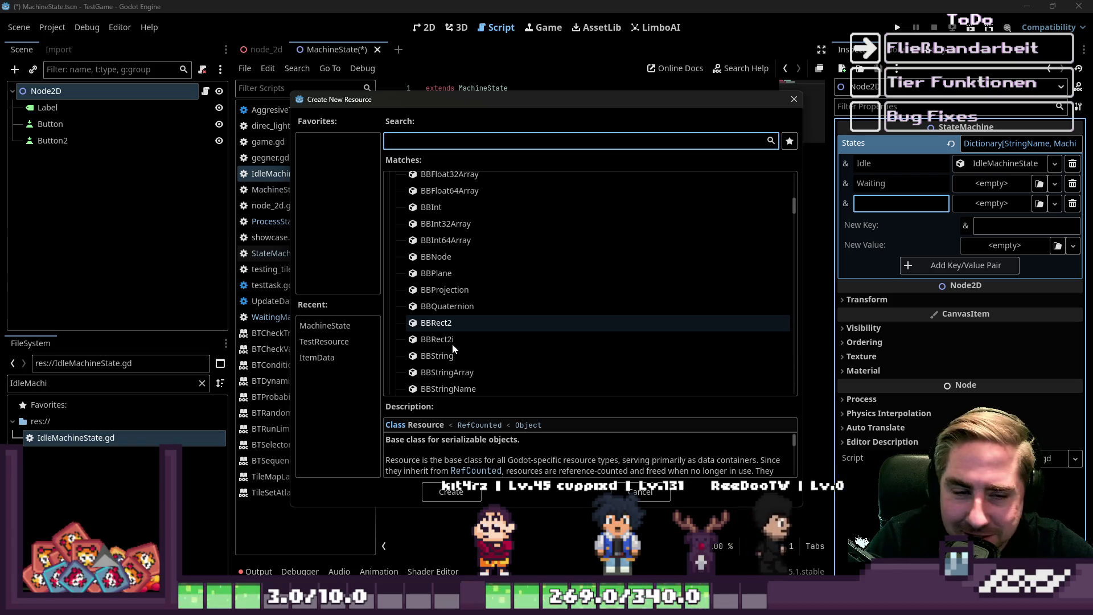
{"action": "left_click", "coordinate": [794, 99]}
{"action": "key", "text": "ctrl+z"}
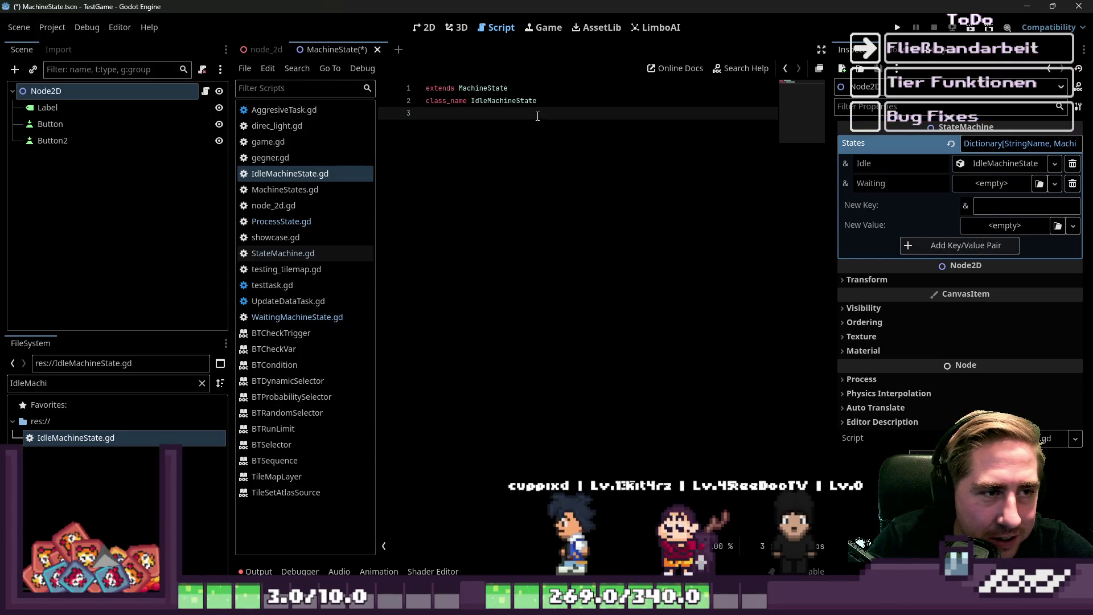
Open ProcessState.gd and add a Process key to the States dictionary.
{"action": "left_click", "coordinate": [298, 221]}
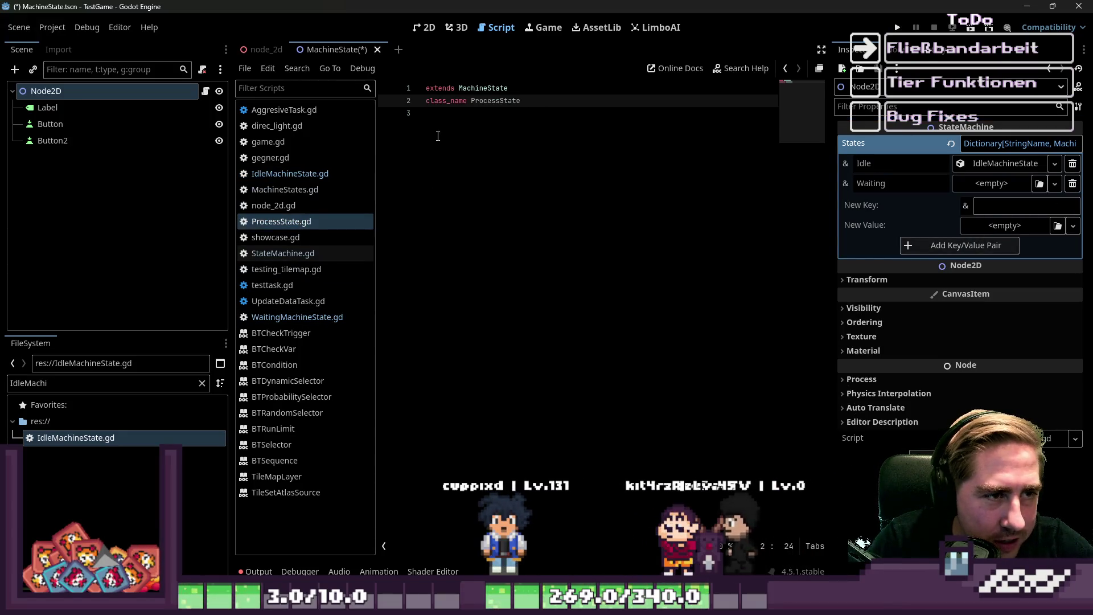
{"action": "double_click", "coordinate": [495, 100]}
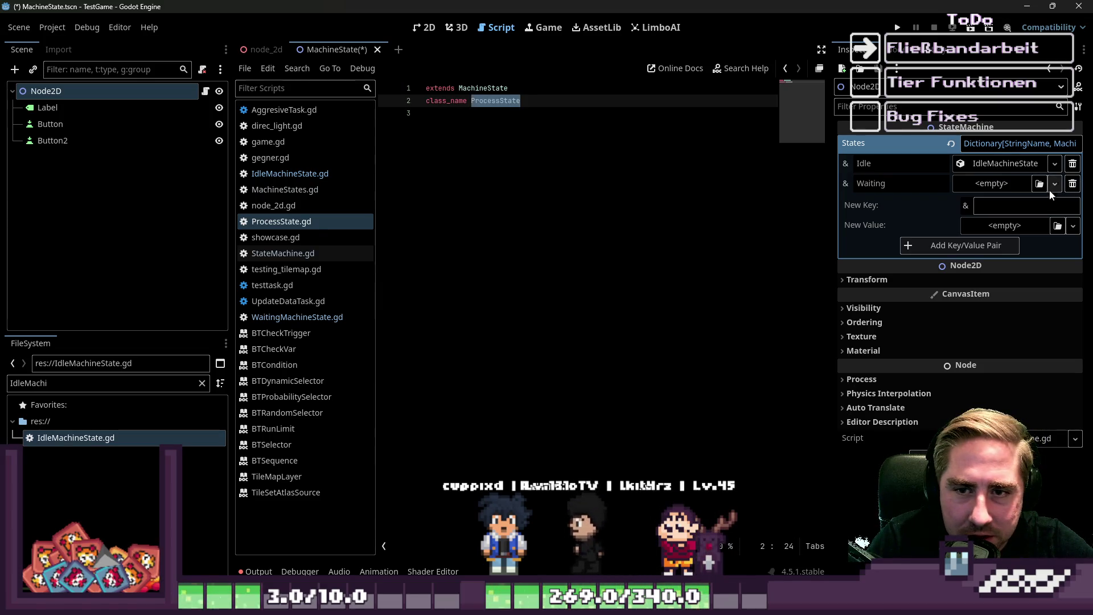
{"action": "left_click", "coordinate": [1016, 211]}
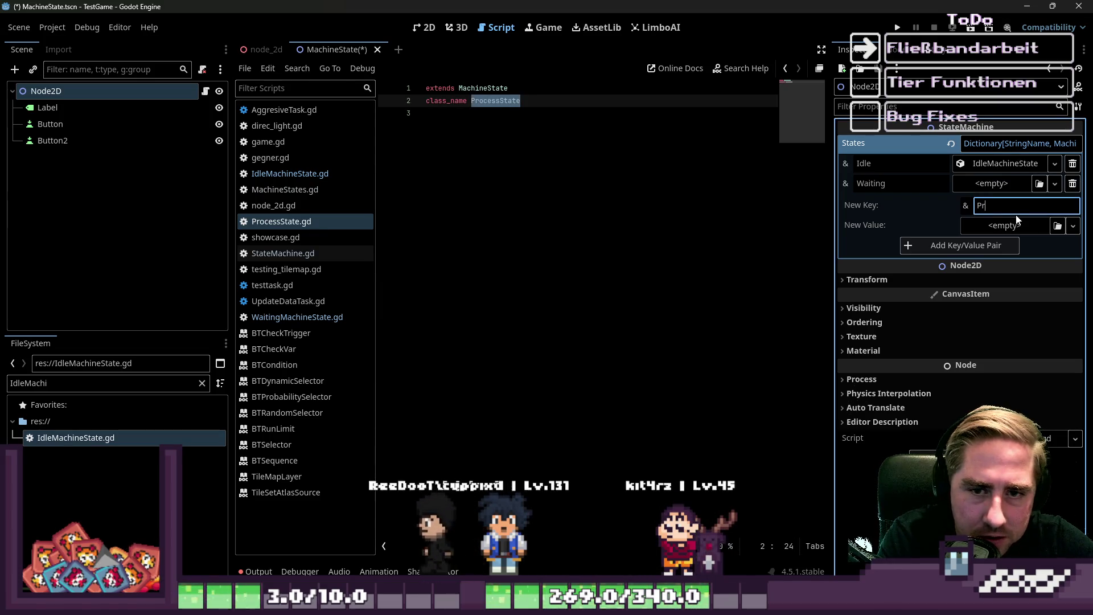
{"action": "type", "text": "rocess"}
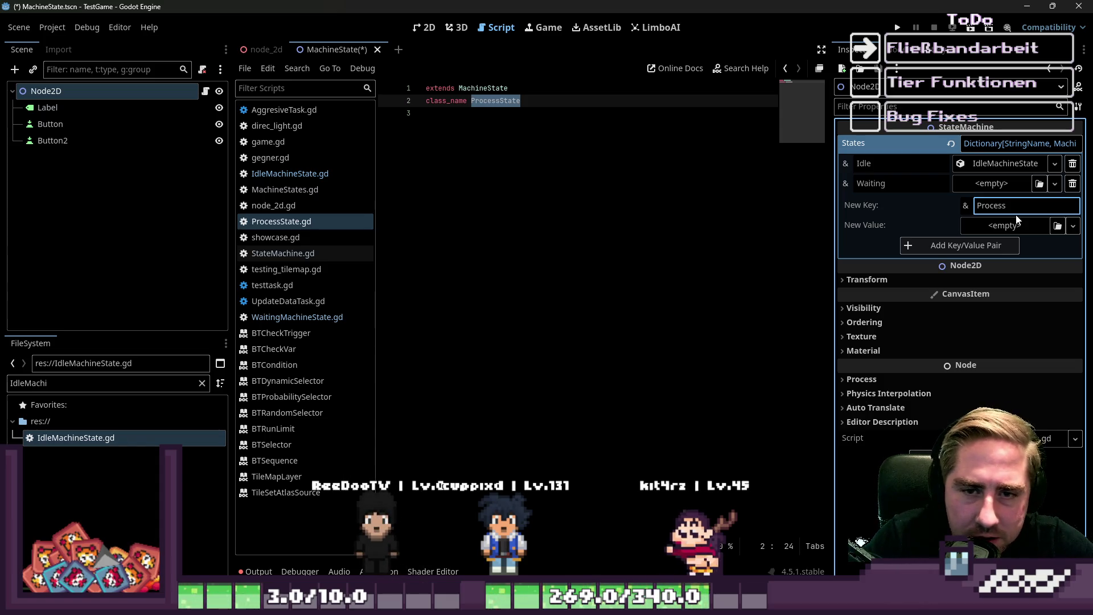
{"action": "left_click", "coordinate": [1006, 249]}
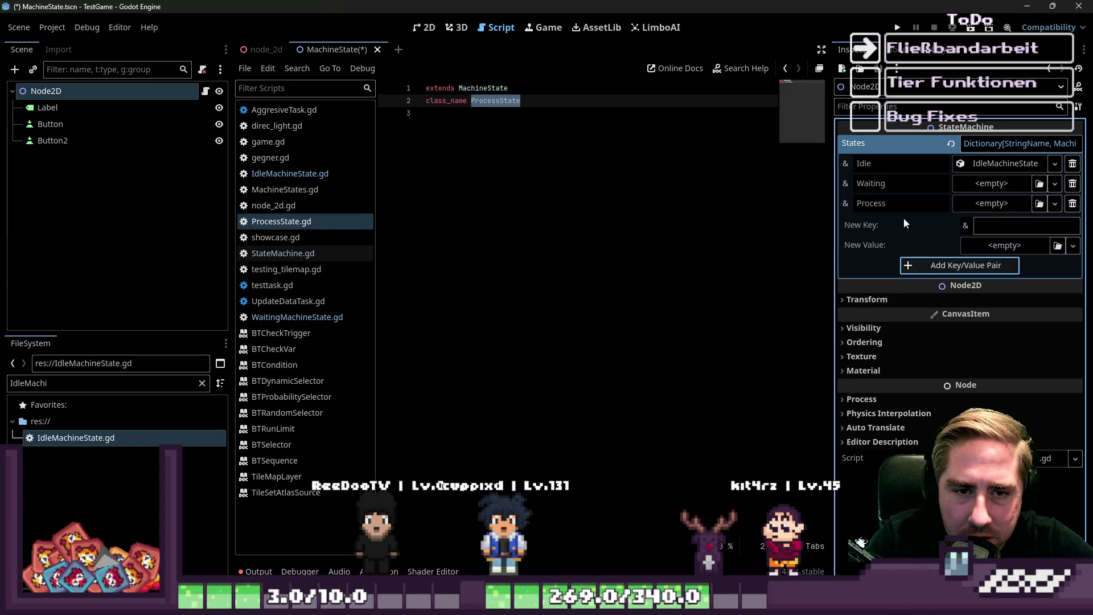
Map Waiting to WaitingMachineState and Process to ProcessState, and widen the Inspector.
{"action": "left_click", "coordinate": [995, 185]}
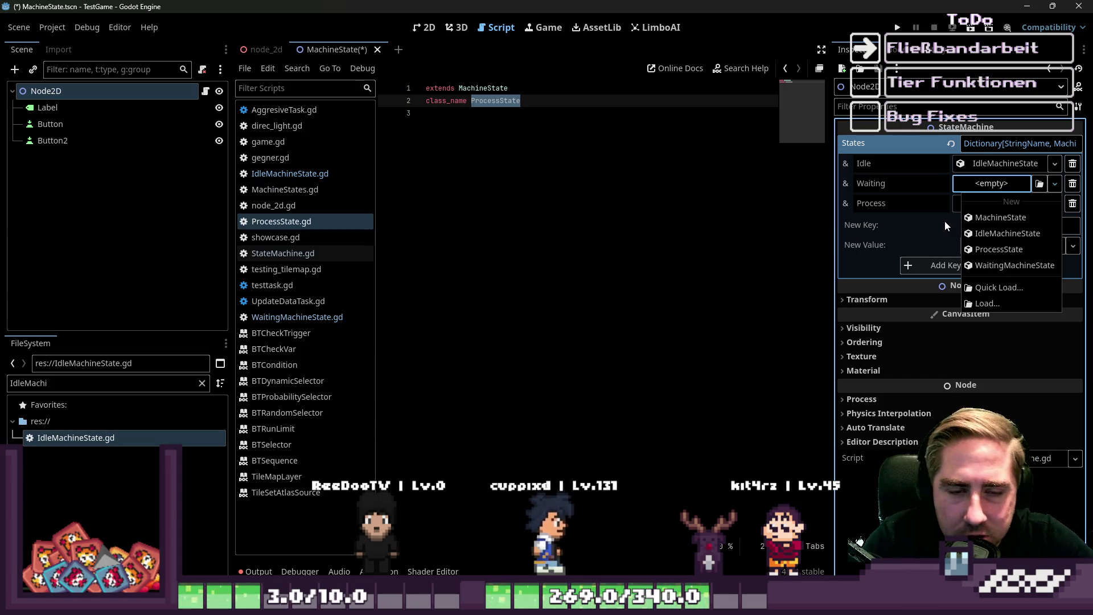
{"action": "left_click", "coordinate": [1015, 265]}
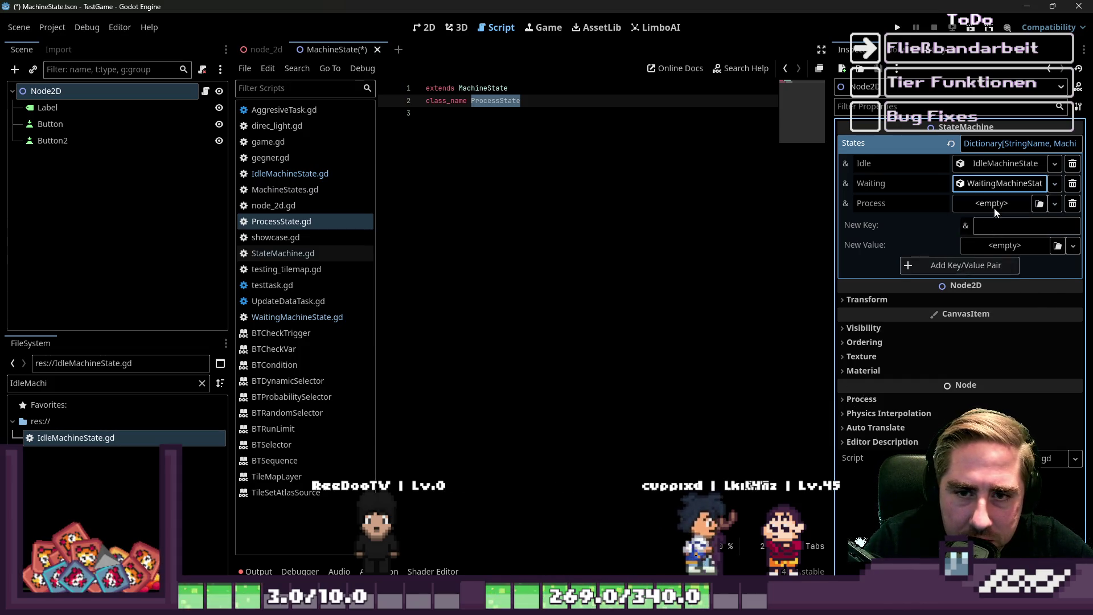
{"action": "left_click", "coordinate": [991, 204]}
{"action": "left_click", "coordinate": [995, 273]}
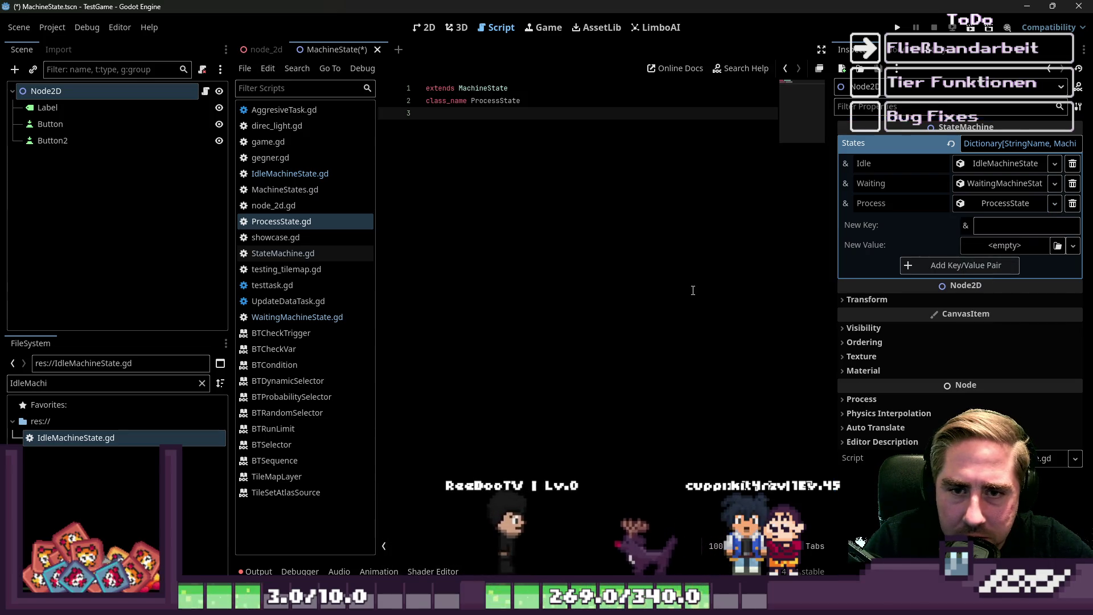
{"action": "left_click_drag", "start_coordinate": [832, 226], "coordinate": [813, 225]}
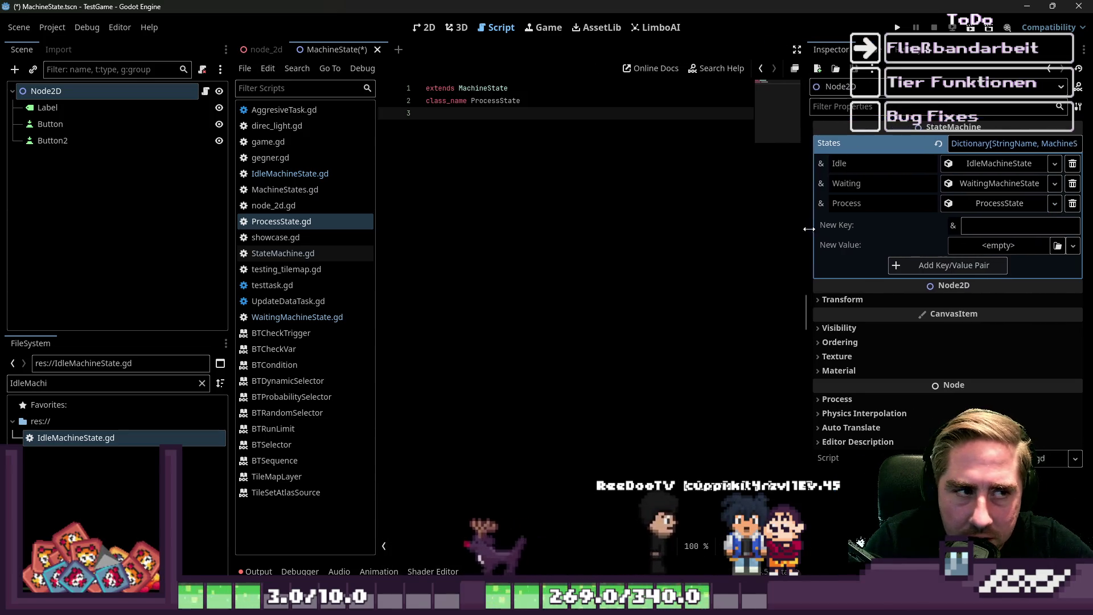
{"action": "left_click", "coordinate": [473, 221]}
{"action": "key", "text": "Return"}
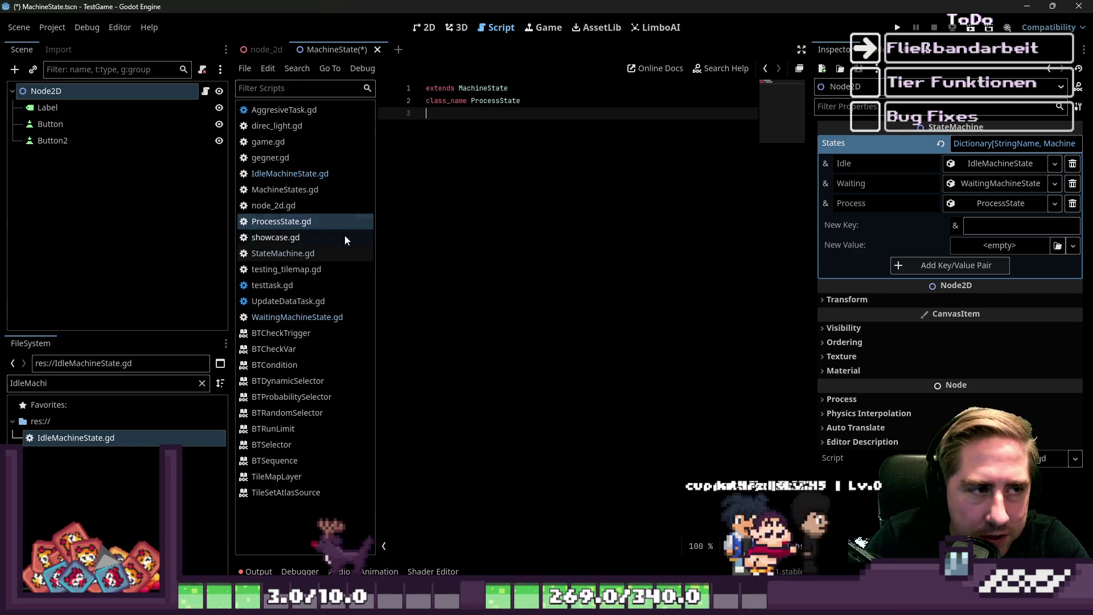
Move StateMachine.gd to the top and WaitingMachineState.gd below ProcessState.gd in the script list.
{"action": "left_click", "coordinate": [277, 254]}
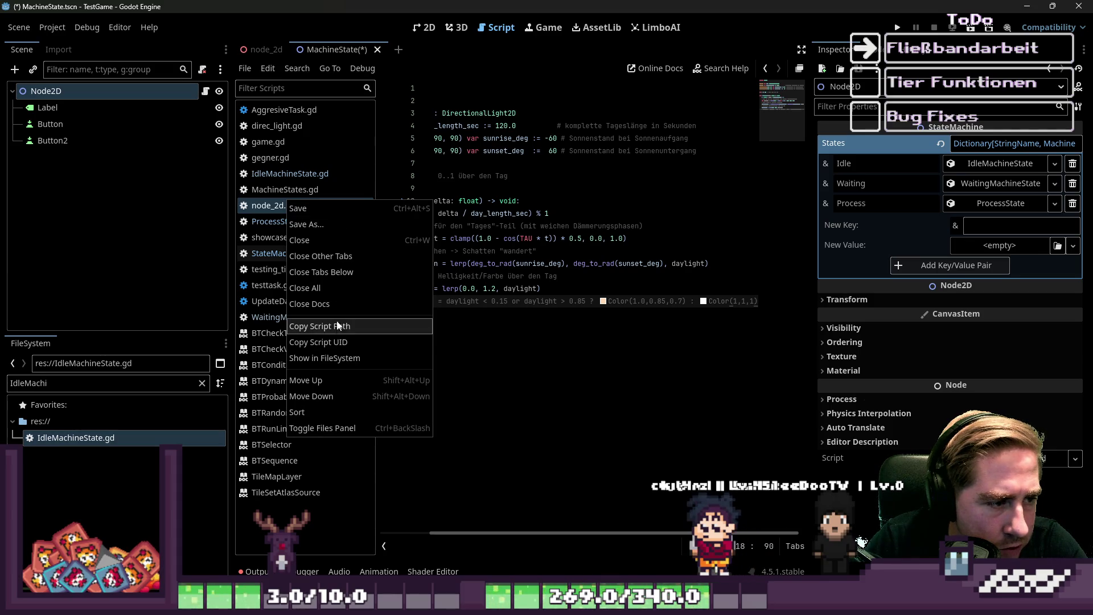
{"action": "left_click", "coordinate": [336, 277]}
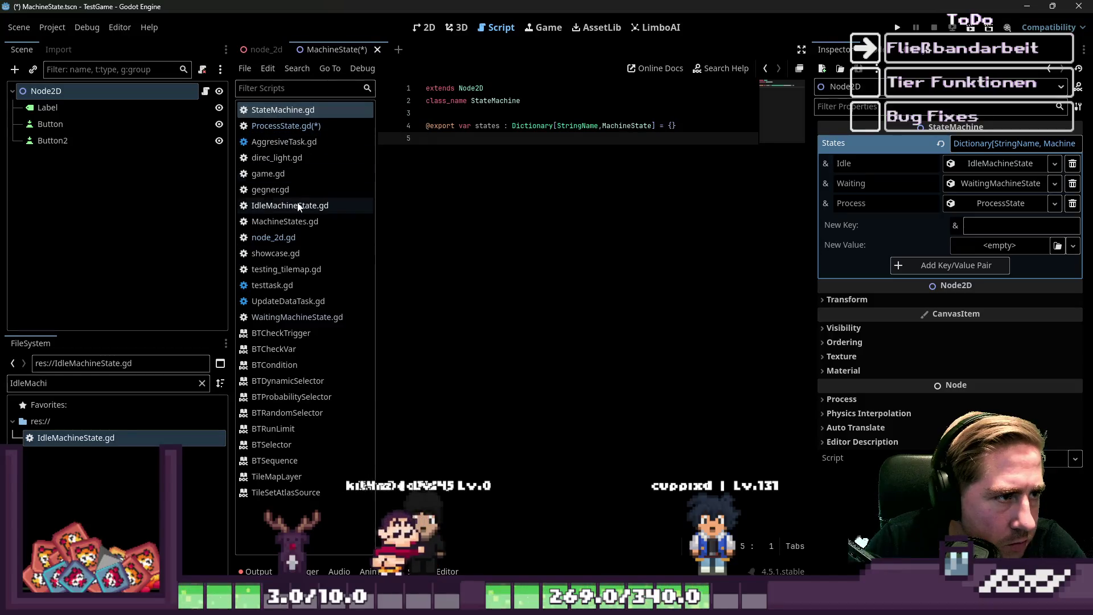
{"action": "left_click_drag", "start_coordinate": [284, 320], "coordinate": [268, 135]}
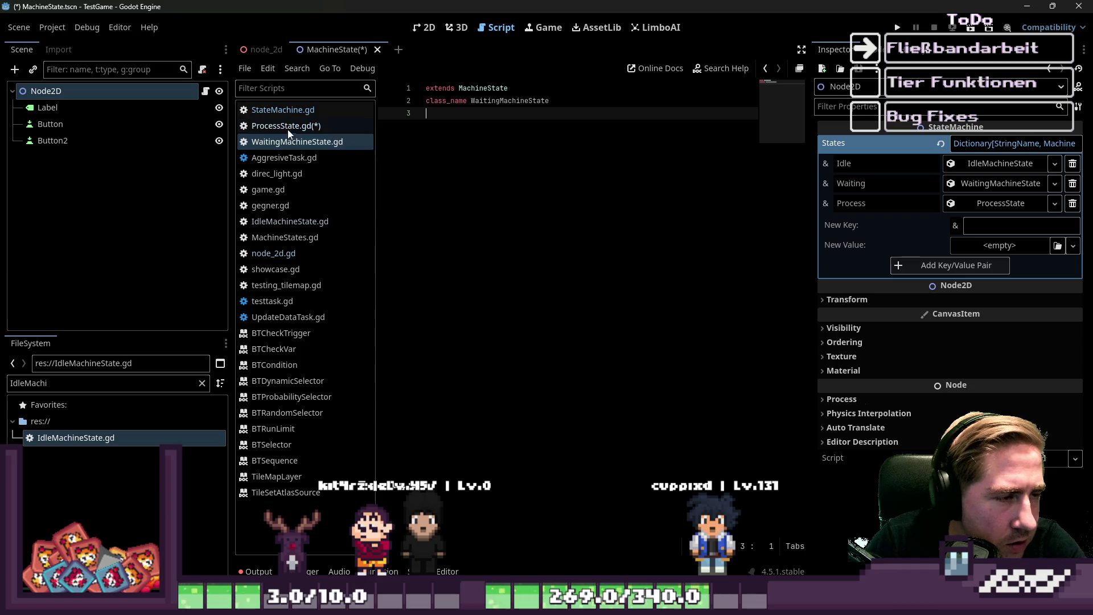
{"action": "left_click", "coordinate": [288, 126]}
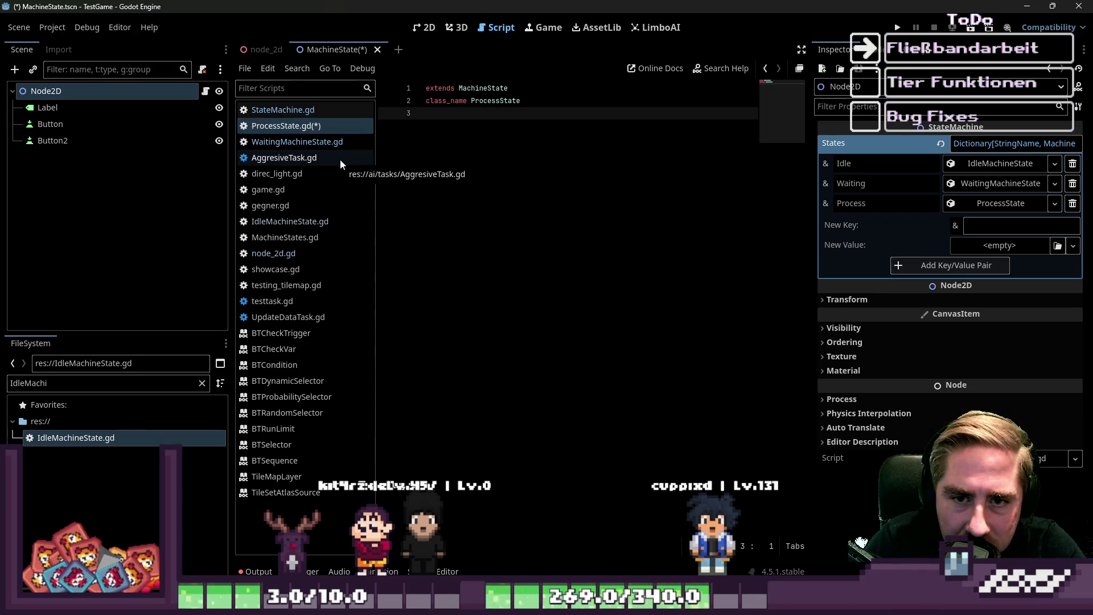
{"action": "double_click", "coordinate": [75, 383]}
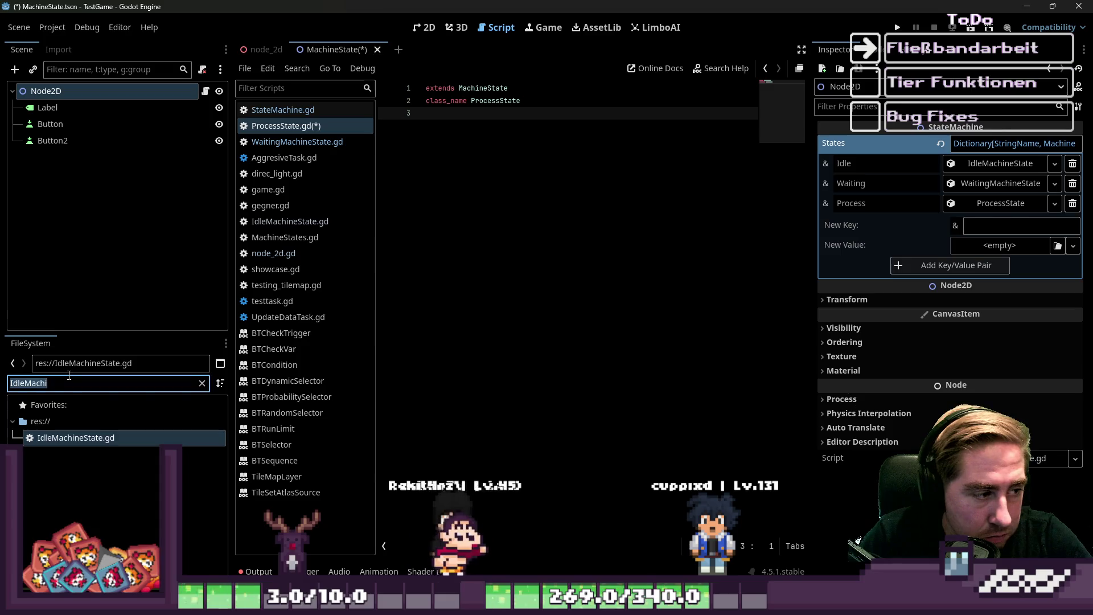
Filter the FileSystem dock for 'State' and collapse the addons and examples folders.
{"action": "key", "text": "BackSpace"}
{"action": "type", "text": "Mach"}
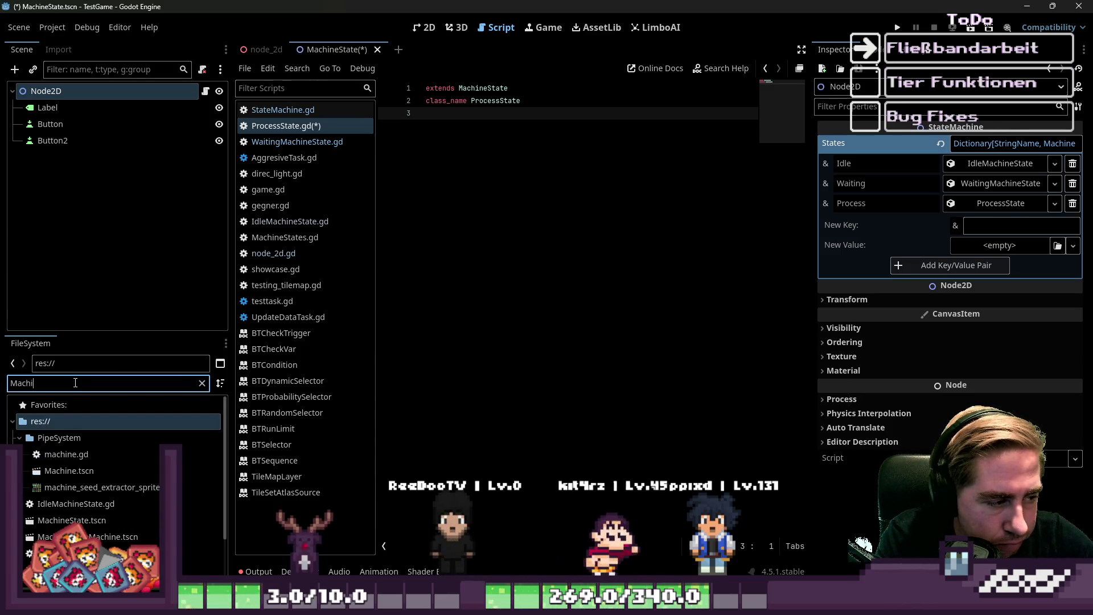
{"action": "double_click", "coordinate": [75, 382]}
{"action": "type", "text": "State"}
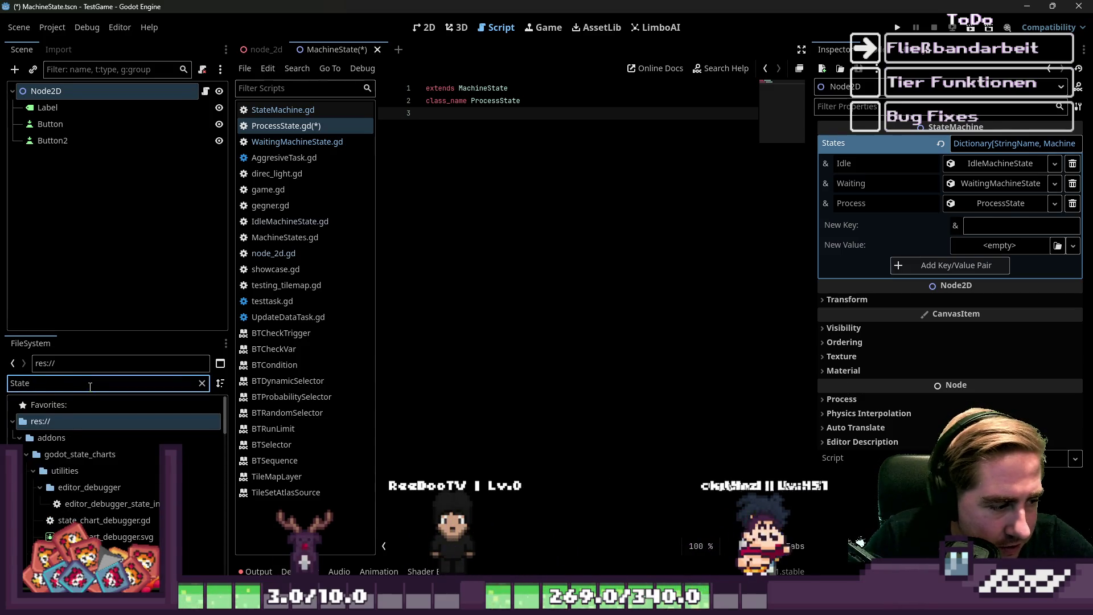
{"action": "left_click", "coordinate": [20, 437]}
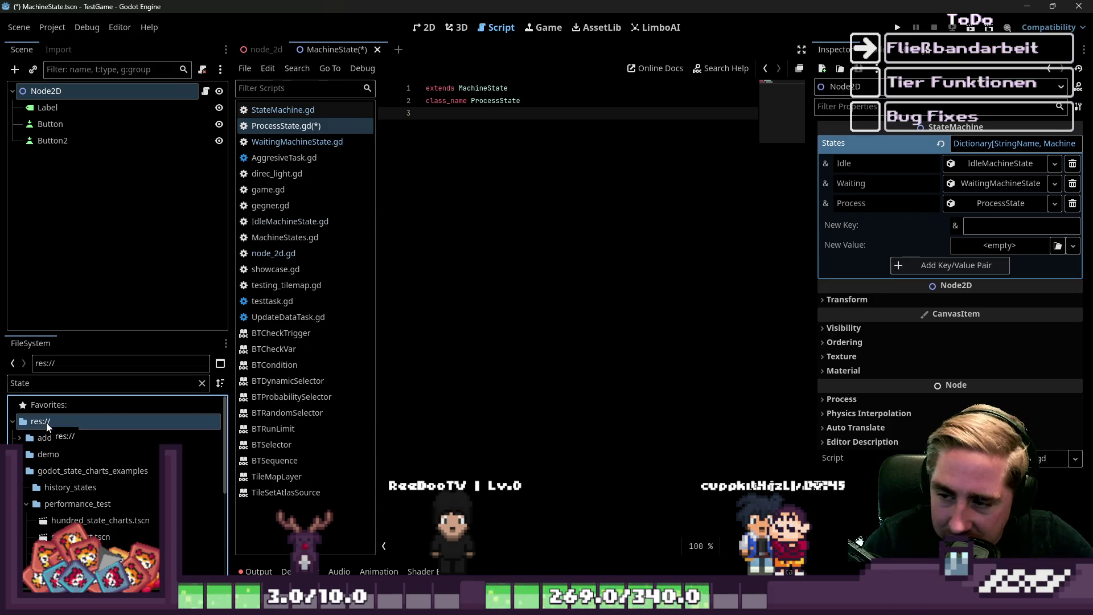
{"action": "left_click", "coordinate": [21, 472]}
{"action": "scroll", "coordinate": [97, 491], "scroll_direction": "down", "scroll_amount": 2}
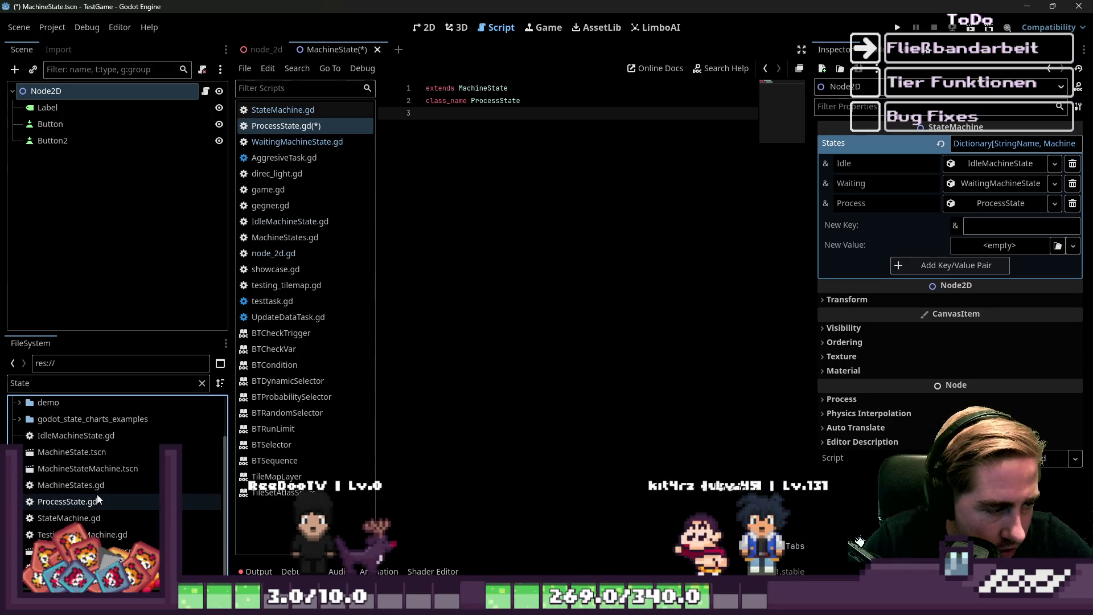
{"action": "left_click", "coordinate": [85, 452]}
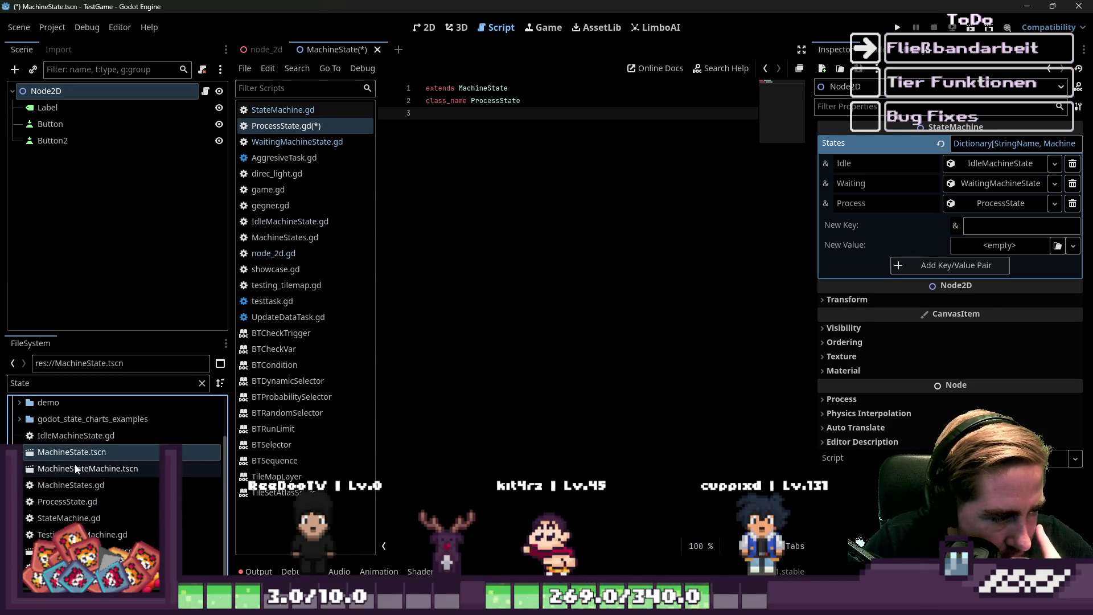
{"action": "left_click", "coordinate": [77, 485]}
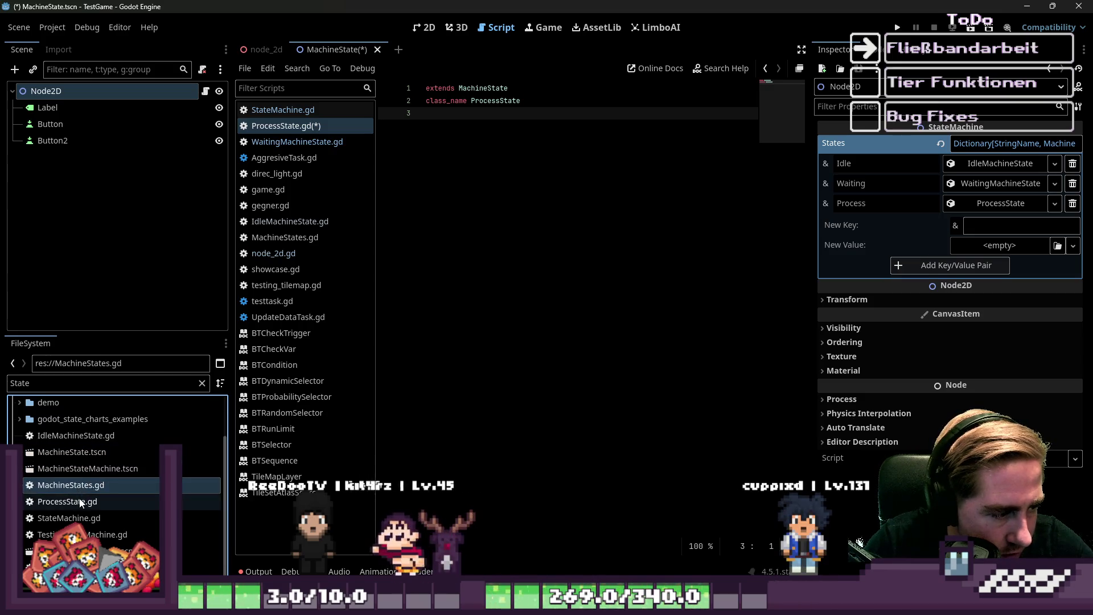
Attempt a rename of ProcessState.gd with F2, correcting a stray character in the name.
{"action": "left_click", "coordinate": [77, 502]}
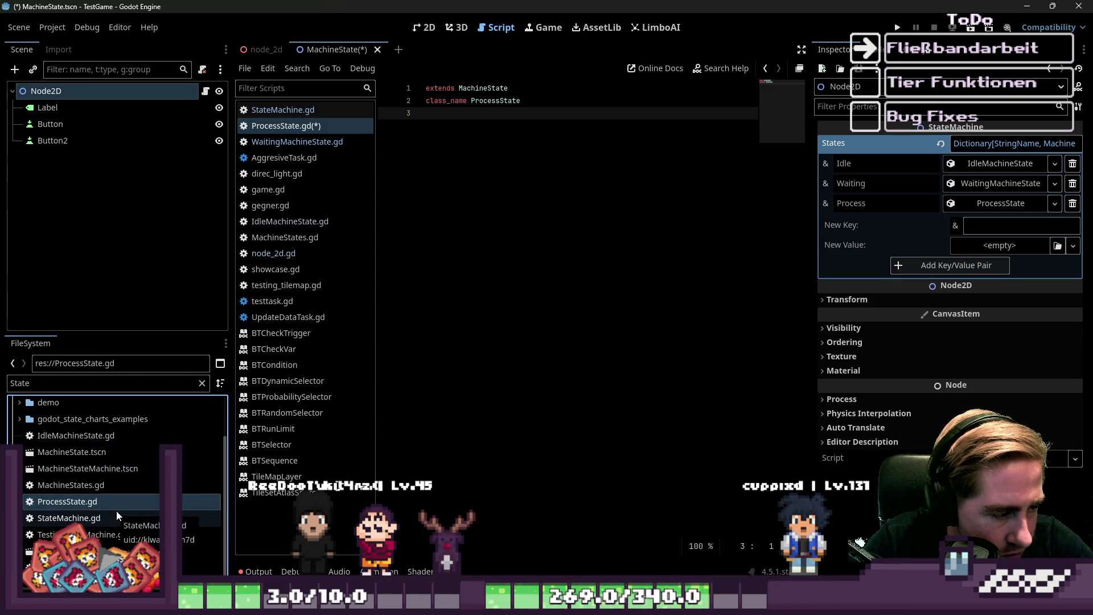
{"action": "key", "text": "F2"}
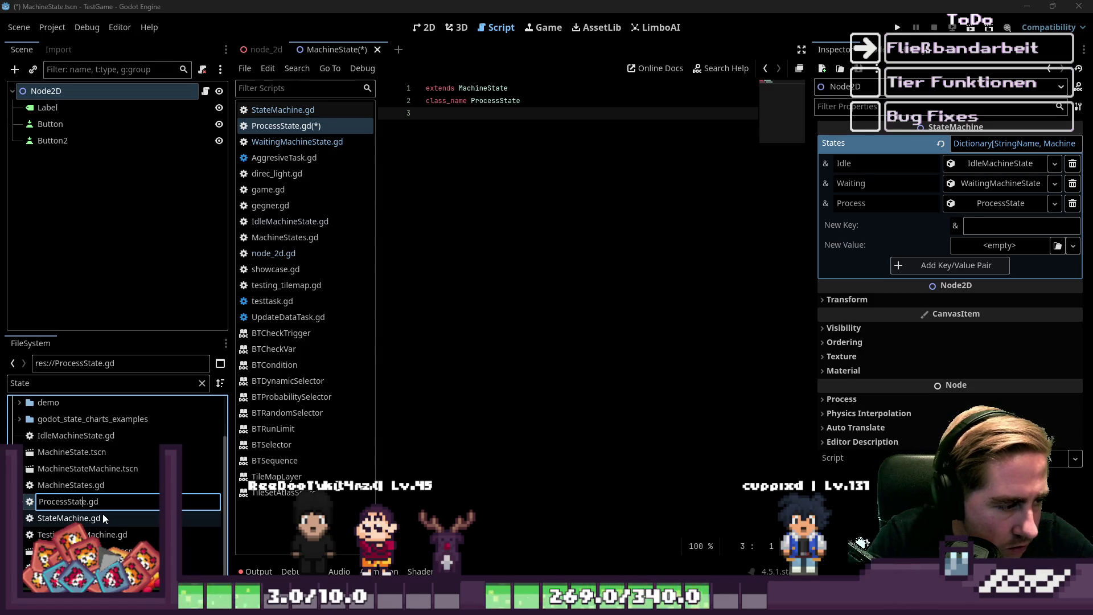
{"action": "key", "text": "BackSpace"}
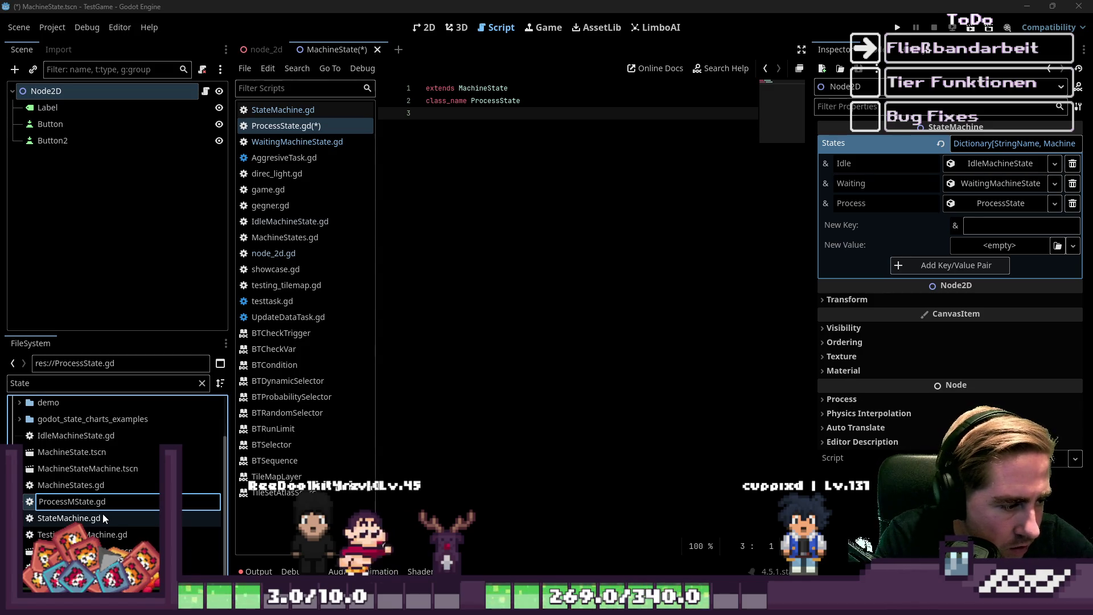
{"action": "key", "text": "Right"}
{"action": "key", "text": "Right"}
{"action": "key", "text": "Right"}
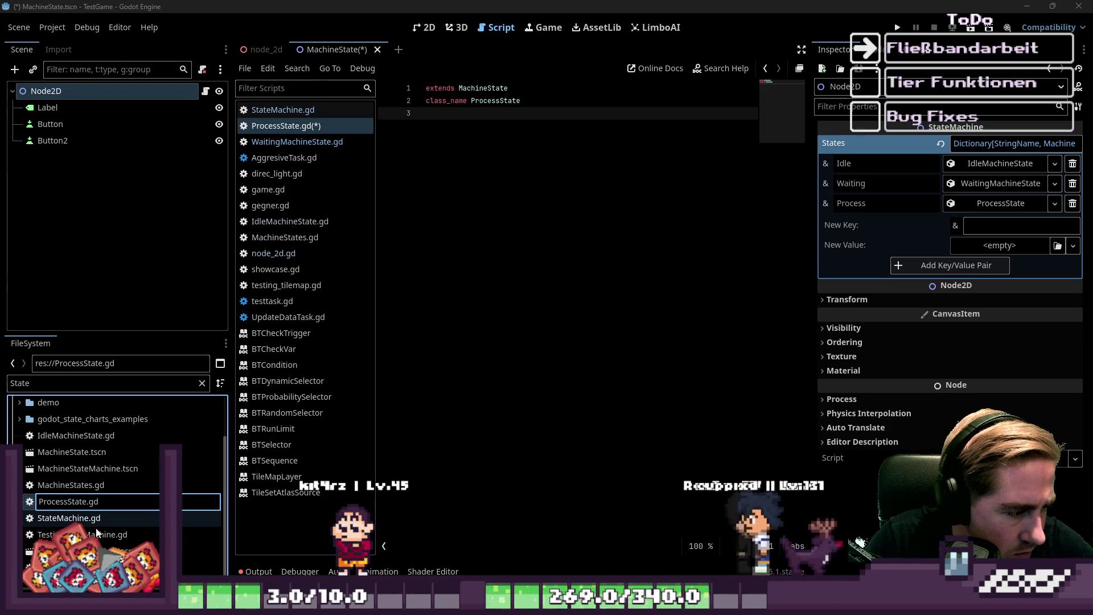
{"action": "key", "text": "Return"}
{"action": "left_click", "coordinate": [99, 550]}
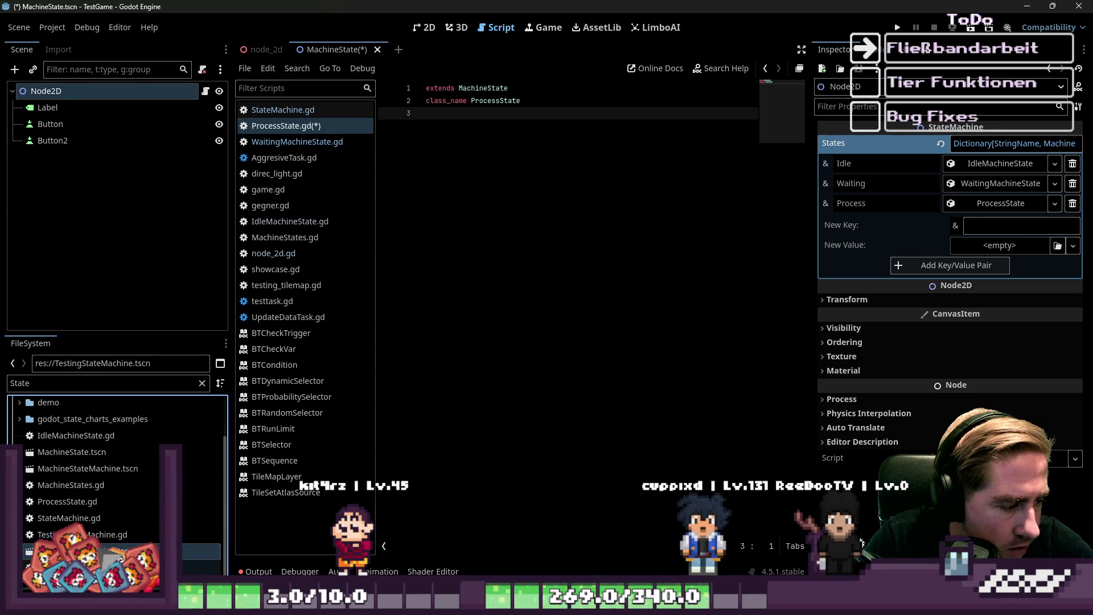
{"action": "left_click", "coordinate": [99, 567]}
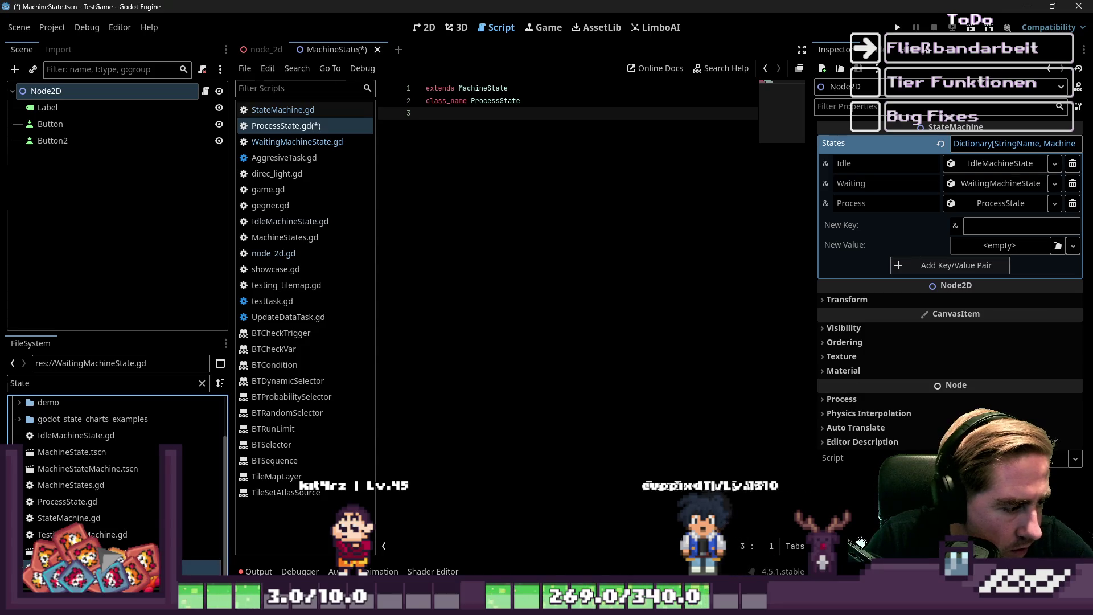
Rename the file to ProcessingMachineState.gd, replacing the Waiting part of the name.
{"action": "left_click_drag", "start_coordinate": [91, 501], "coordinate": [146, 471]}
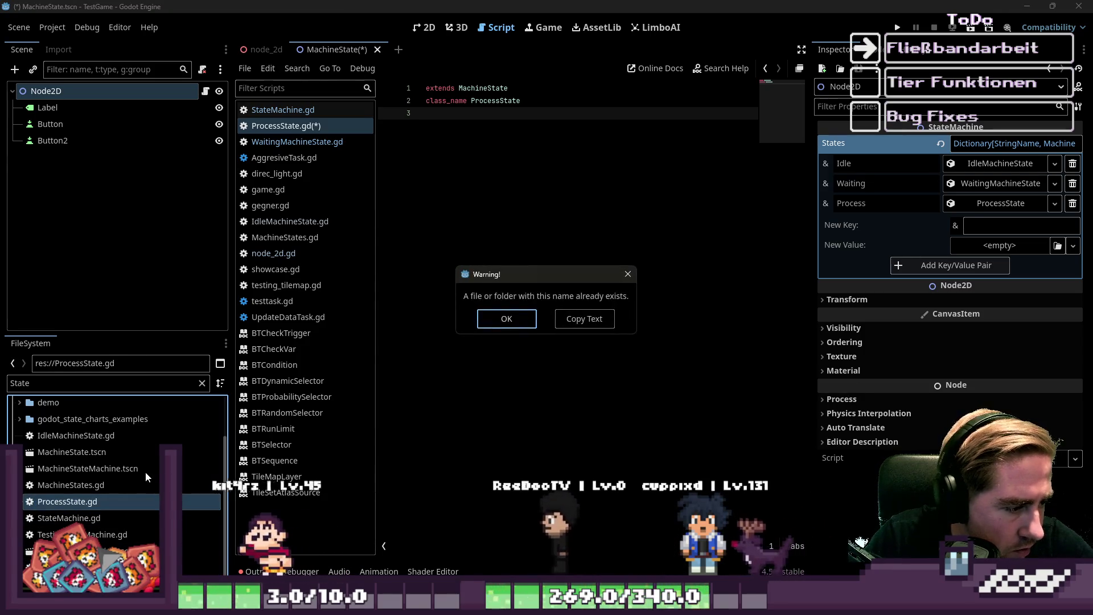
{"action": "key", "text": "Return"}
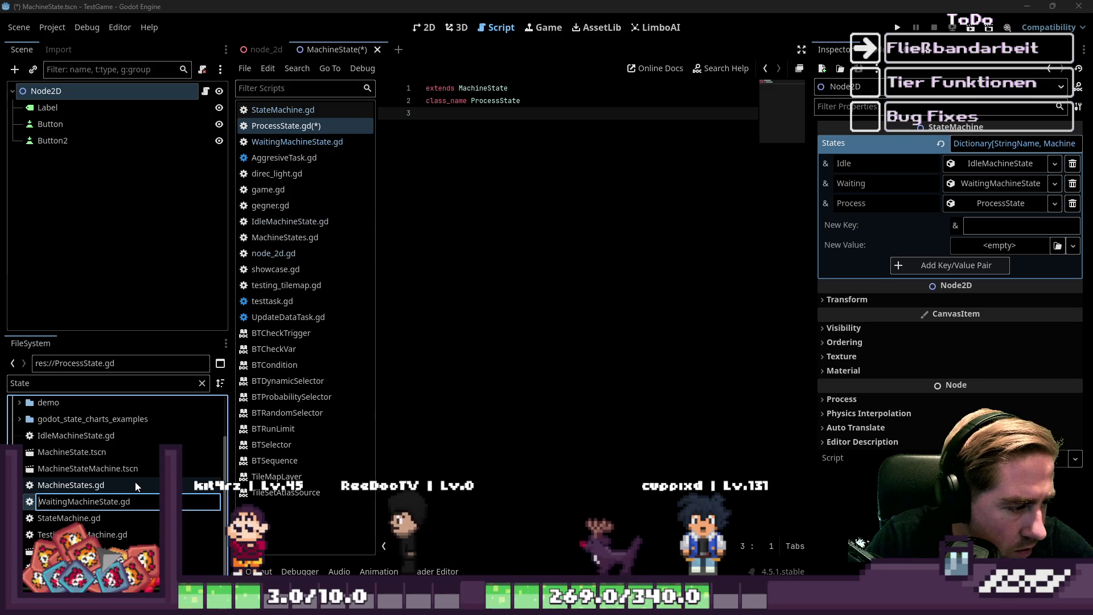
{"action": "key", "text": "ctrl+shift+Right"}
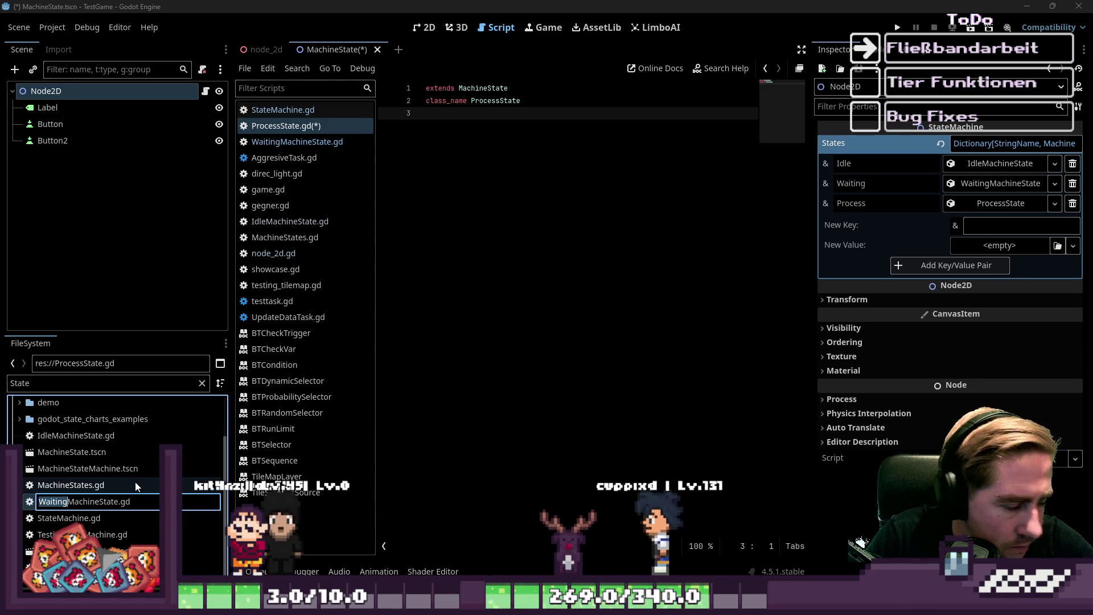
{"action": "type", "text": "Processing"}
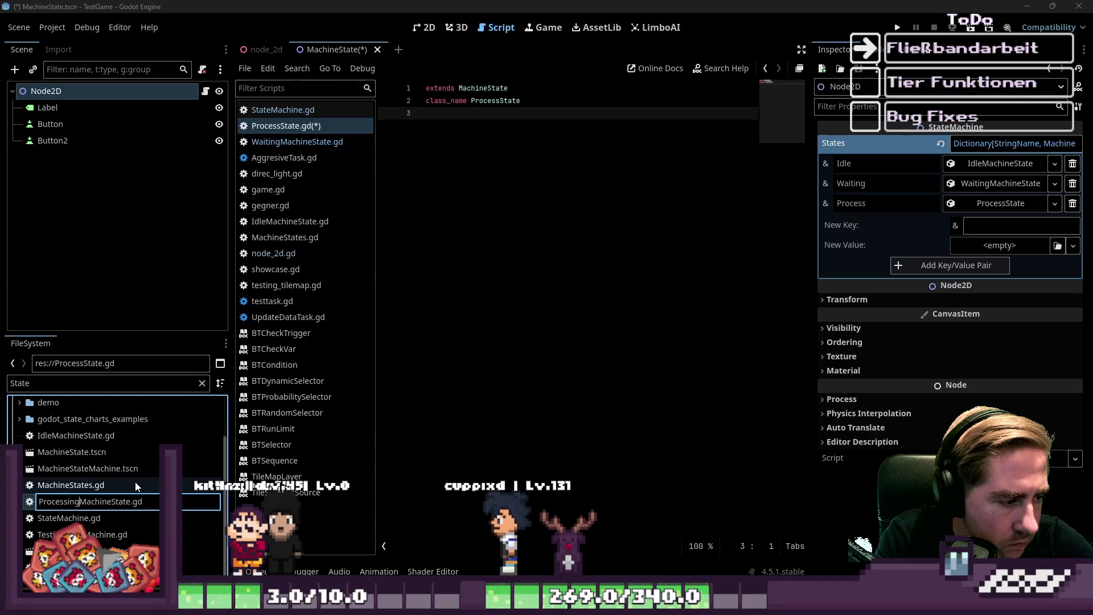
{"action": "key", "text": "Return"}
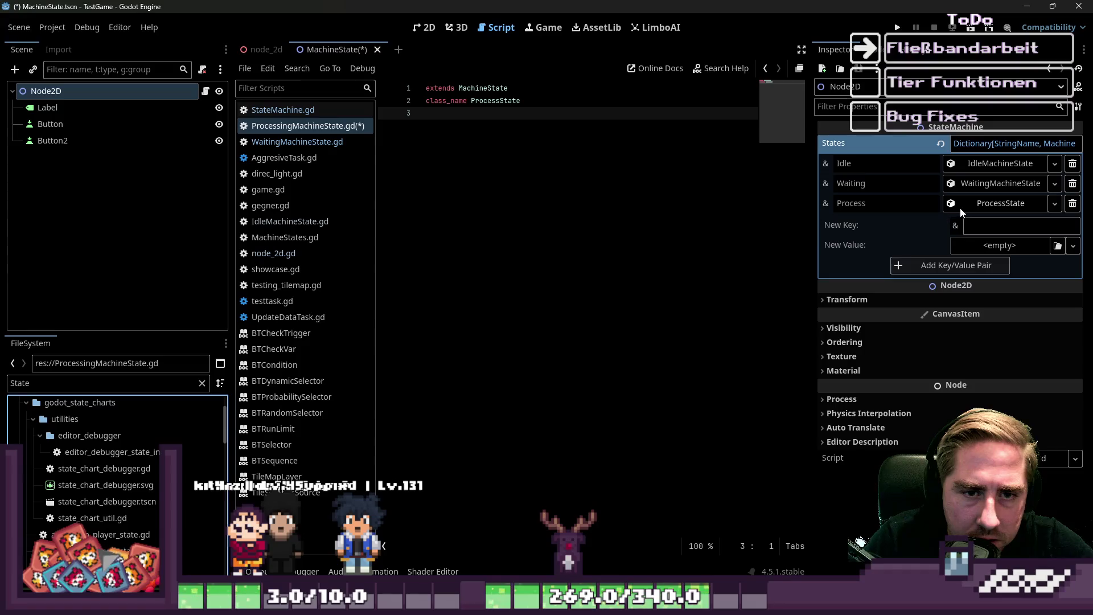
Filter files for 'Proce' and drop the script onto the Process entry to inspect it.
{"action": "left_click", "coordinate": [857, 170]}
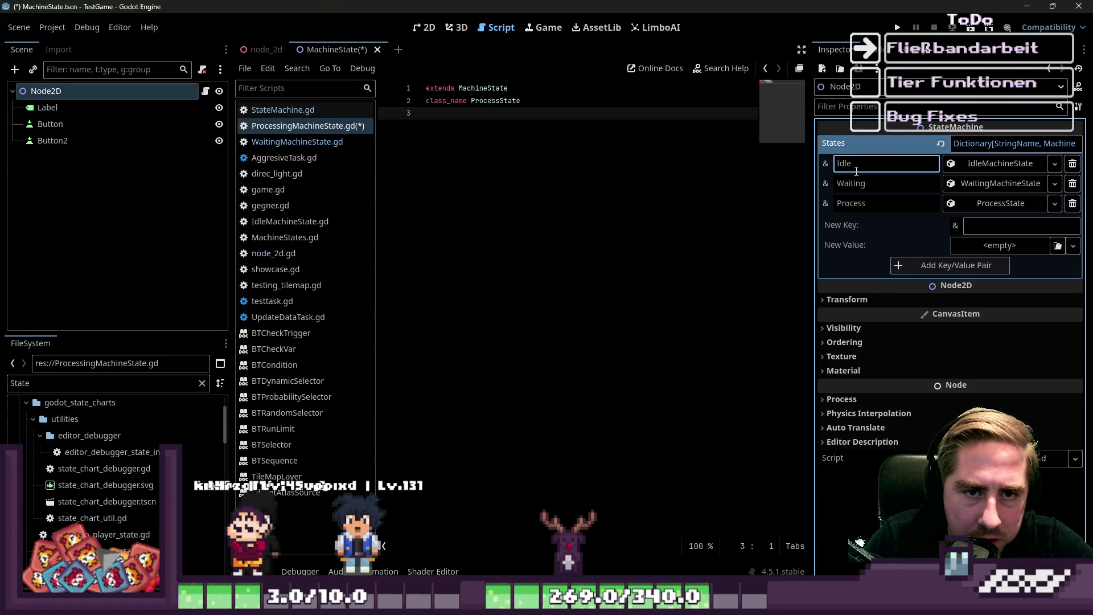
{"action": "left_click", "coordinate": [1039, 206]}
{"action": "left_click", "coordinate": [191, 377]}
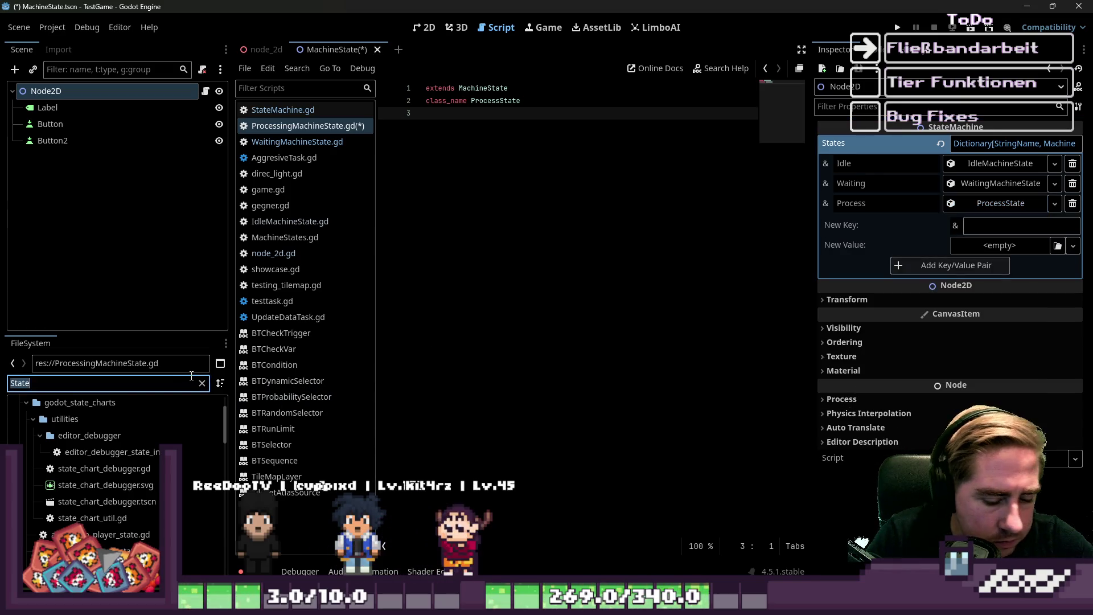
{"action": "type", "text": "Proce"}
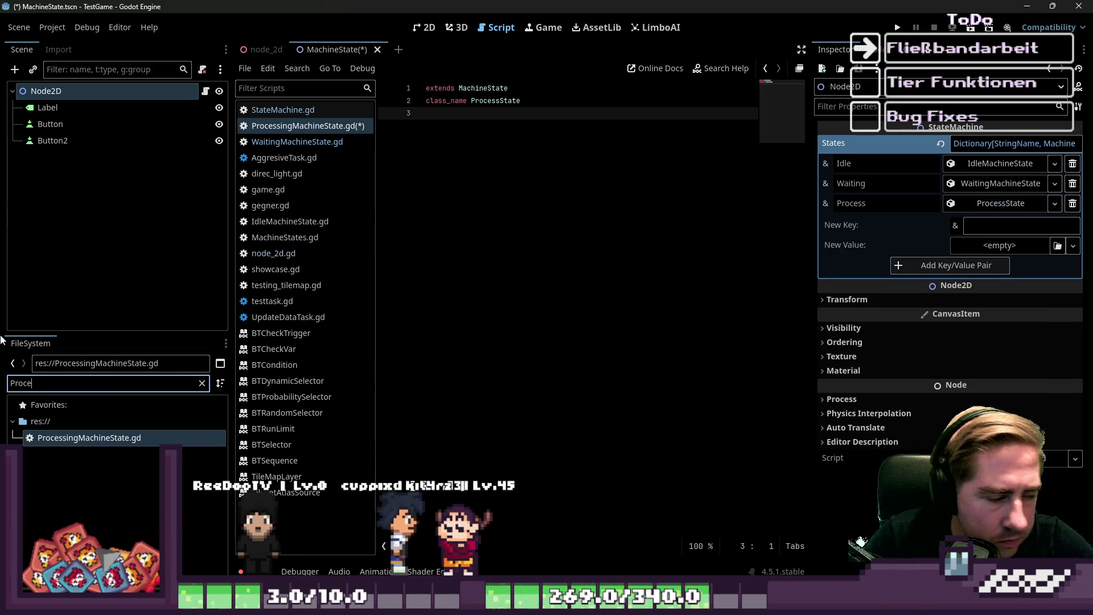
{"action": "mouse_move", "coordinate": [126, 448]}
{"action": "left_mouse_down"}
{"action": "mouse_move", "coordinate": [1004, 239]}
{"action": "mouse_move", "coordinate": [1007, 219]}
{"action": "left_mouse_up"}
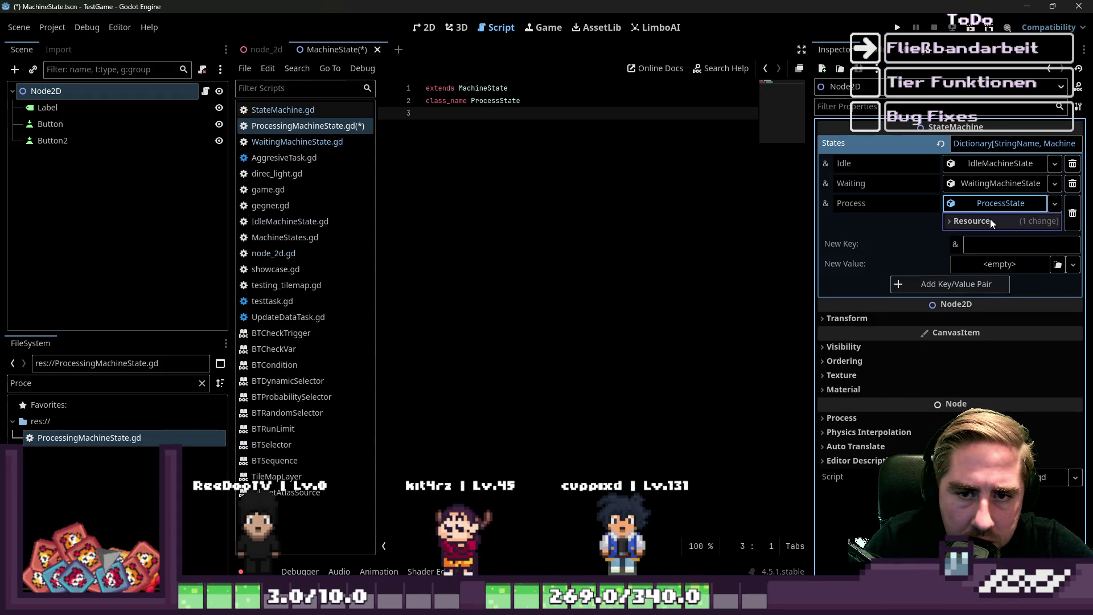
{"action": "left_click", "coordinate": [989, 219]}
{"action": "left_click", "coordinate": [990, 147]}
{"action": "left_click", "coordinate": [990, 146]}
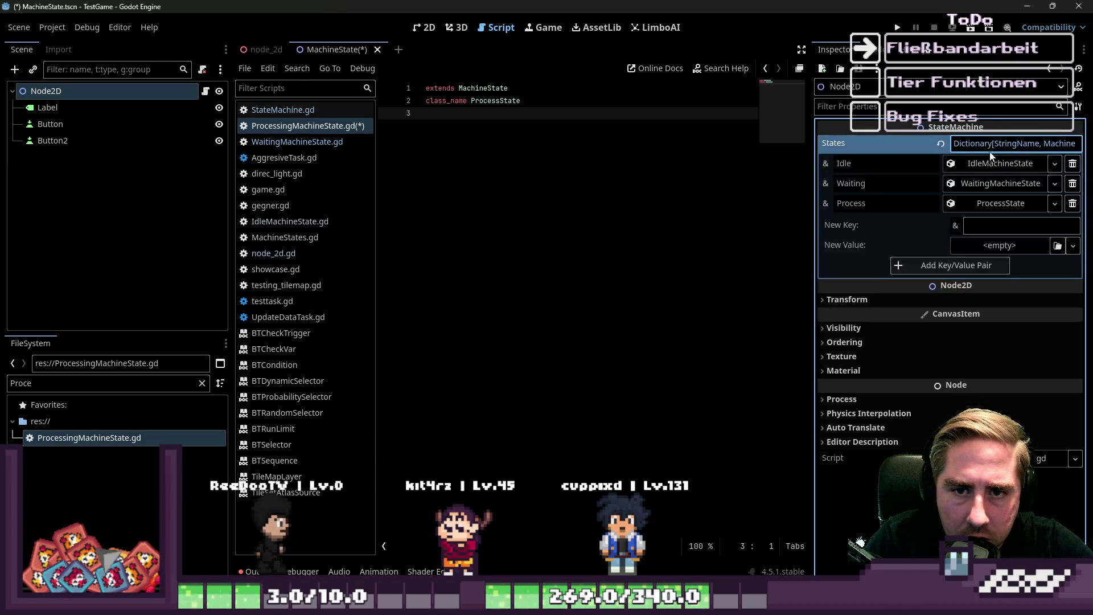
Replace the Process entry with a Processing key set to ProcessState and inspect that resource.
{"action": "left_click", "coordinate": [1073, 203]}
{"action": "left_click", "coordinate": [1025, 205]}
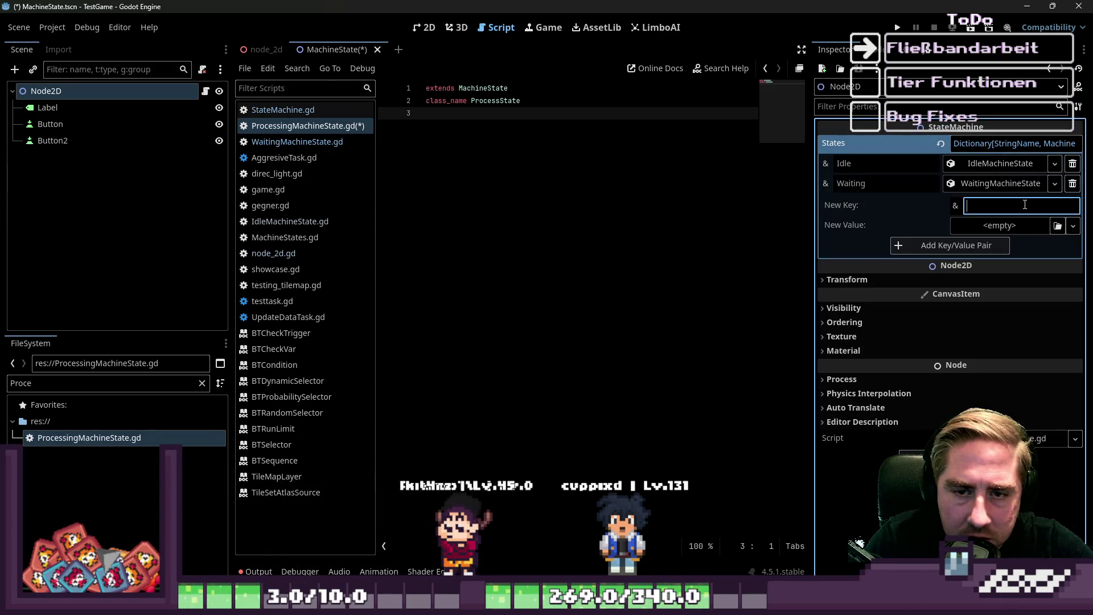
{"action": "type", "text": "rocessing"}
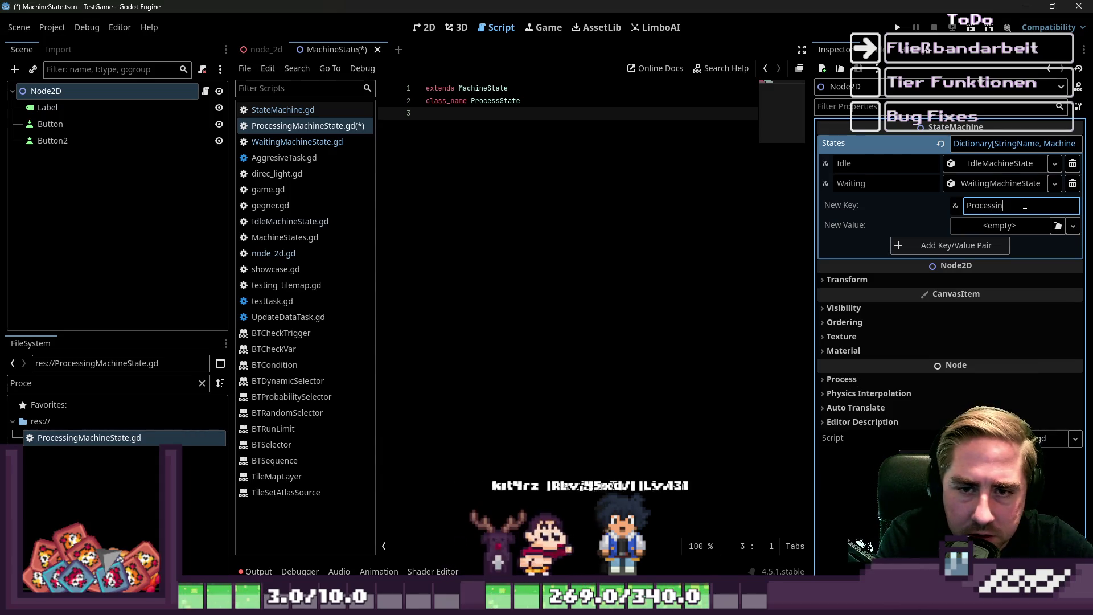
{"action": "left_click", "coordinate": [954, 247]}
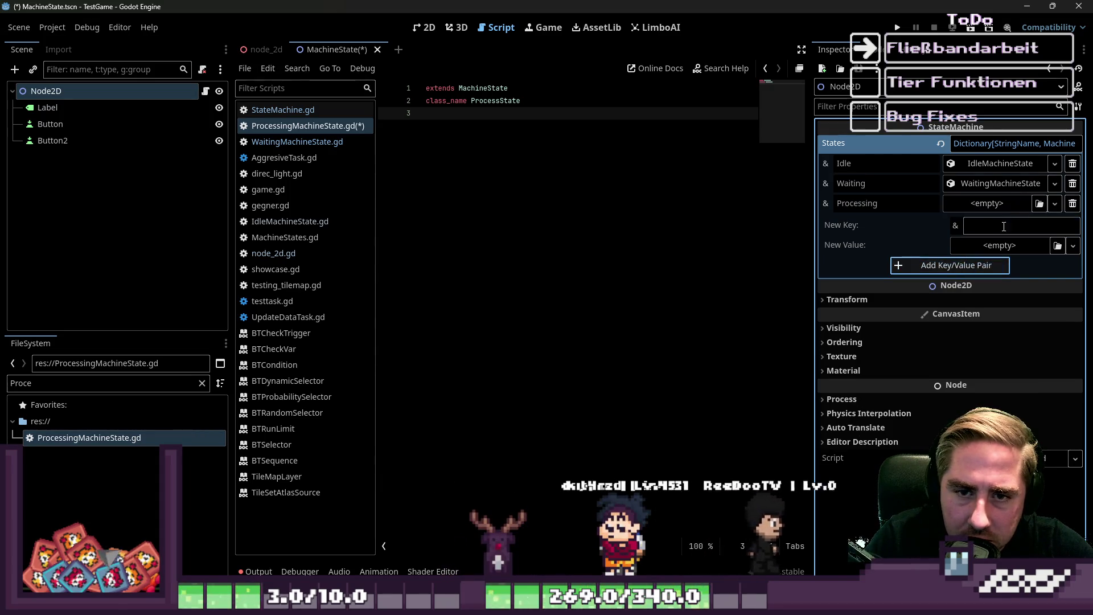
{"action": "left_click", "coordinate": [1007, 200]}
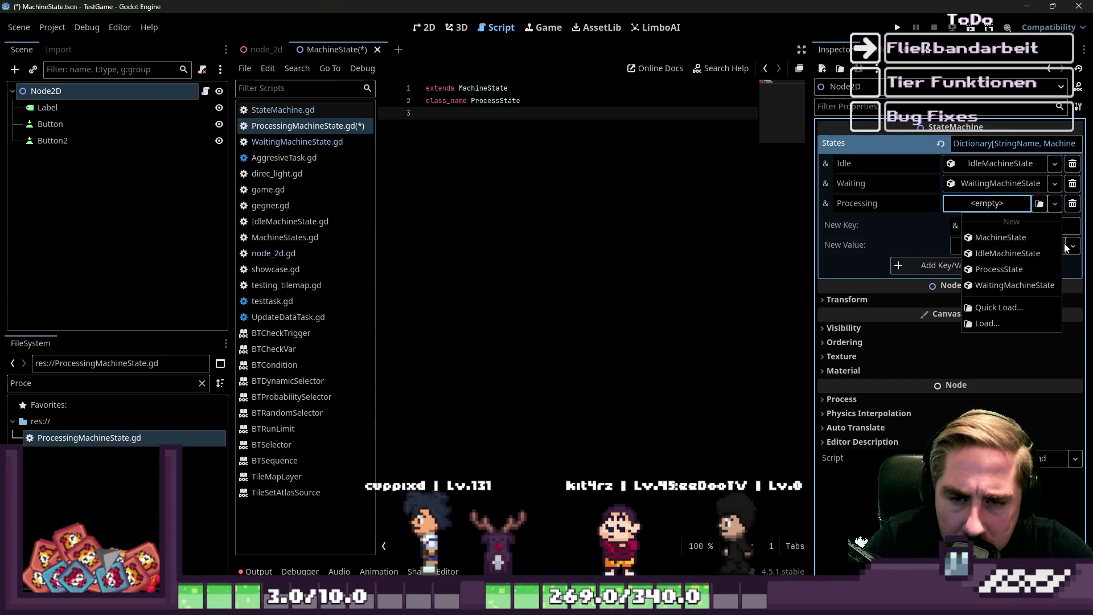
{"action": "left_click", "coordinate": [1007, 269]}
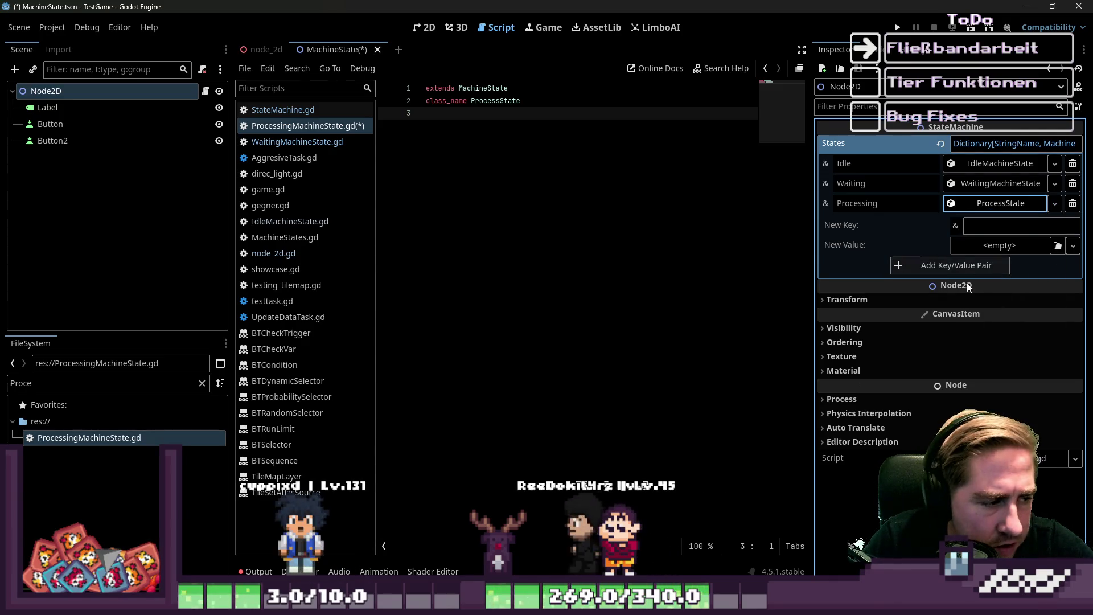
{"action": "left_click", "coordinate": [71, 437]}
{"action": "left_click", "coordinate": [847, 141]}
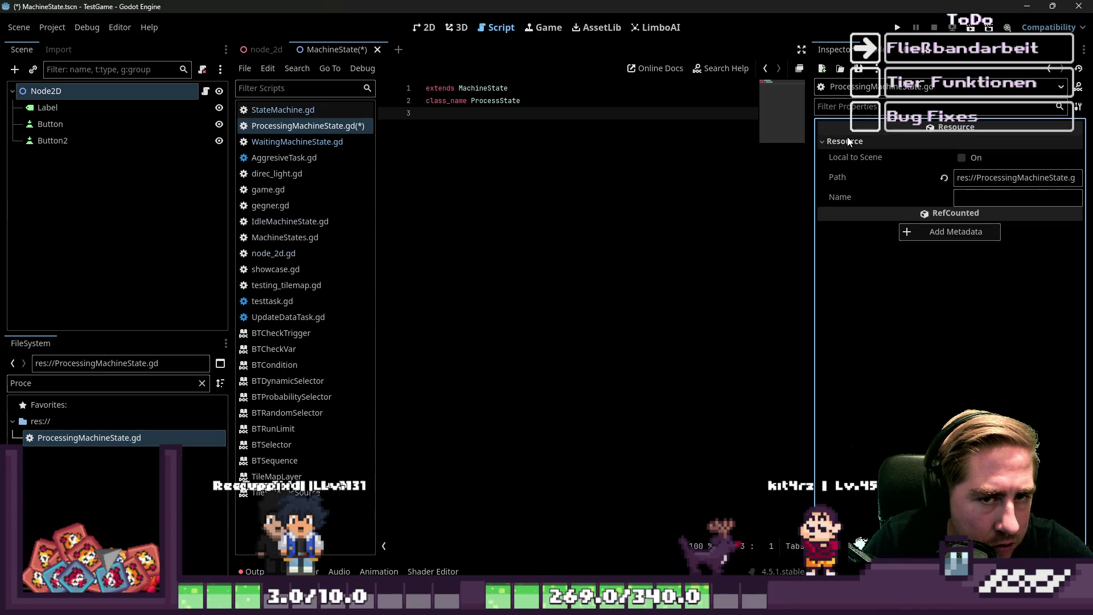
Reselect Node2D and clear the FileSystem filter, briefly filtering for 'Idl'.
{"action": "left_click", "coordinate": [847, 142]}
{"action": "left_click", "coordinate": [50, 123]}
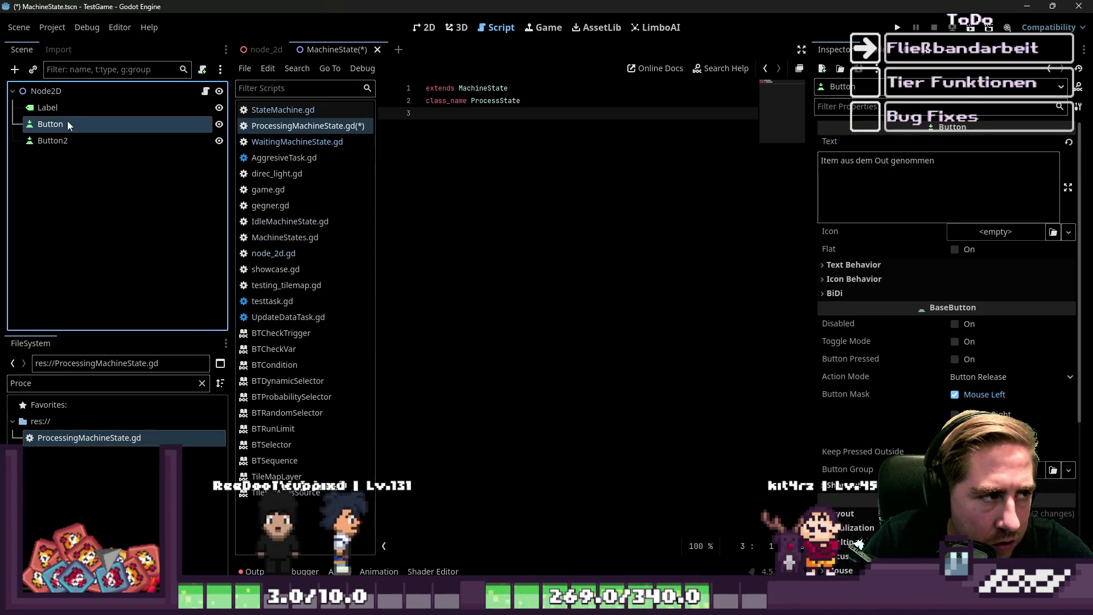
{"action": "left_click", "coordinate": [46, 91]}
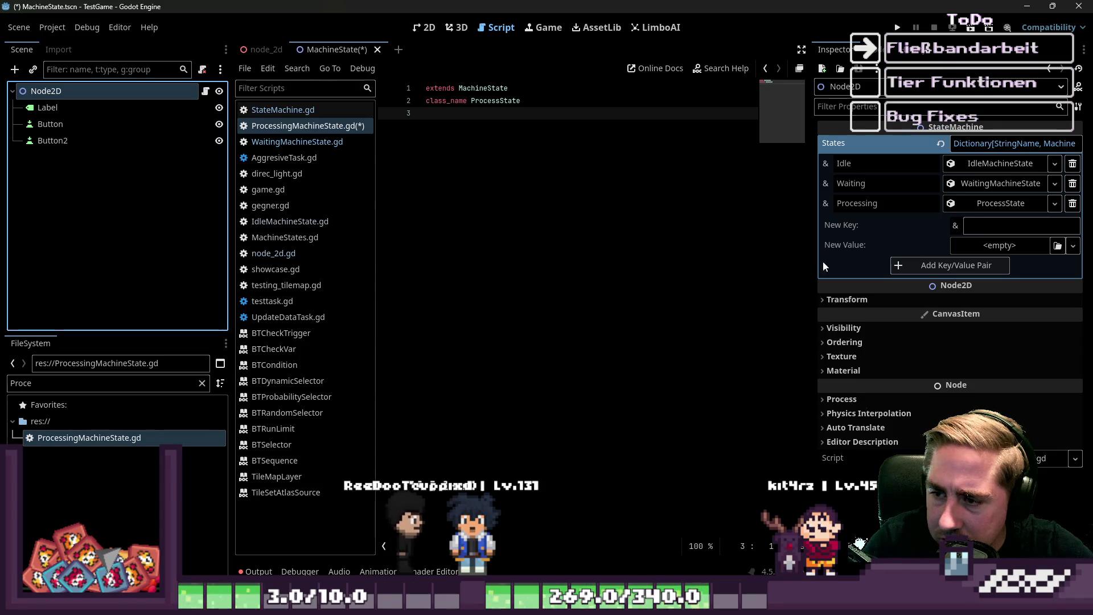
{"action": "left_click", "coordinate": [77, 382]}
{"action": "key", "text": "ctrl+a"}
{"action": "key", "text": "BackSpace"}
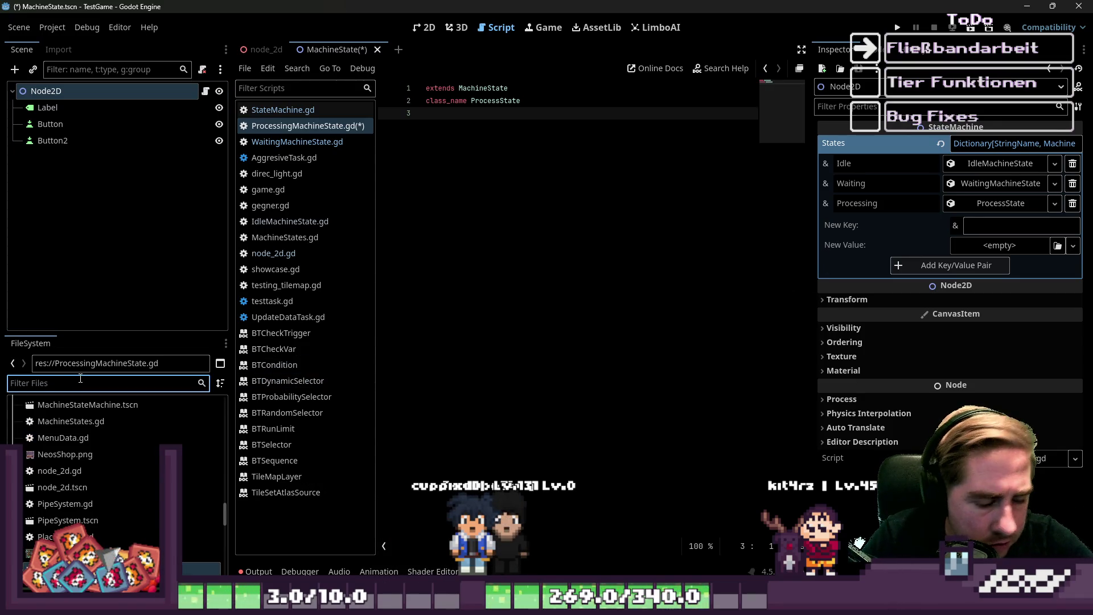
{"action": "type", "text": "Idl"}
{"action": "key", "text": "ctrl+a"}
{"action": "key", "text": "BackSpace"}
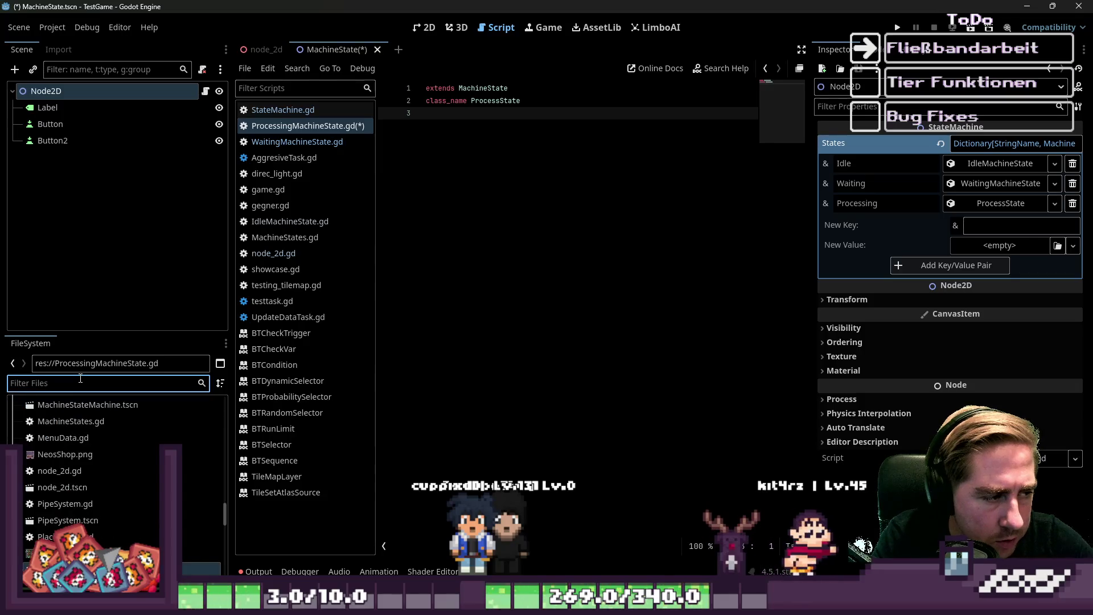
Open and dismiss context menus for MachineStates.gd, res://, UUIDCreator.gd and UUIDGenerator.tscn.
{"action": "right_click", "coordinate": [182, 419]}
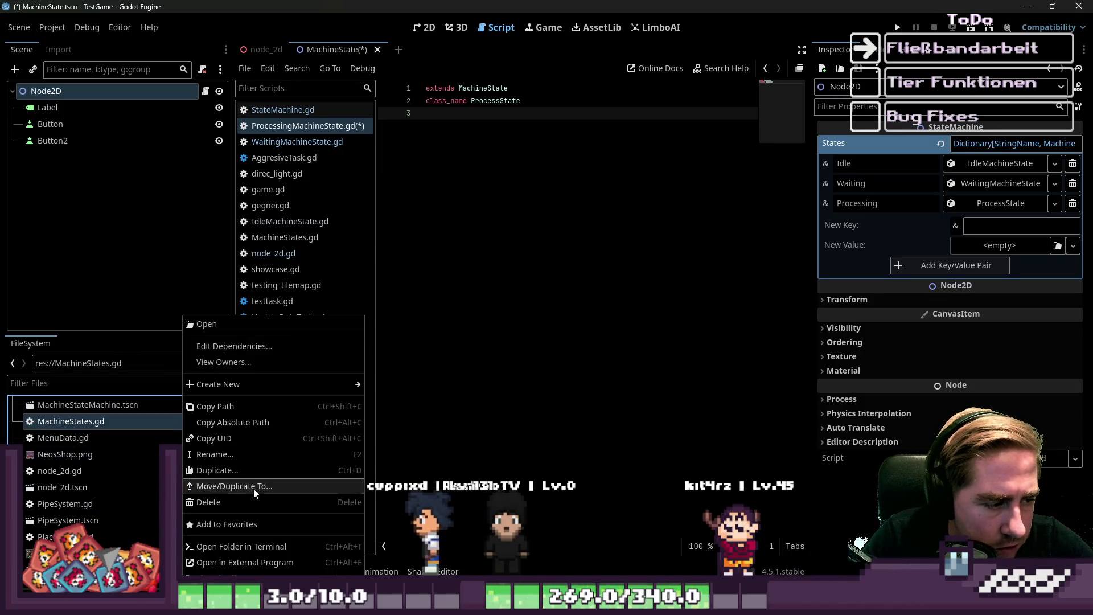
{"action": "left_click", "coordinate": [114, 456]}
{"action": "scroll", "coordinate": [112, 455], "scroll_direction": "up", "scroll_amount": 6}
{"action": "scroll", "coordinate": [97, 428], "scroll_direction": "up", "scroll_amount": 5}
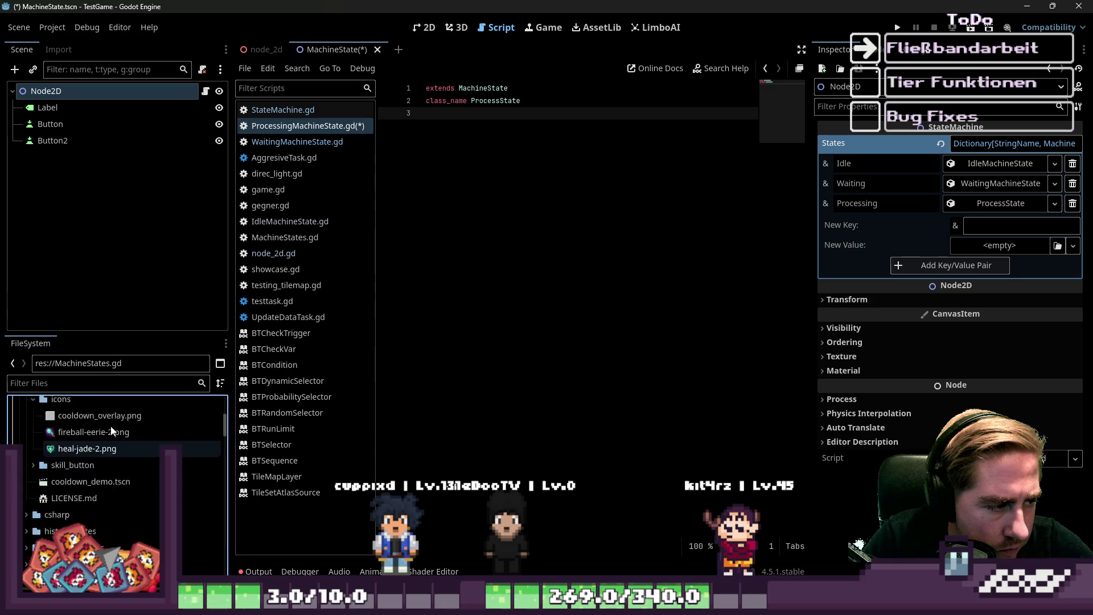
{"action": "right_click", "coordinate": [158, 421]}
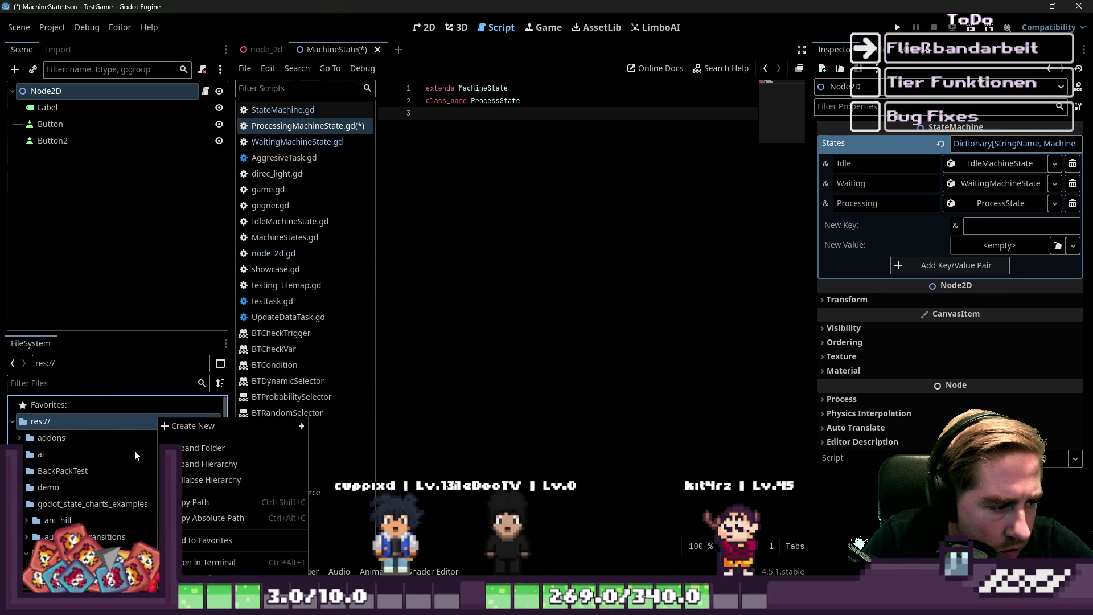
{"action": "scroll", "coordinate": [135, 450], "scroll_direction": "down", "scroll_amount": 15}
{"action": "left_click", "coordinate": [114, 483]}
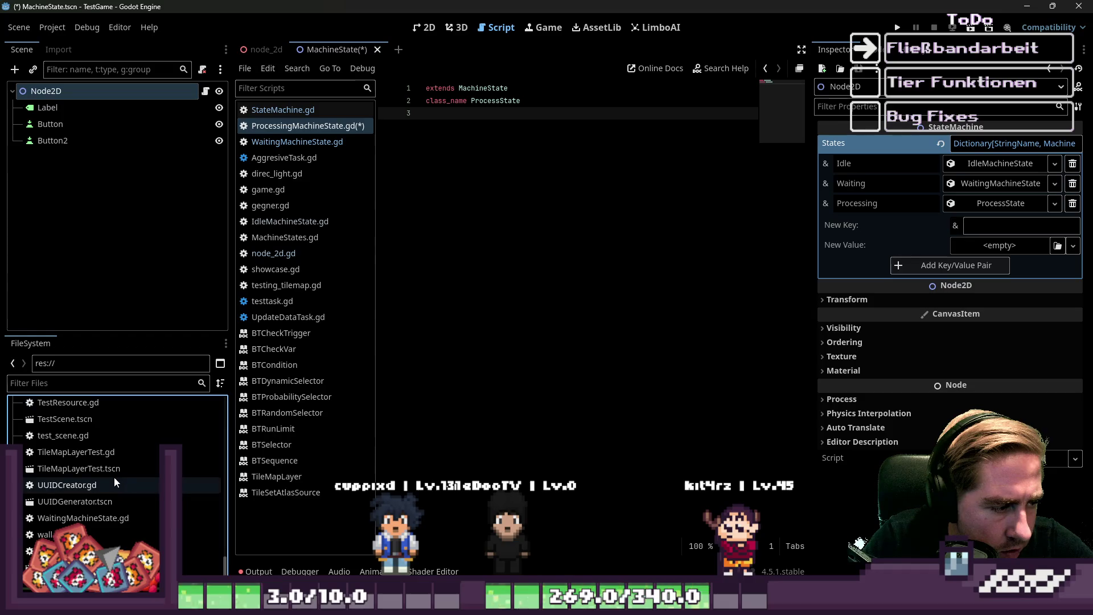
{"action": "right_click", "coordinate": [113, 481]}
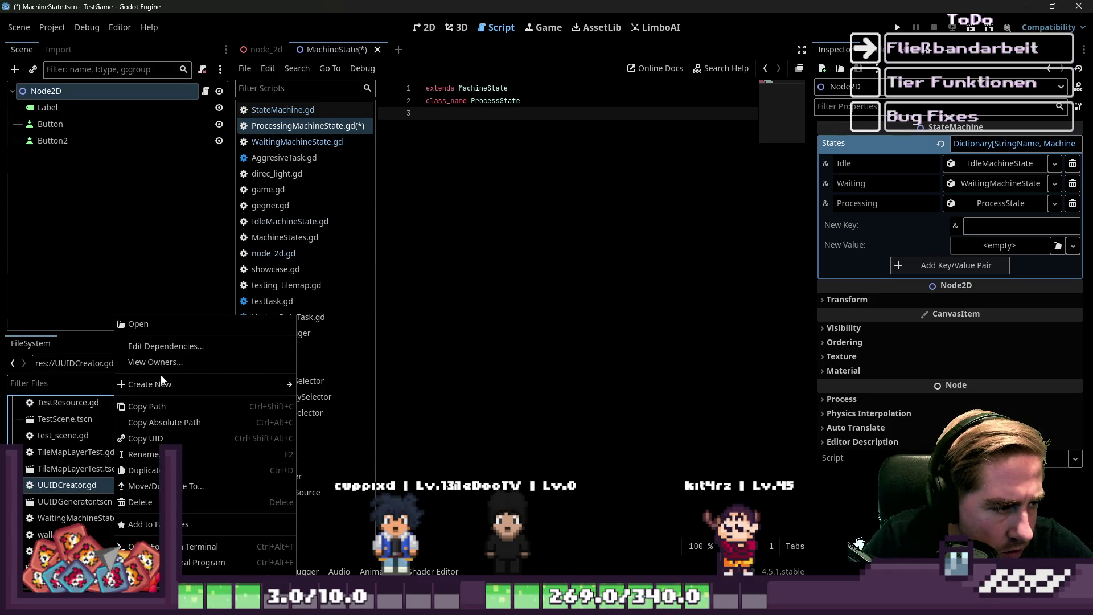
{"action": "right_click", "coordinate": [19, 487]}
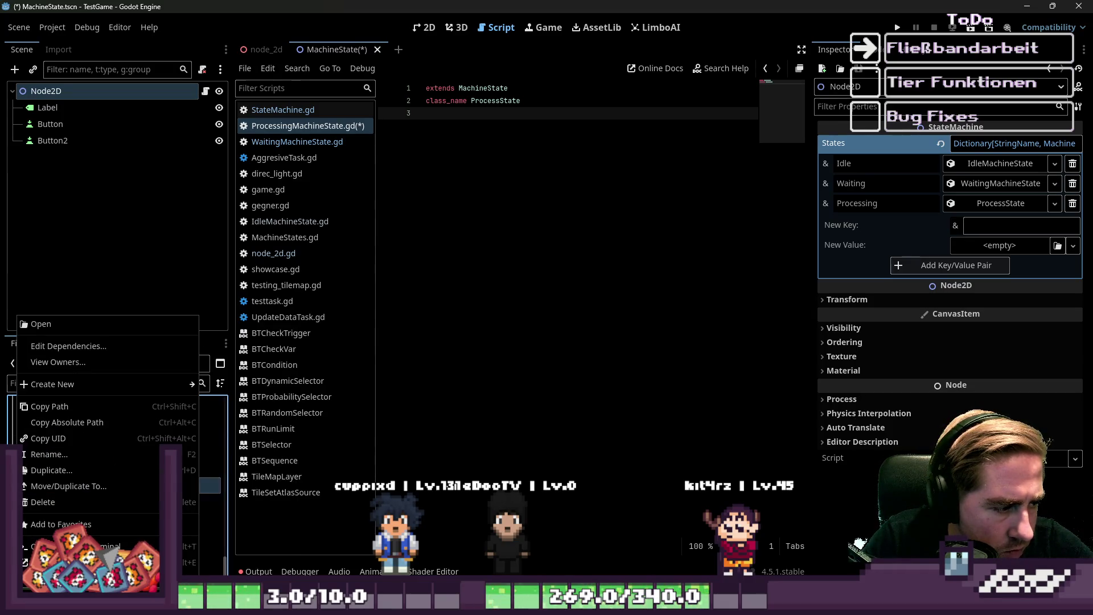
{"action": "left_click", "coordinate": [205, 510]}
{"action": "right_click", "coordinate": [204, 510]}
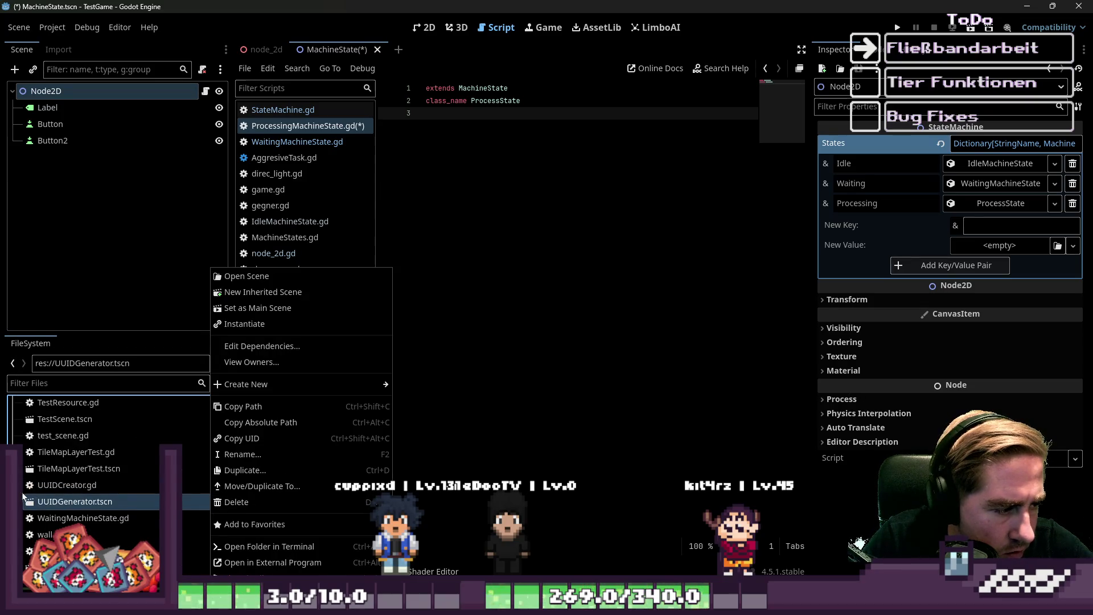
{"action": "left_click", "coordinate": [22, 485]}
{"action": "right_click", "coordinate": [23, 486]}
{"action": "left_click", "coordinate": [211, 460]}
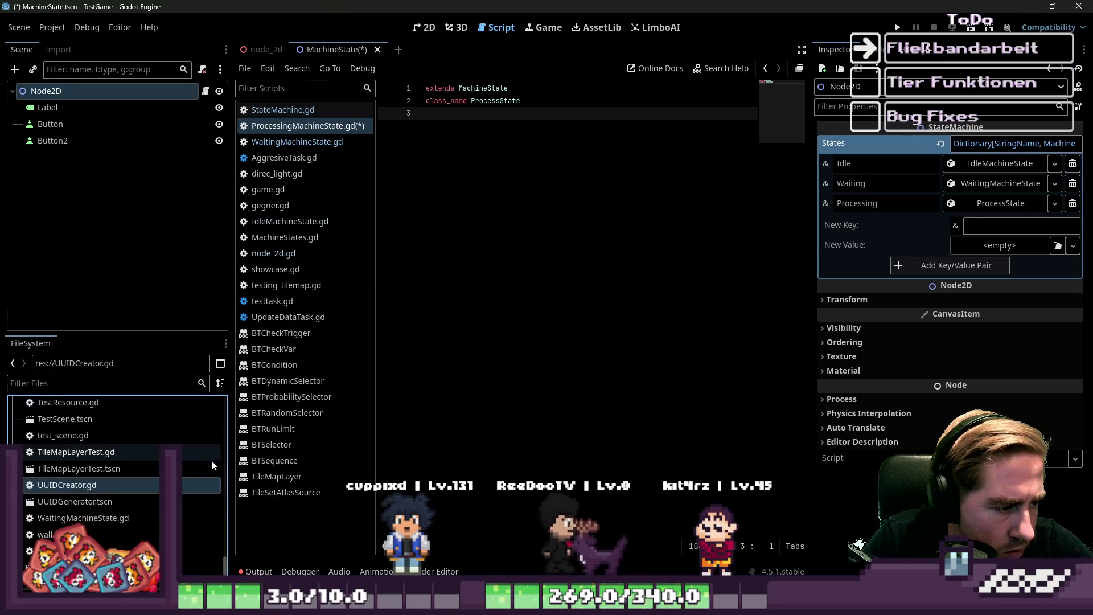
Check the dock and filter menus, then select Favorites in the FileSystem dock.
{"action": "scroll", "coordinate": [134, 467], "scroll_direction": "up", "scroll_amount": 15}
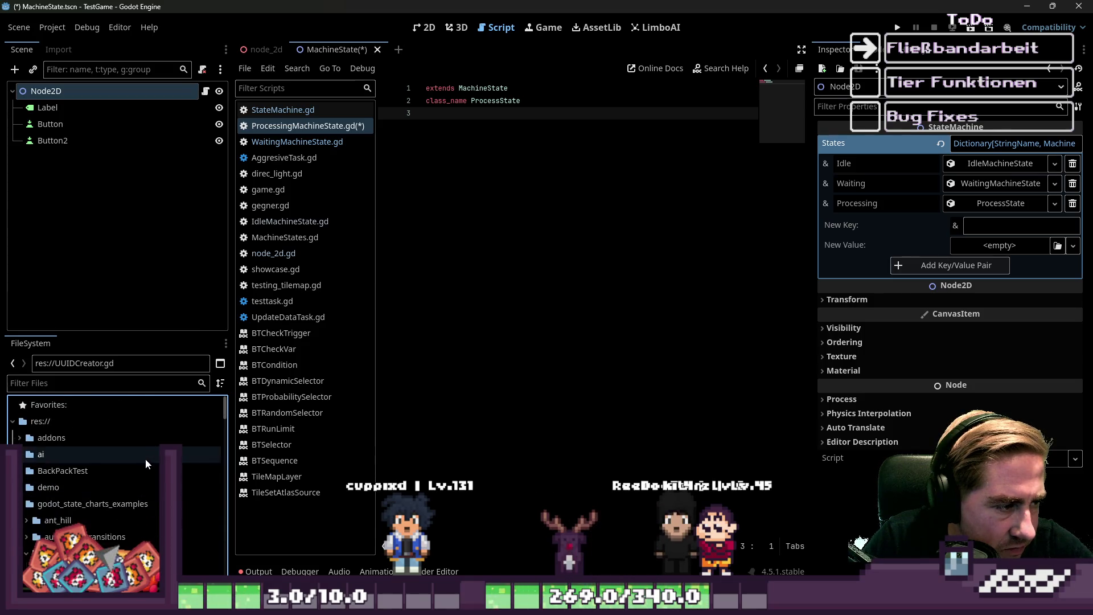
{"action": "left_click", "coordinate": [226, 345]}
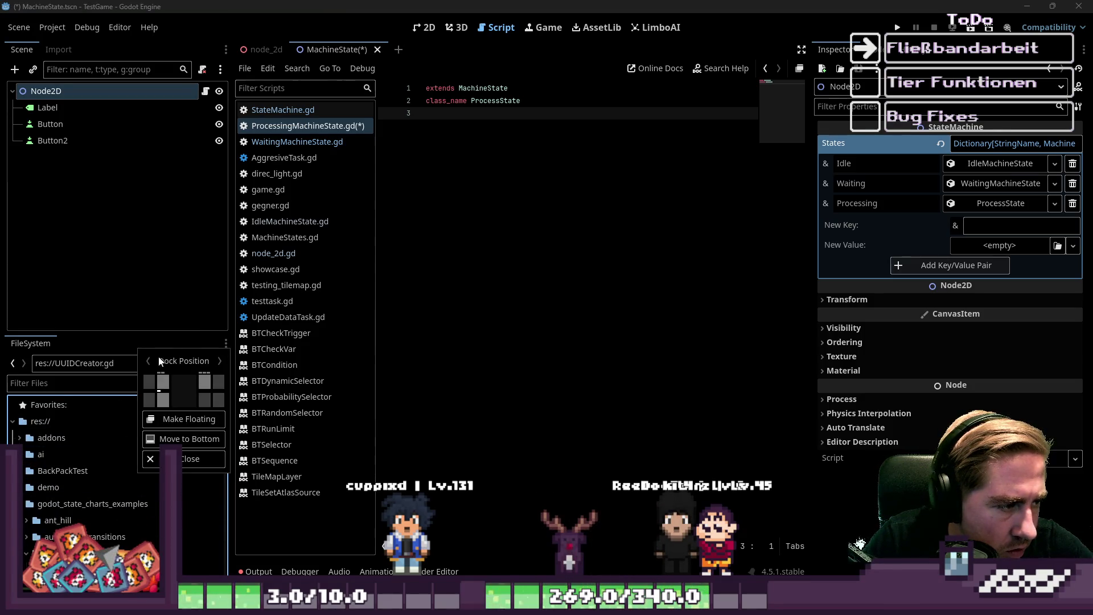
{"action": "right_click", "coordinate": [72, 384]}
{"action": "key", "text": "Escape"}
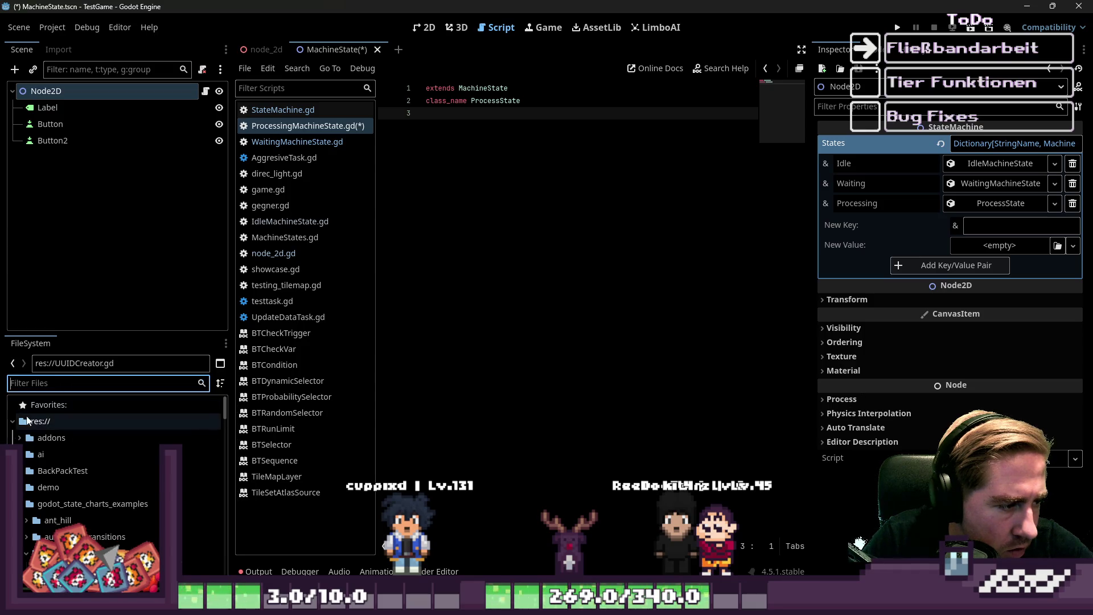
{"action": "left_click", "coordinate": [16, 407]}
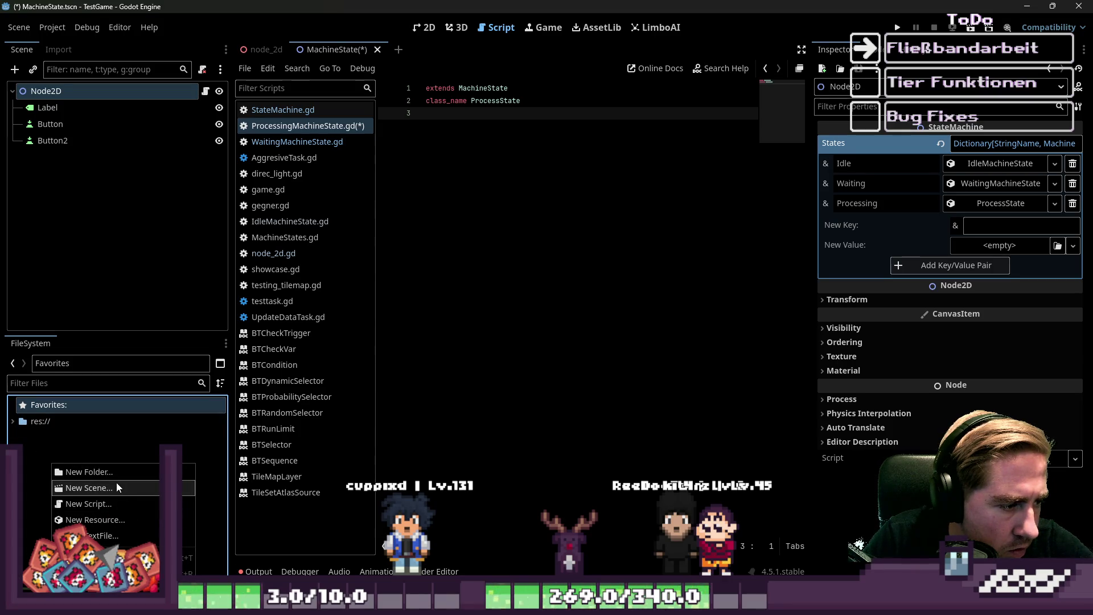
Create a new IdleMachineState resource by searching 'Idle', then cancel saving it.
{"action": "left_click", "coordinate": [124, 518]}
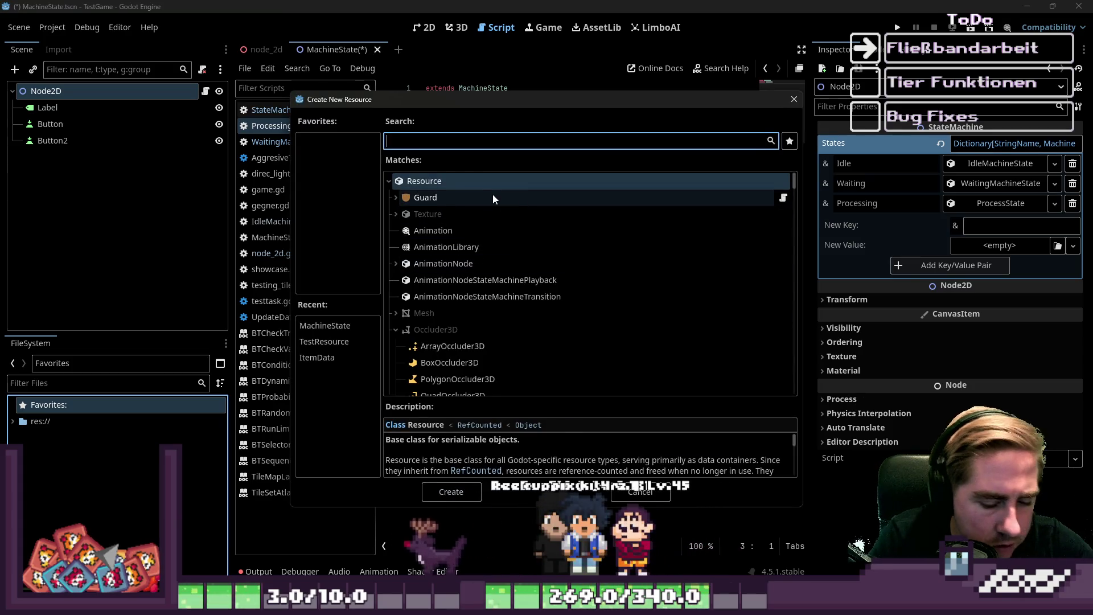
{"action": "type", "text": "Idle"}
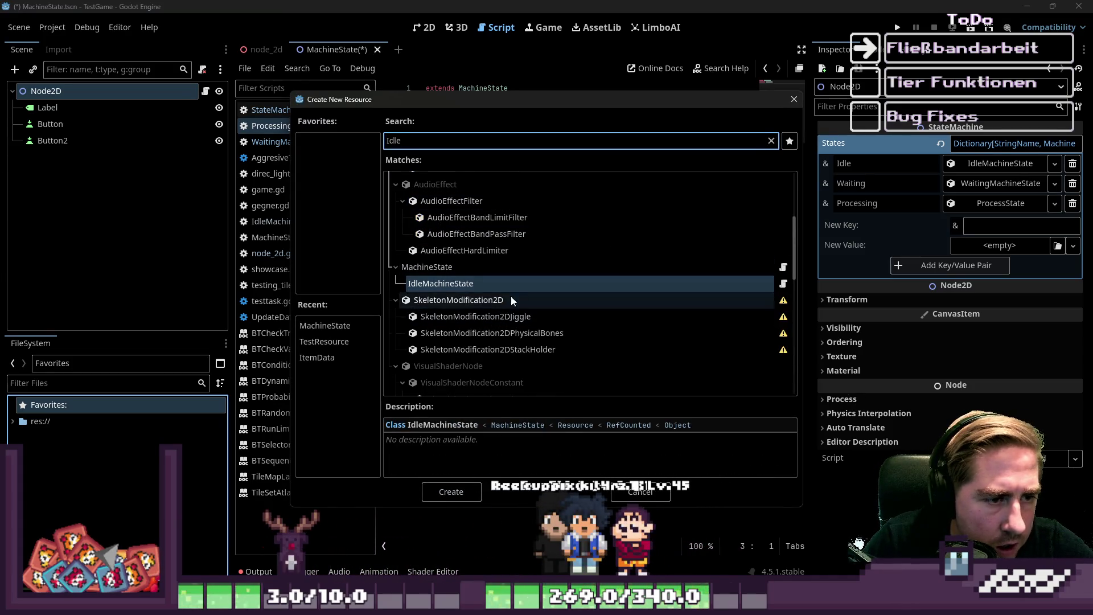
{"action": "double_click", "coordinate": [593, 282]}
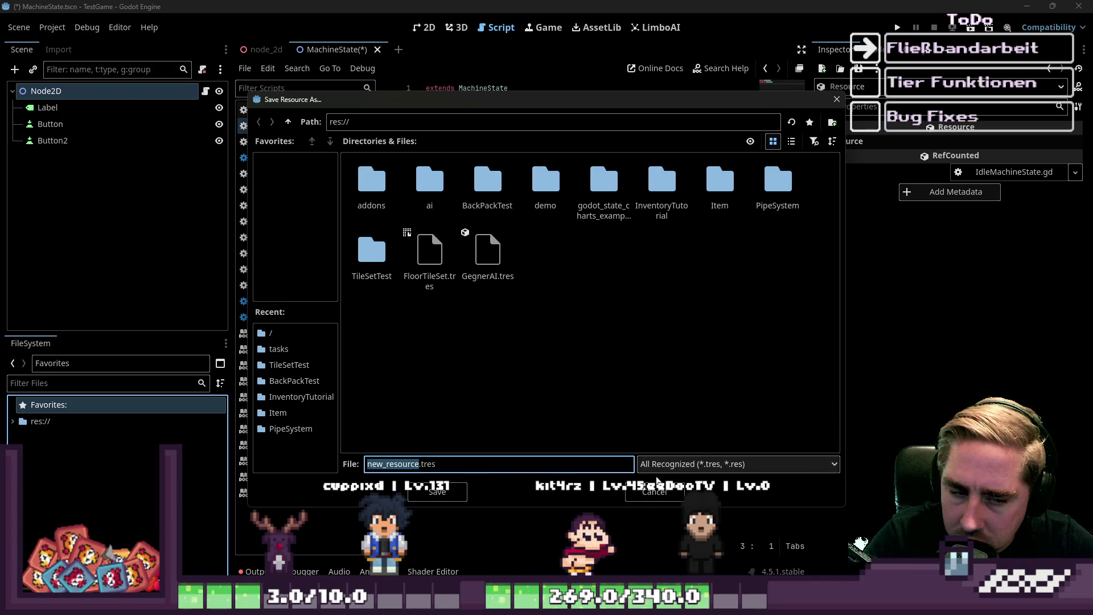
{"action": "key", "text": "Escape"}
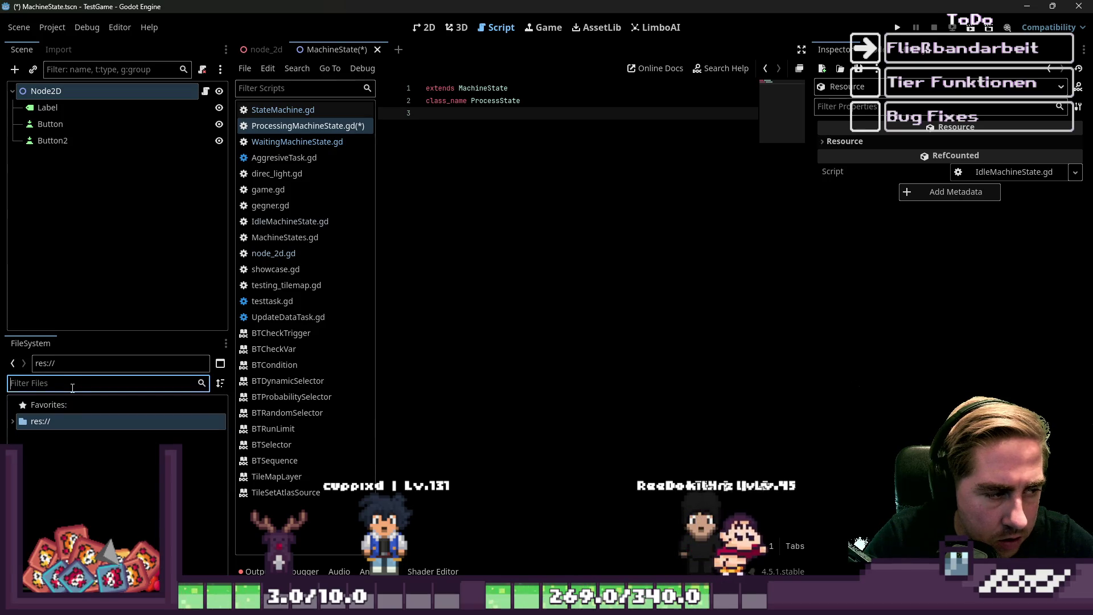
Move IdleMachineState.gd up the open-scripts list to sit directly under WaitingMachineState.gd.
{"action": "left_click", "coordinate": [302, 144]}
{"action": "left_click", "coordinate": [302, 126]}
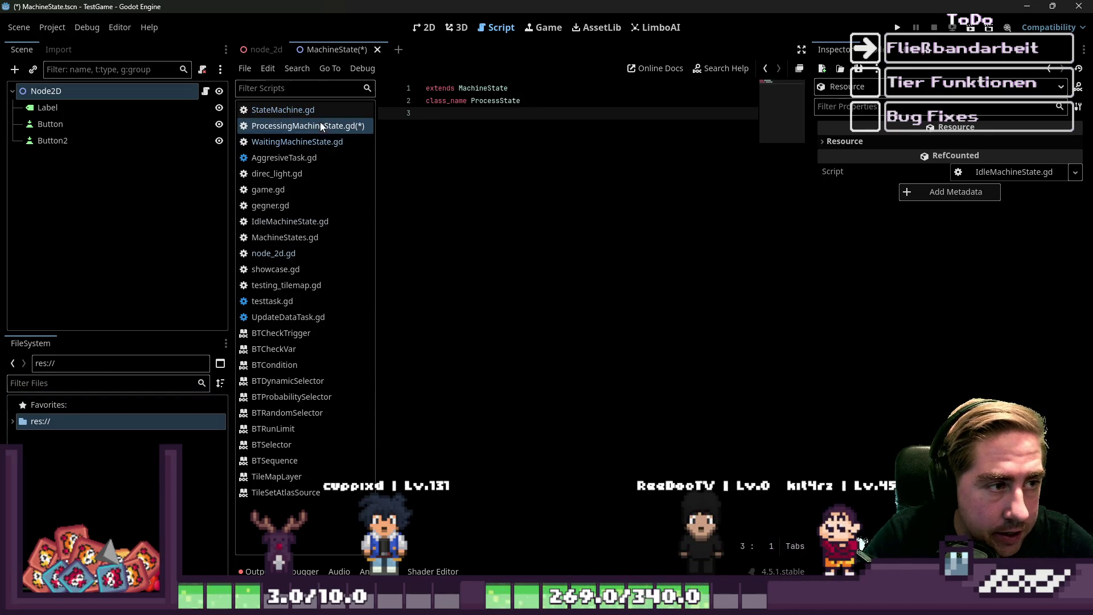
{"action": "left_click", "coordinate": [302, 114]}
{"action": "left_click", "coordinate": [303, 125]}
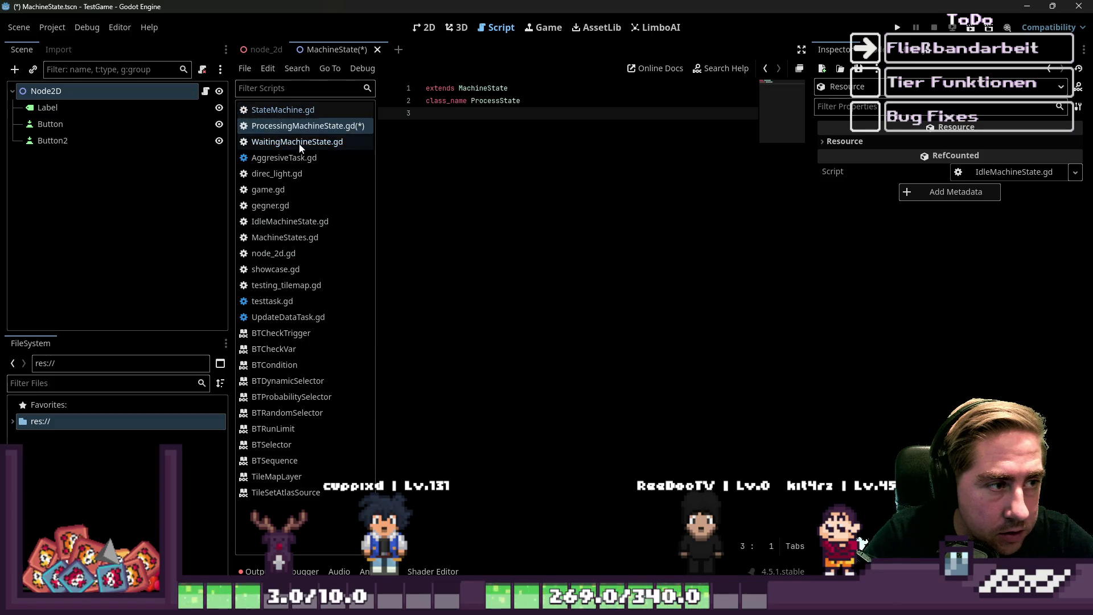
{"action": "left_click", "coordinate": [301, 142]}
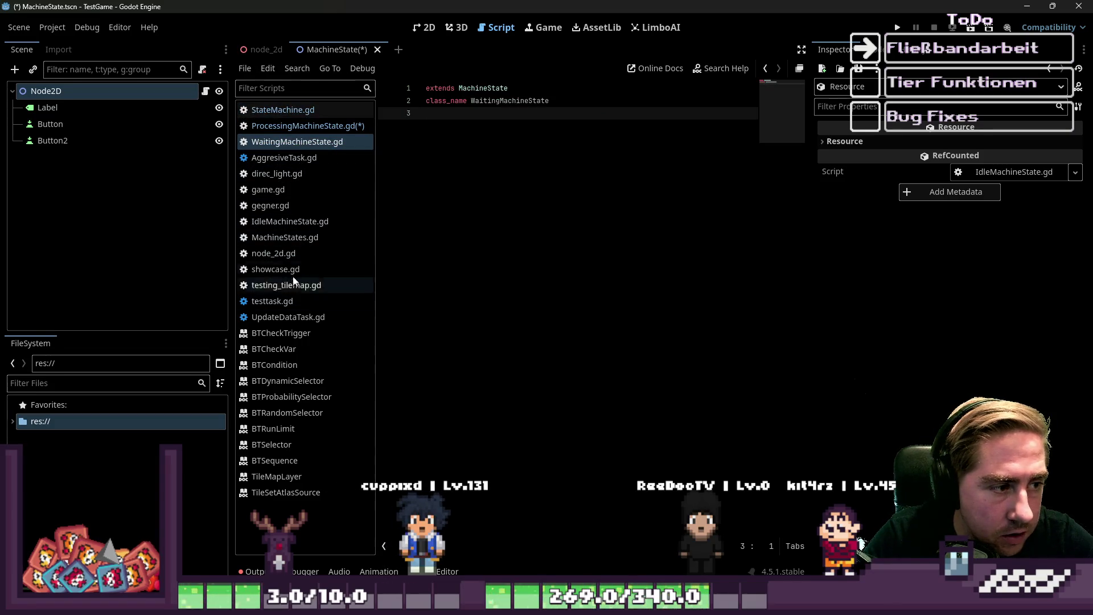
{"action": "left_click", "coordinate": [296, 240]}
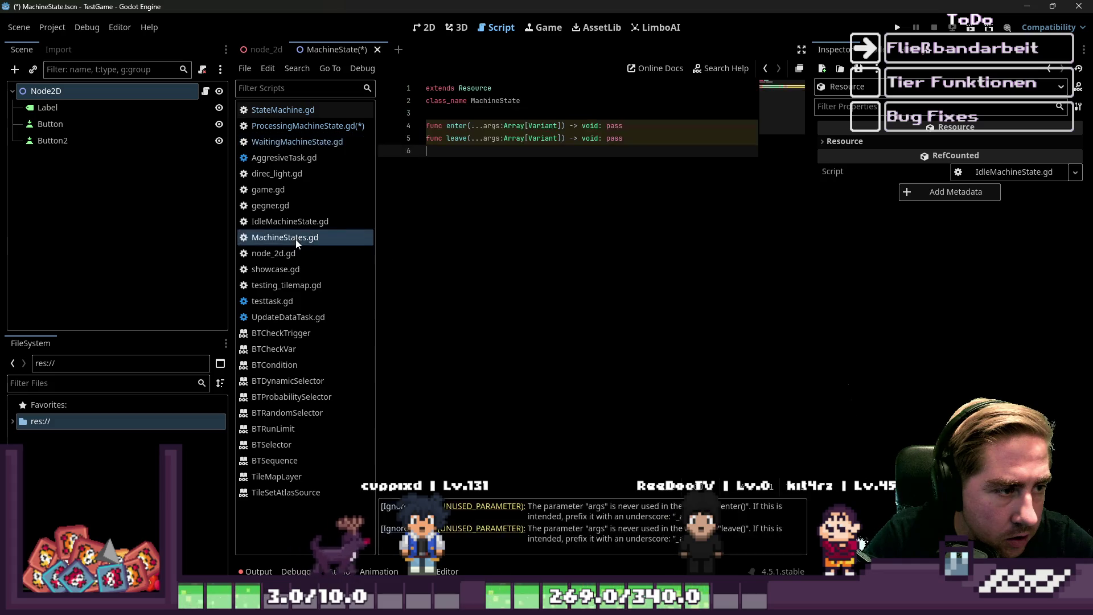
{"action": "left_click", "coordinate": [302, 223]}
{"action": "left_click_drag", "start_coordinate": [303, 227], "coordinate": [309, 150]}
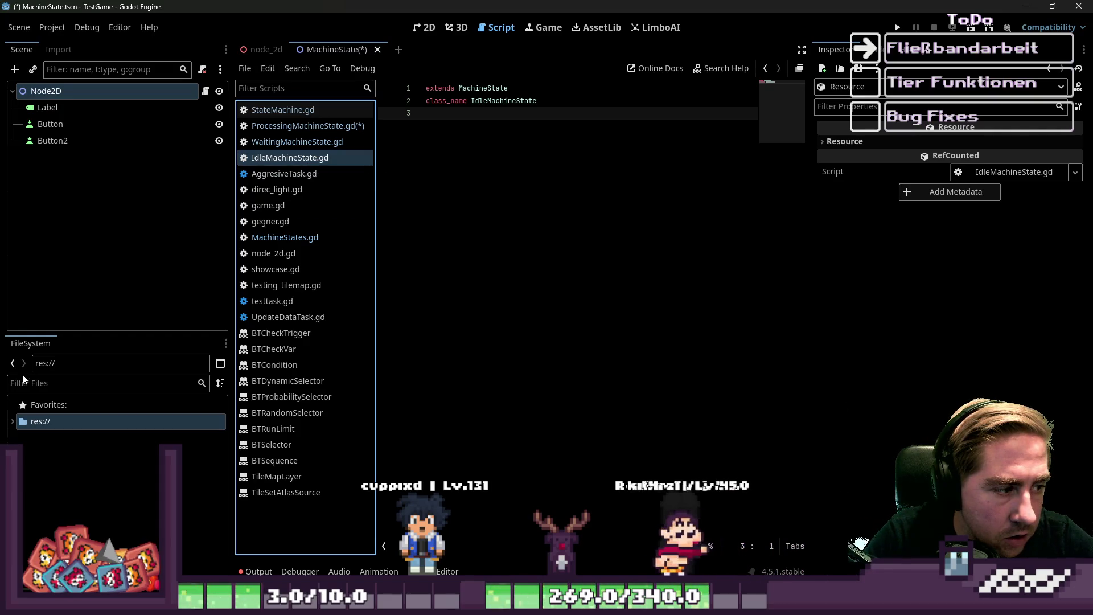
Filter the project files by 'IdleMach' and select IdleMachineState.gd.
{"action": "left_click", "coordinate": [44, 382]}
{"action": "type", "text": "IdleMach"}
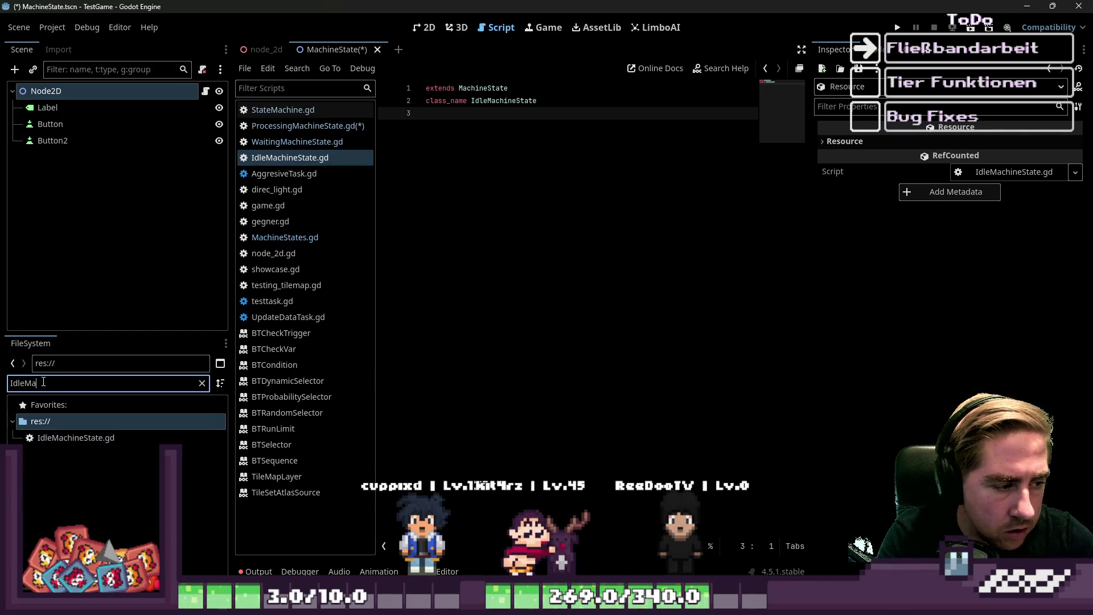
{"action": "left_click", "coordinate": [68, 437]}
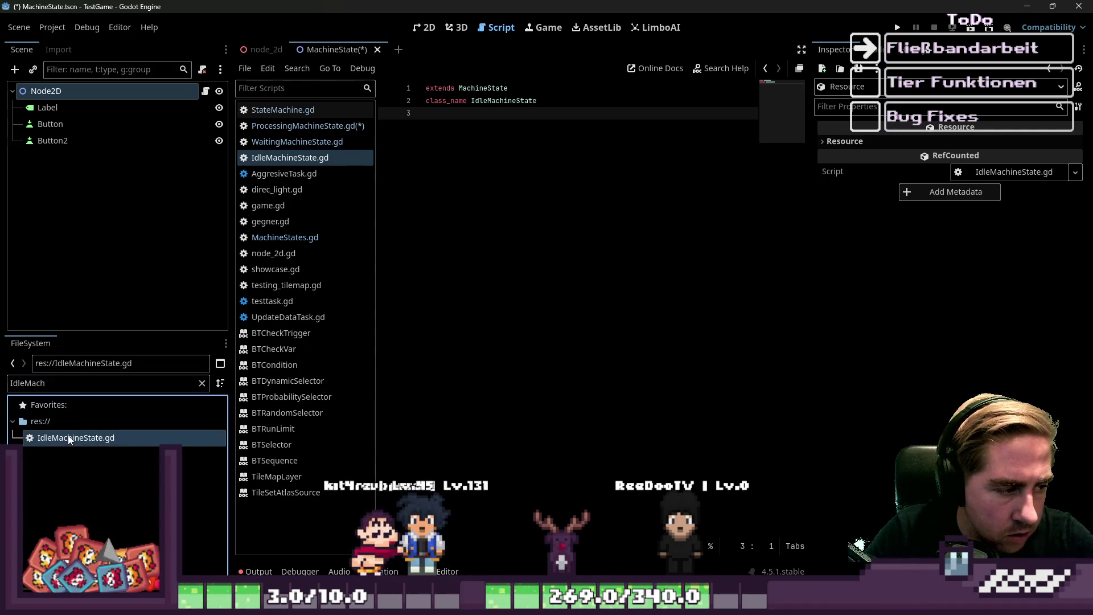
Create a new IdleMachineState resource and save it as IdleMachineState.tres in res://.
{"action": "right_click", "coordinate": [68, 438]}
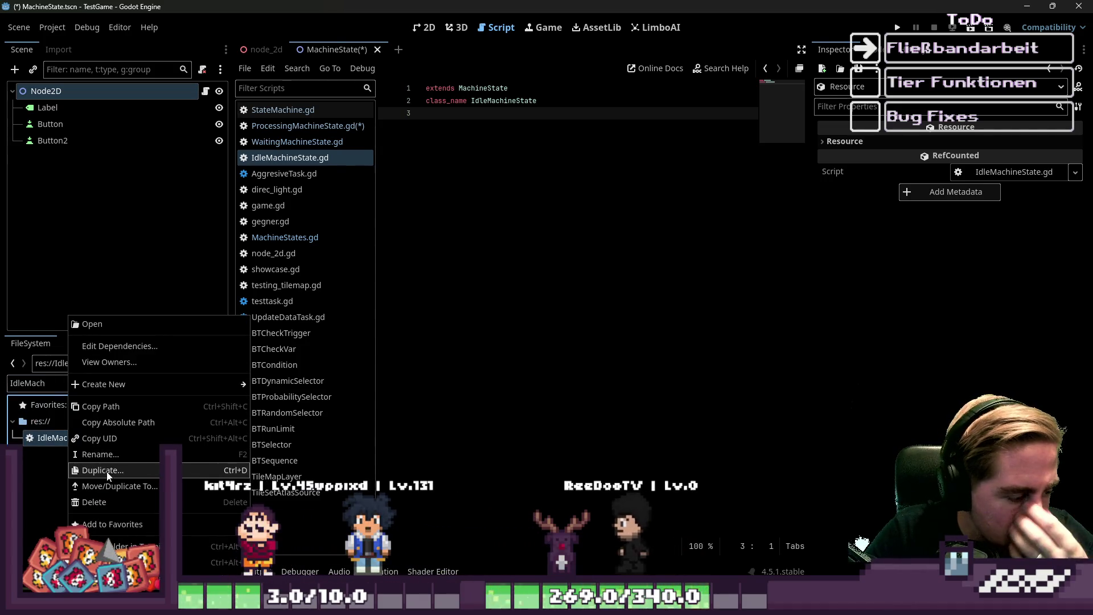
{"action": "left_click", "coordinate": [41, 473]}
{"action": "right_click", "coordinate": [64, 447]}
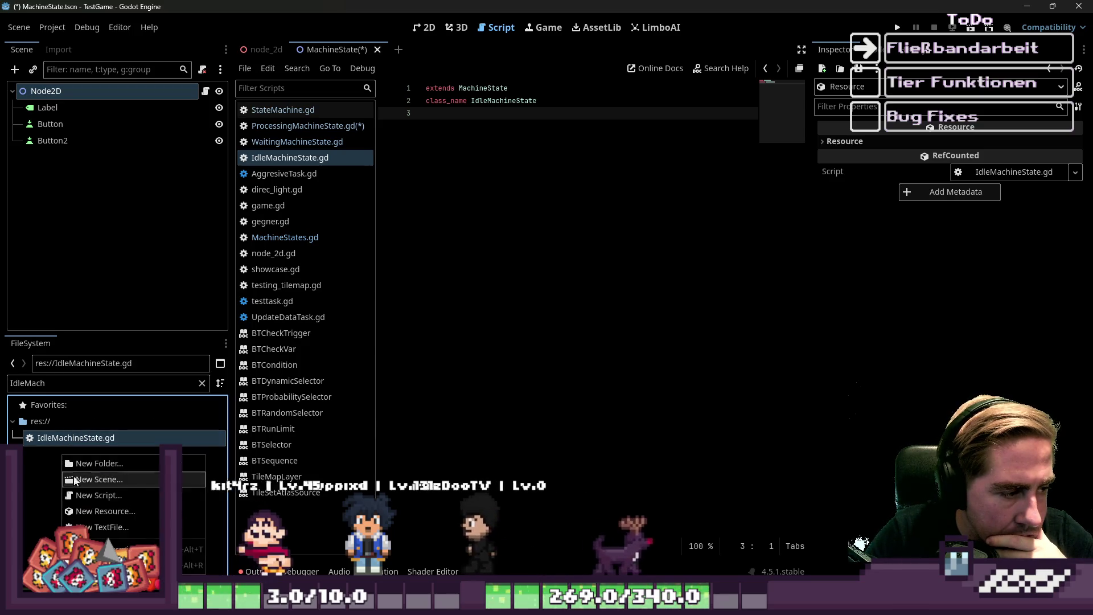
{"action": "left_click", "coordinate": [94, 512]}
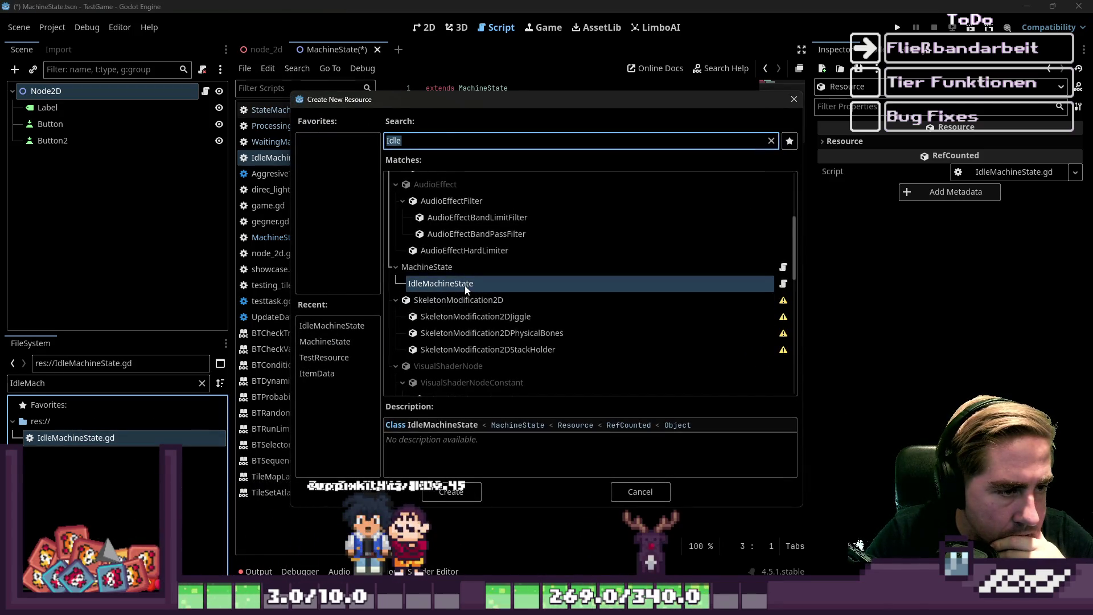
{"action": "double_click", "coordinate": [466, 283]}
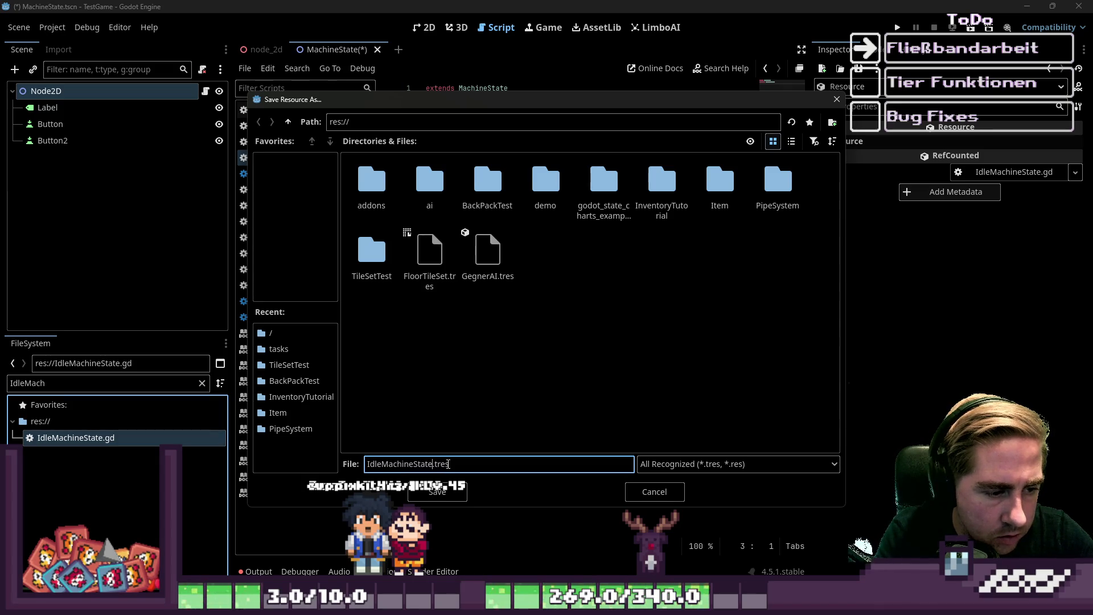
{"action": "key", "text": "Return"}
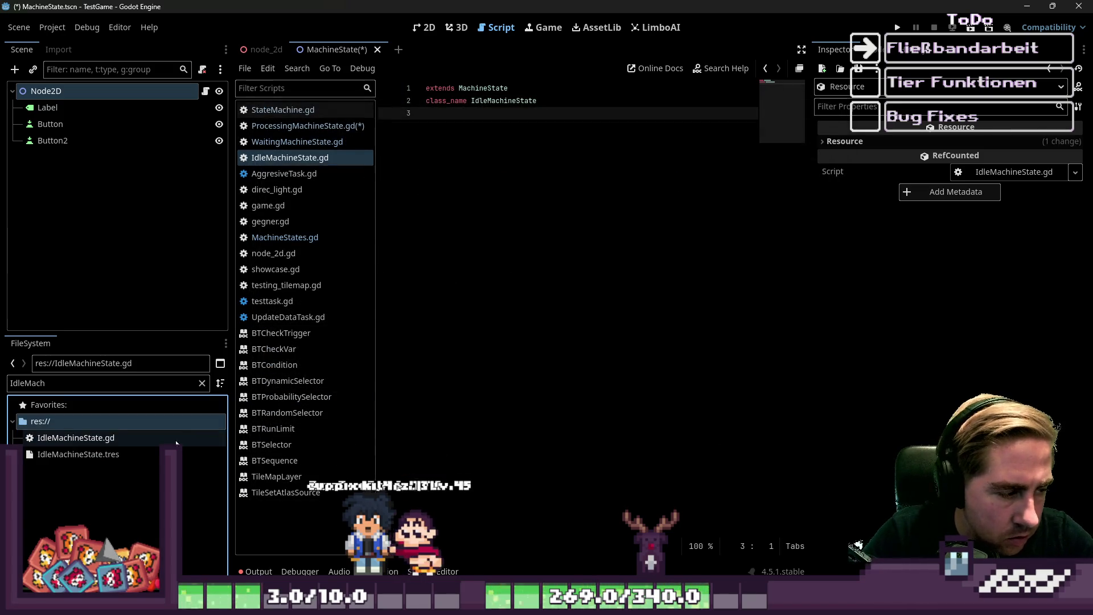
{"action": "left_click", "coordinate": [128, 441]}
{"action": "left_click", "coordinate": [111, 454]}
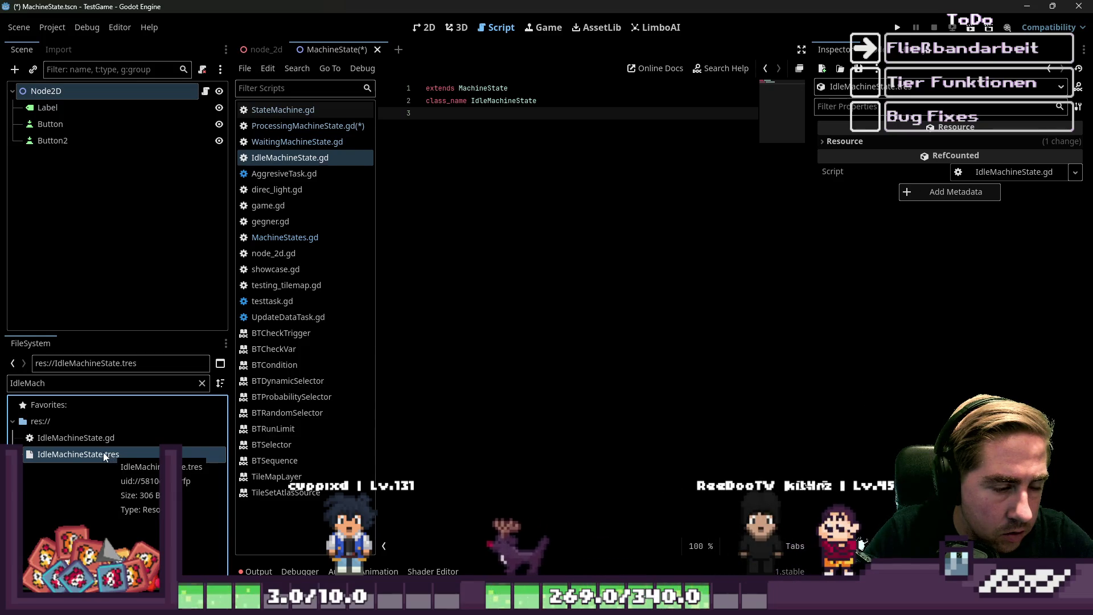
{"action": "left_click", "coordinate": [83, 441]}
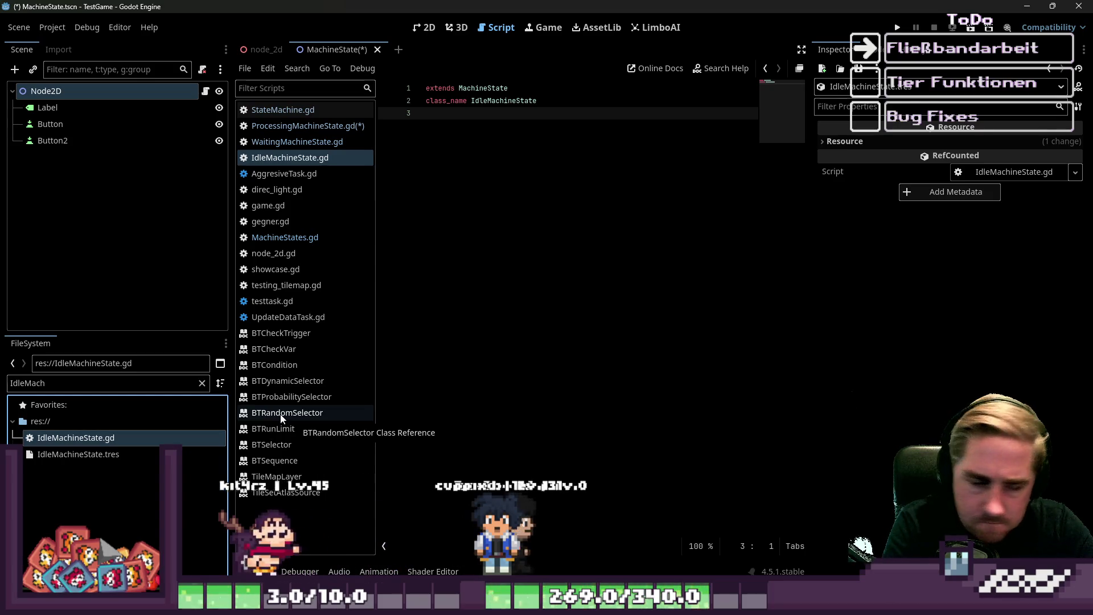
Select the IdleMachineState.gd script file listed beside IdleMachineState.tres.
{"action": "left_click", "coordinate": [59, 455]}
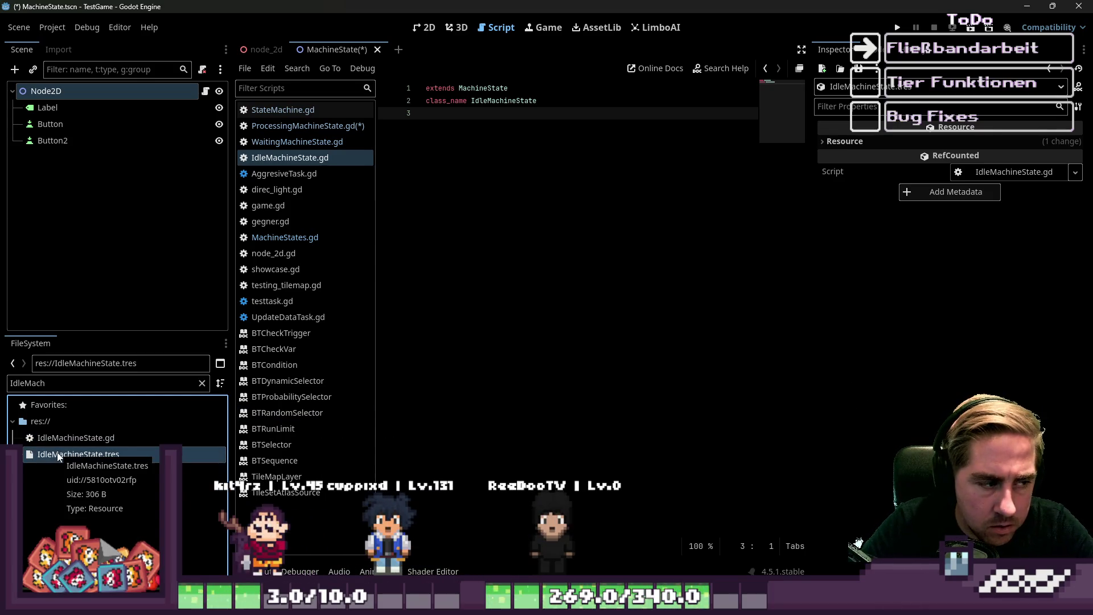
{"action": "left_click", "coordinate": [69, 443]}
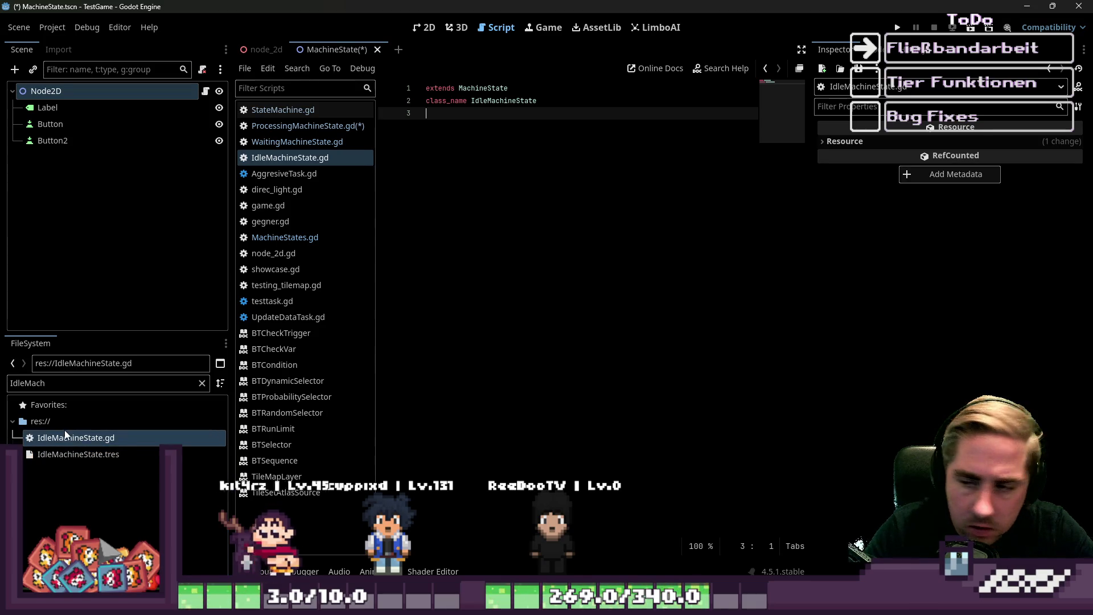
{"action": "mouse_move", "coordinate": [64, 433]}
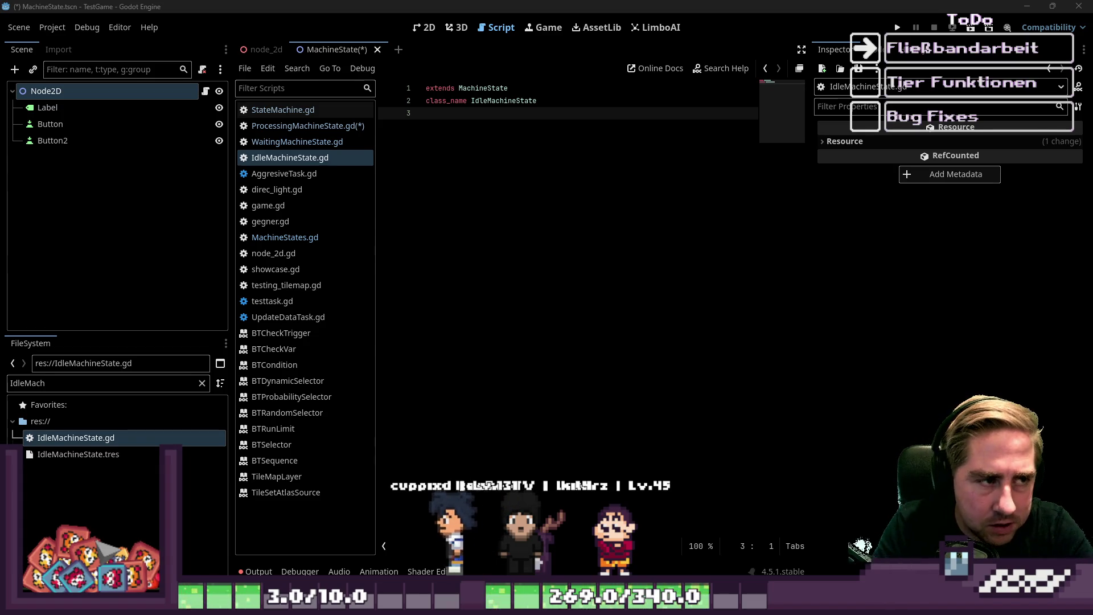
Open the StateMachine script and show Node2D's States dictionary in a wider Inspector.
{"action": "left_click", "coordinate": [296, 126]}
{"action": "left_click", "coordinate": [296, 141]}
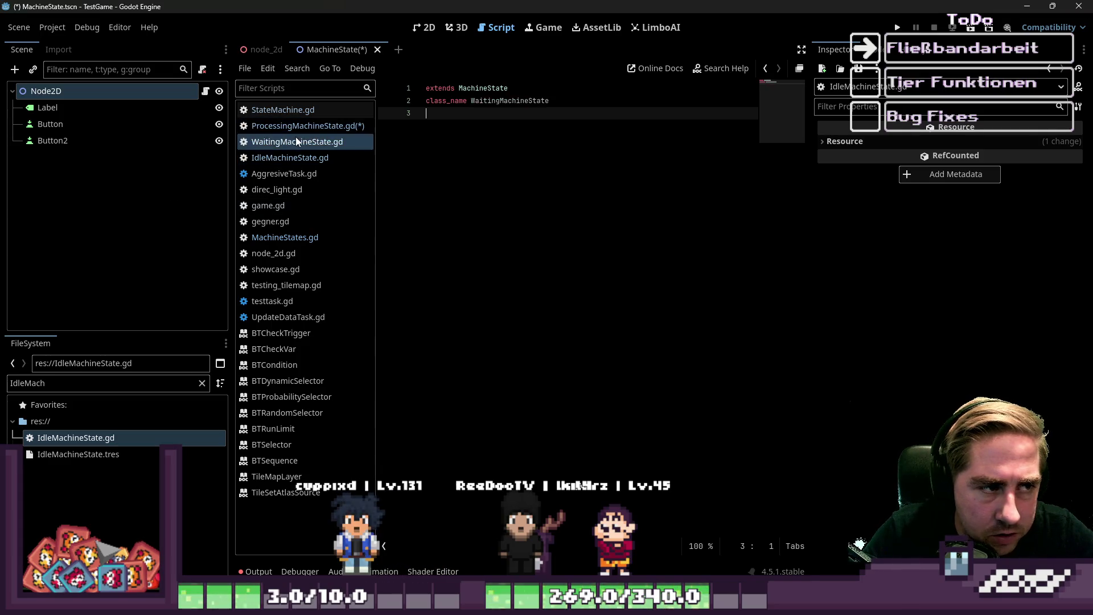
{"action": "left_click", "coordinate": [296, 157]}
{"action": "left_click", "coordinate": [299, 142]}
{"action": "left_click", "coordinate": [306, 127]}
{"action": "left_click", "coordinate": [306, 110]}
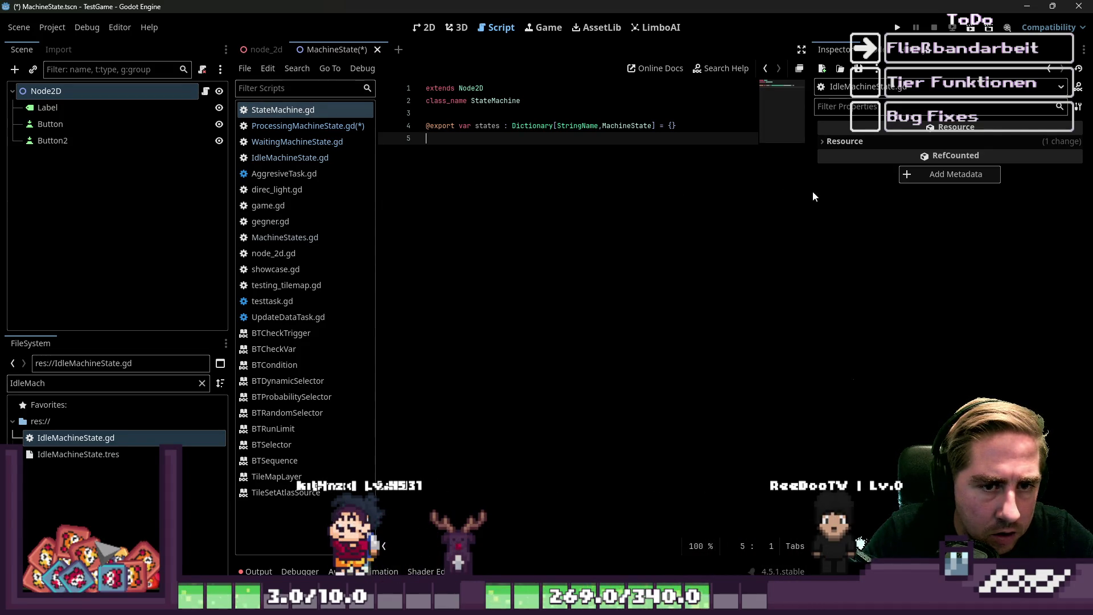
{"action": "left_click_drag", "start_coordinate": [813, 196], "coordinate": [881, 198]}
{"action": "left_click", "coordinate": [139, 92]}
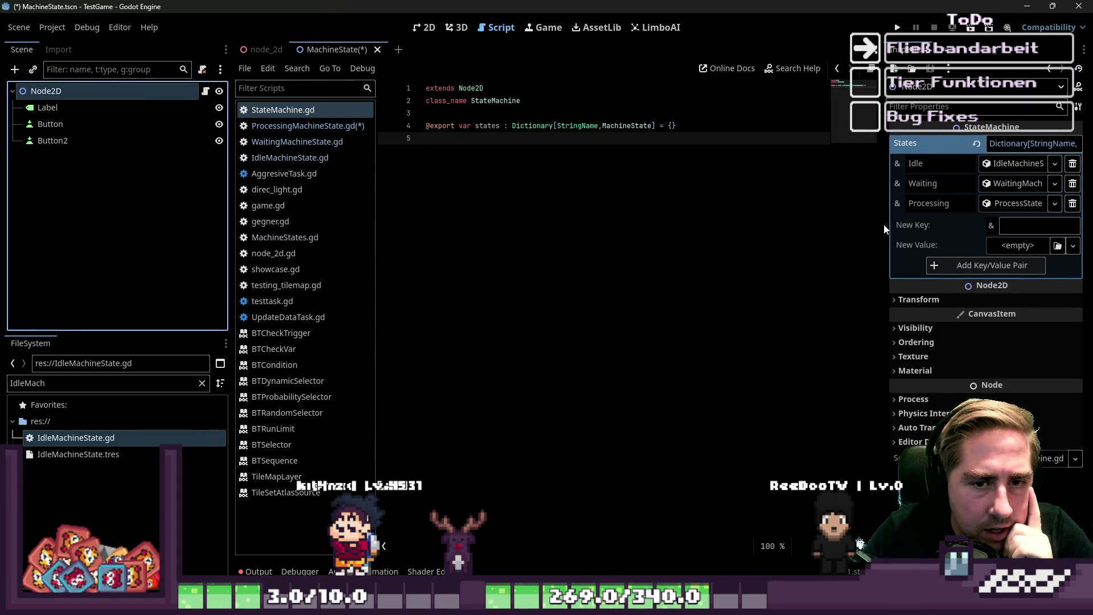
{"action": "left_click_drag", "start_coordinate": [885, 229], "coordinate": [761, 227]}
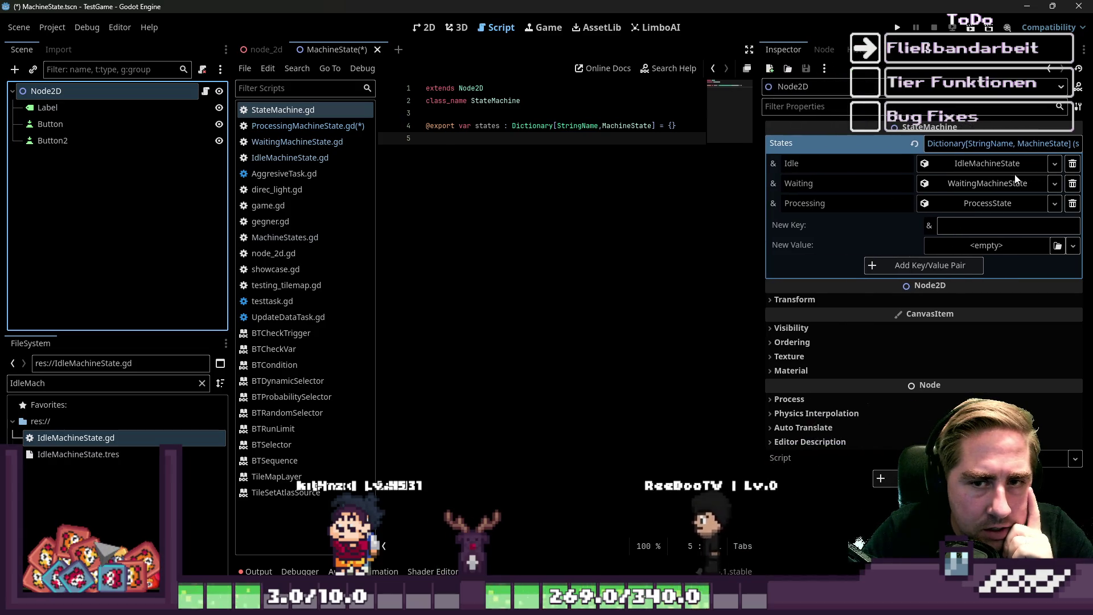
Expand the Idle entry's resource details and restore its original resource path.
{"action": "left_click", "coordinate": [1016, 167]}
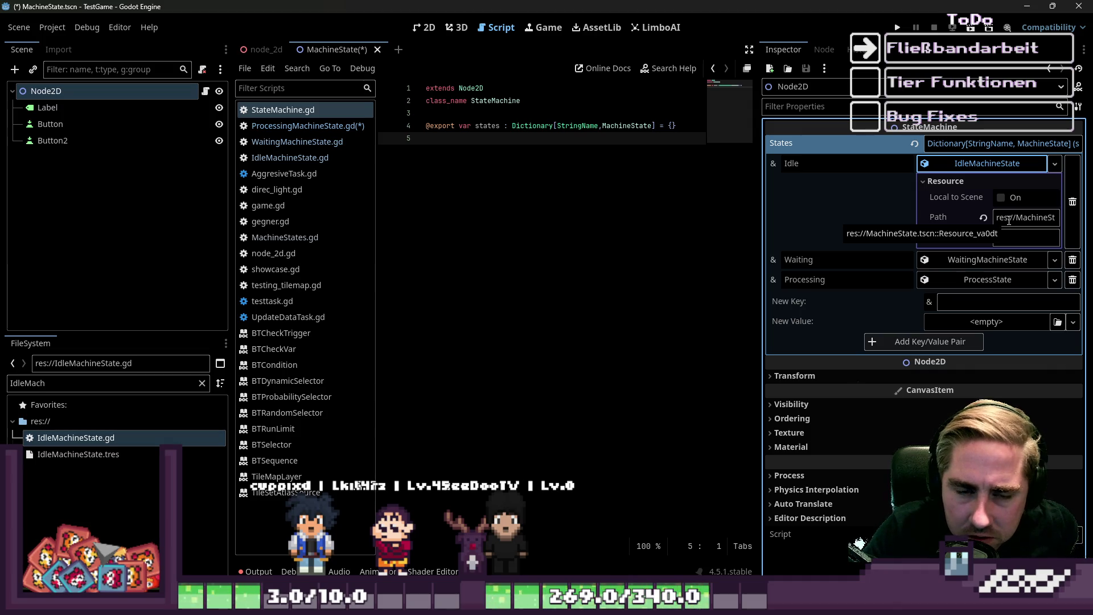
{"action": "left_click_drag", "start_coordinate": [1022, 221], "coordinate": [1056, 230]}
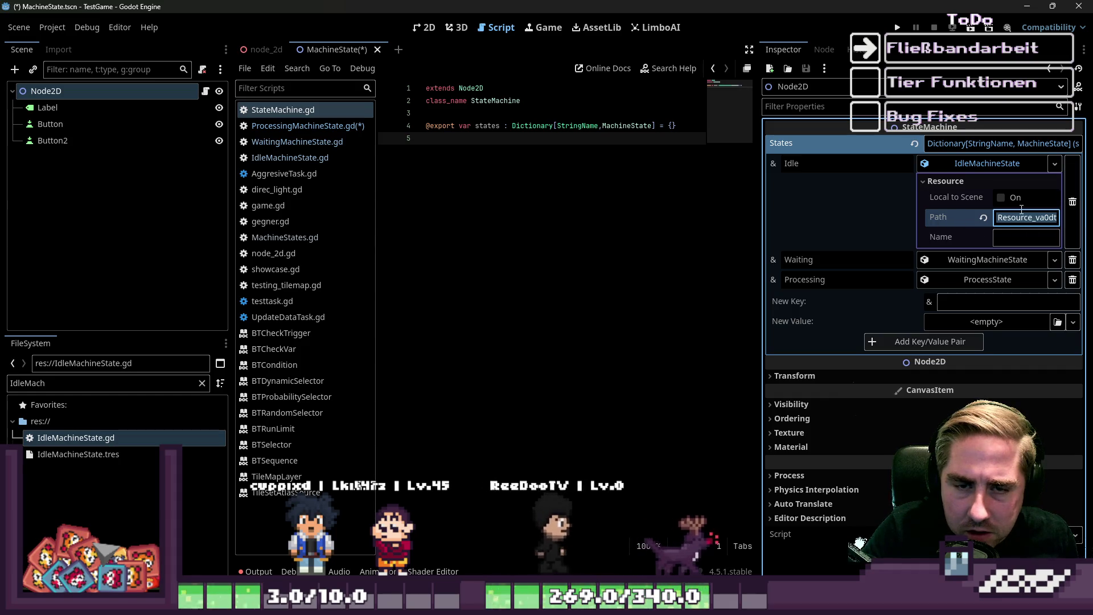
{"action": "key", "text": "ctrl+v"}
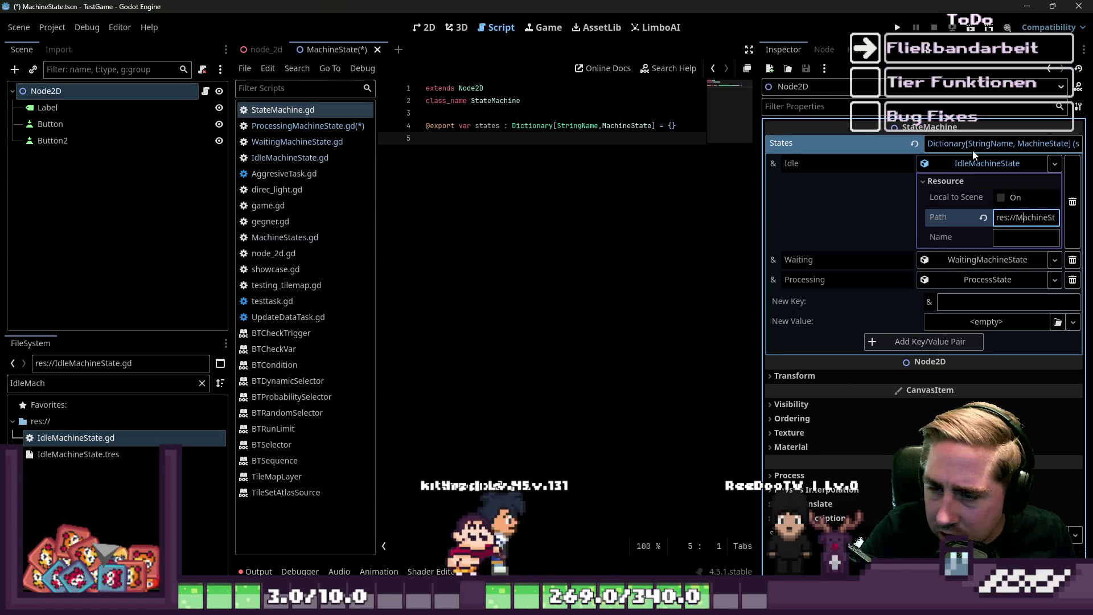
{"action": "left_click", "coordinate": [971, 167]}
{"action": "left_click", "coordinate": [970, 166]}
{"action": "left_click", "coordinate": [970, 168]}
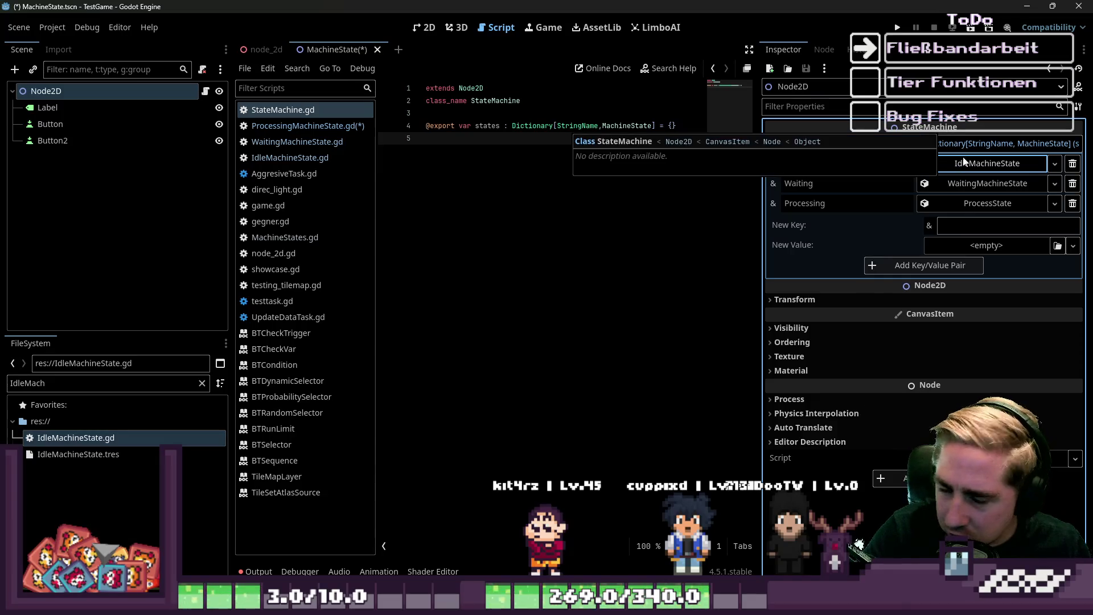
Inspect the Processing entry's resource, then delete the Idle entry from States.
{"action": "left_click", "coordinate": [974, 203]}
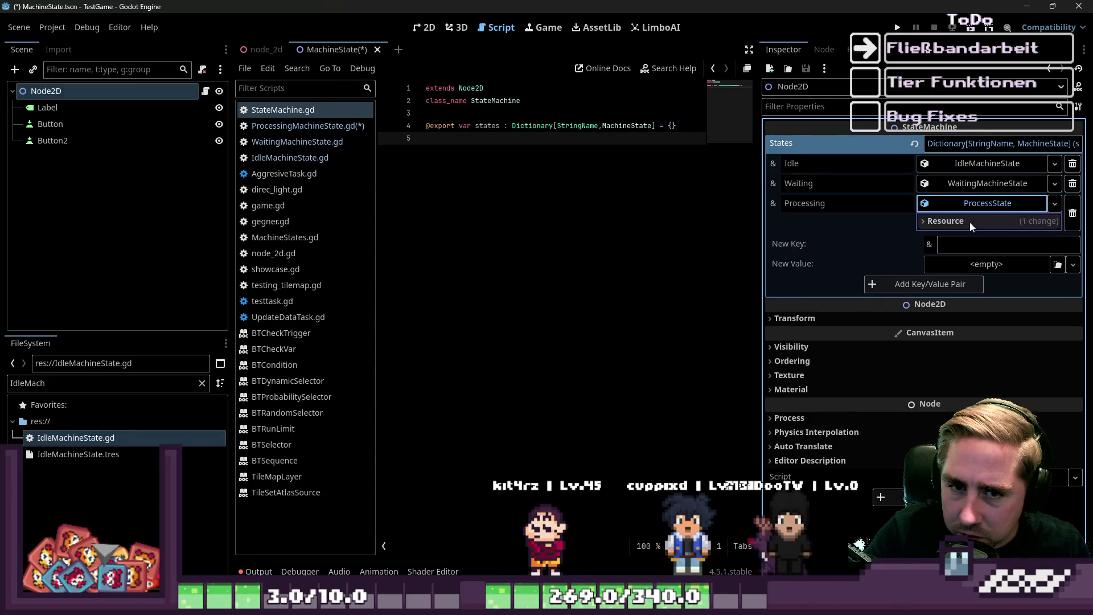
{"action": "left_click", "coordinate": [969, 222]}
{"action": "left_click", "coordinate": [969, 222]}
{"action": "left_click", "coordinate": [971, 205]}
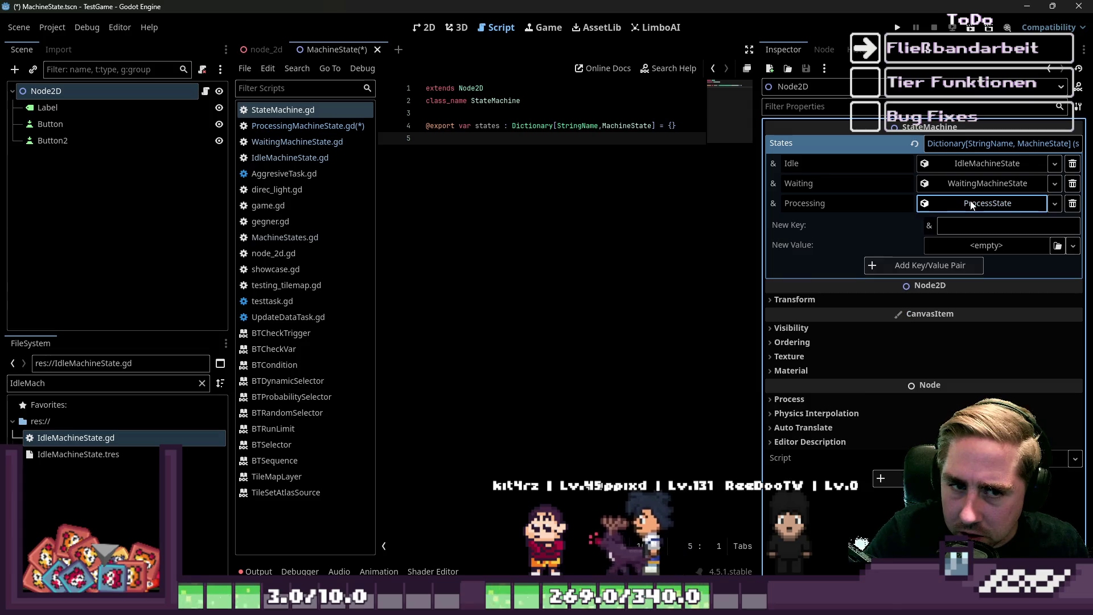
{"action": "left_click", "coordinate": [972, 204]}
{"action": "left_click", "coordinate": [972, 203]}
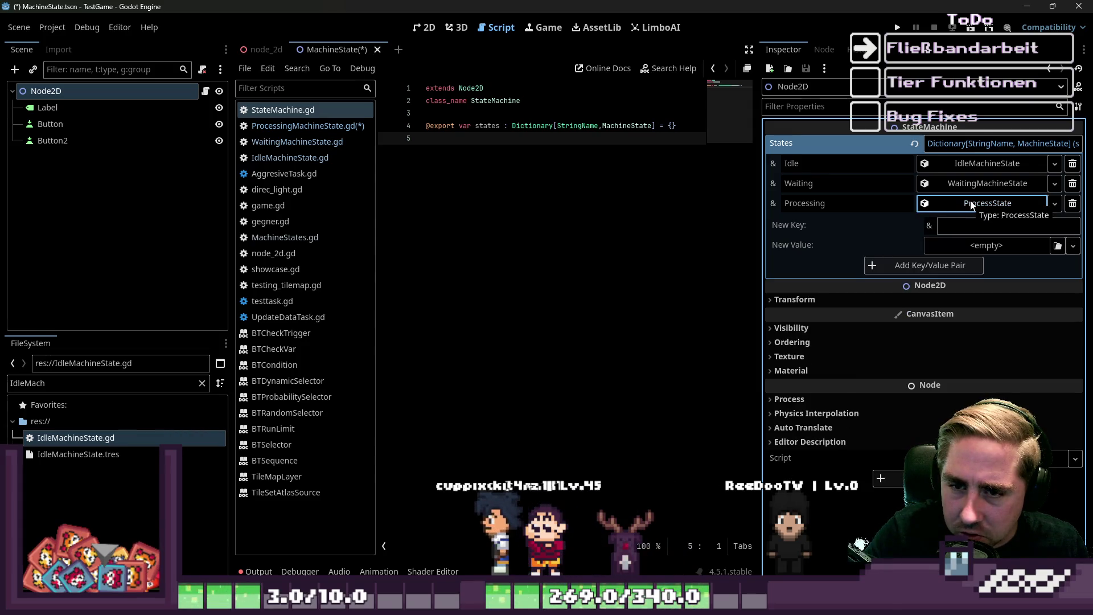
{"action": "left_click", "coordinate": [1054, 203]}
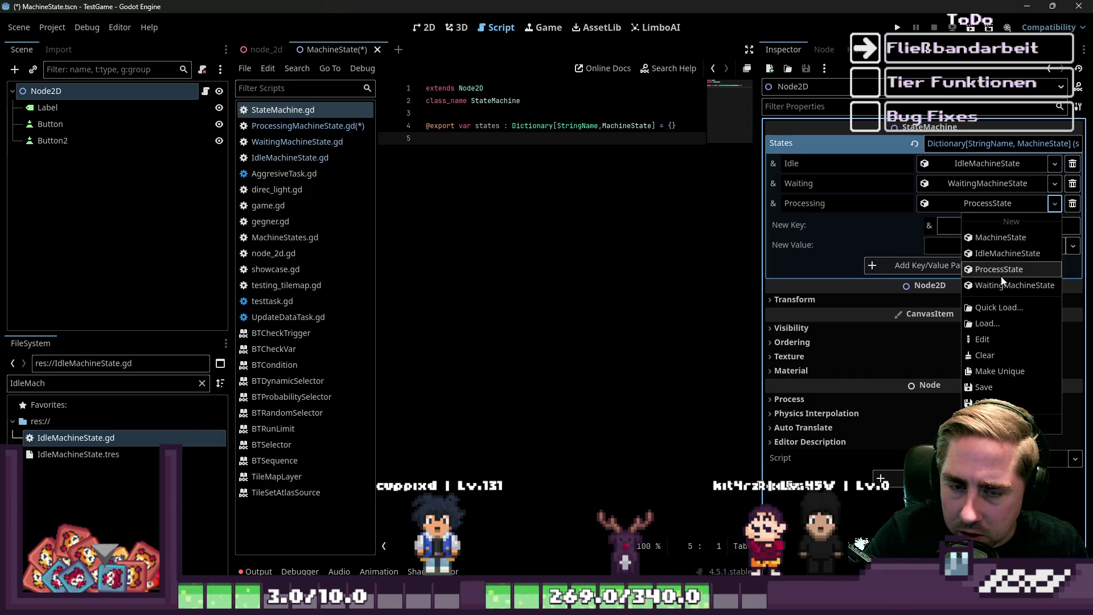
{"action": "left_click", "coordinate": [977, 214]}
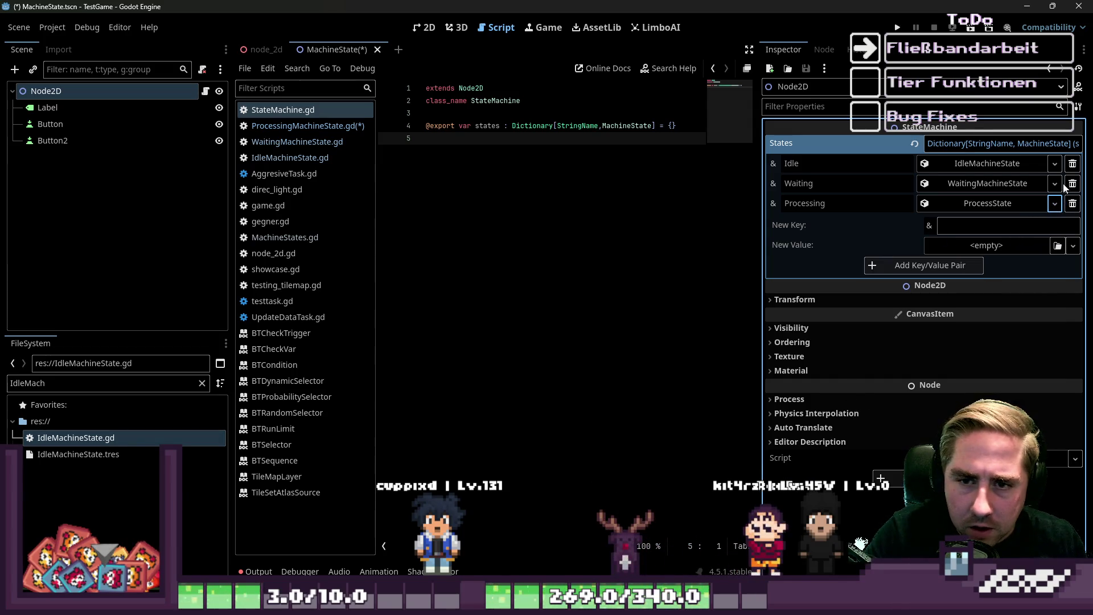
{"action": "left_click", "coordinate": [1072, 164]}
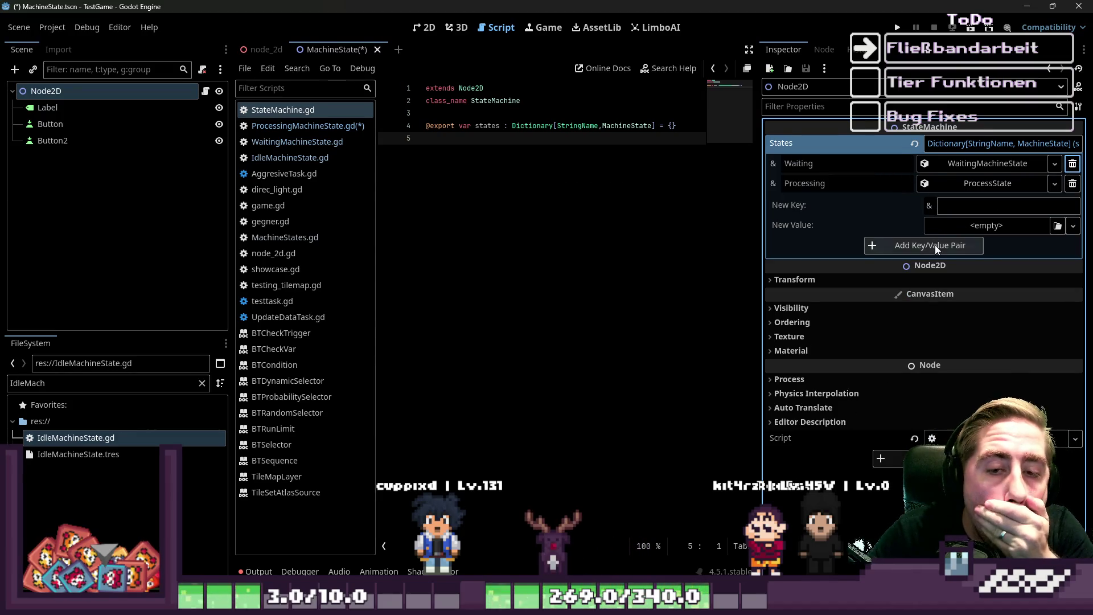
Add an 'Idle' key to States and assign IdleMachineState.tres as its value.
{"action": "left_click", "coordinate": [867, 250]}
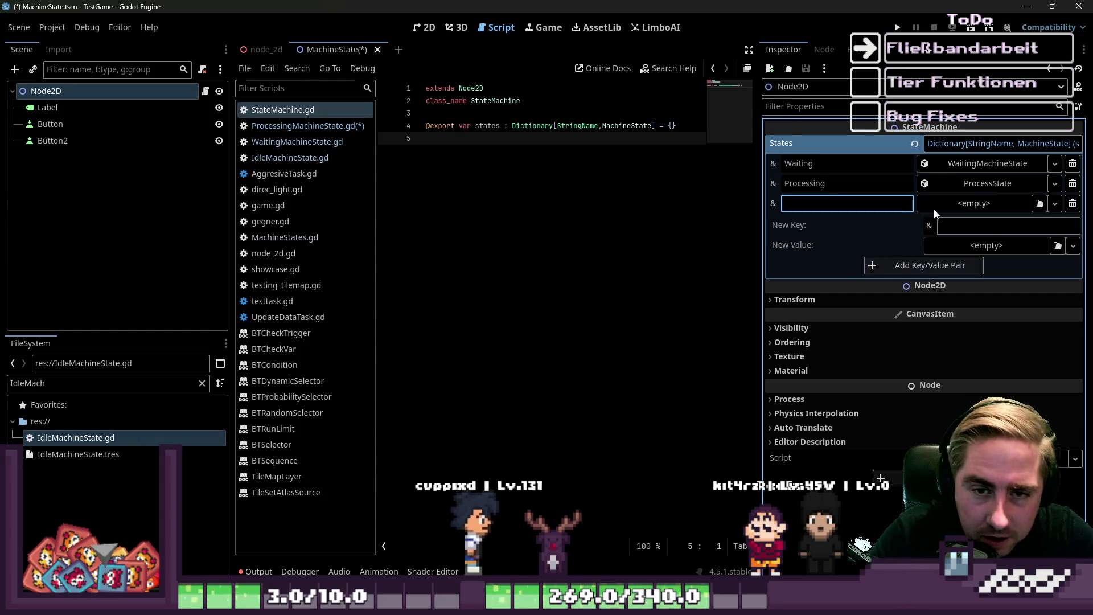
{"action": "left_click", "coordinate": [1073, 204]}
{"action": "left_click", "coordinate": [955, 206]}
{"action": "type", "text": "Idle"}
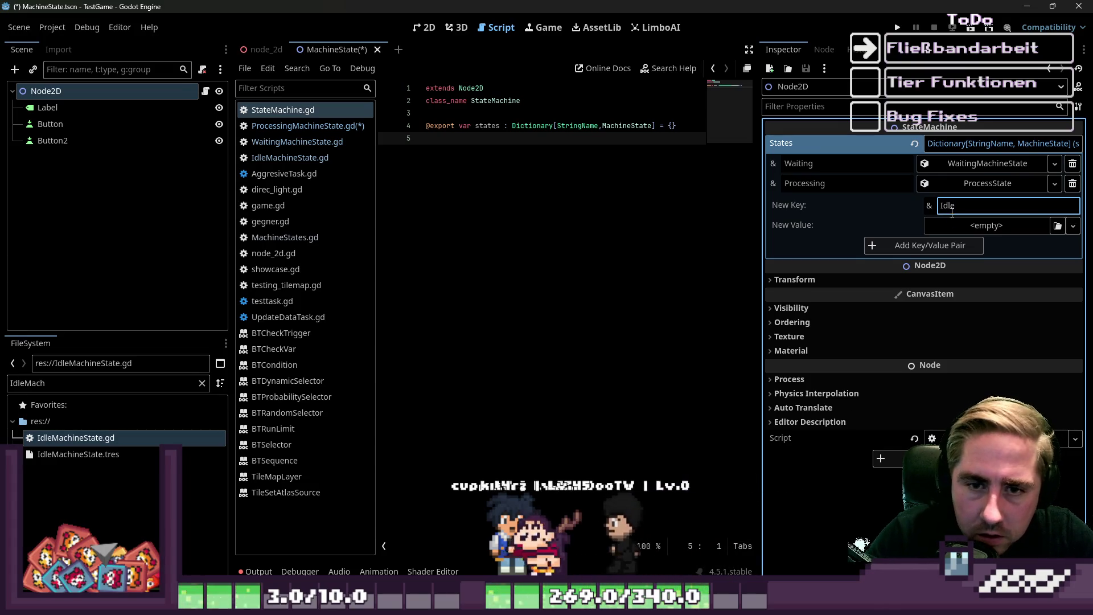
{"action": "left_click", "coordinate": [923, 246]}
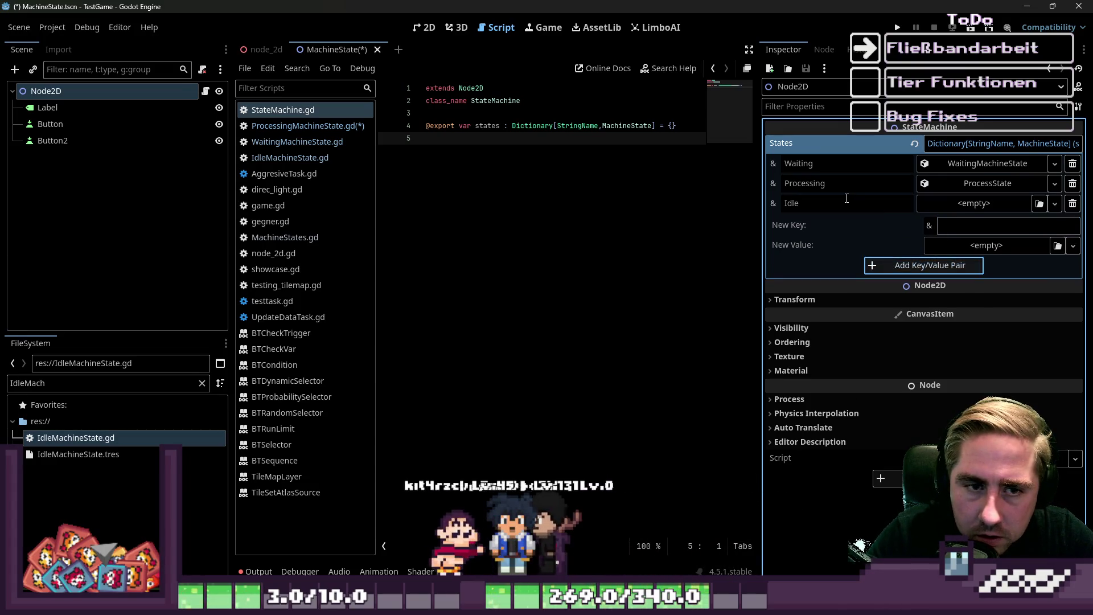
{"action": "left_click", "coordinate": [75, 442]}
{"action": "mouse_move", "coordinate": [74, 454]}
{"action": "left_mouse_down"}
{"action": "mouse_move", "coordinate": [1013, 249]}
{"action": "mouse_move", "coordinate": [1013, 217]}
{"action": "mouse_move", "coordinate": [972, 205]}
{"action": "left_mouse_up"}
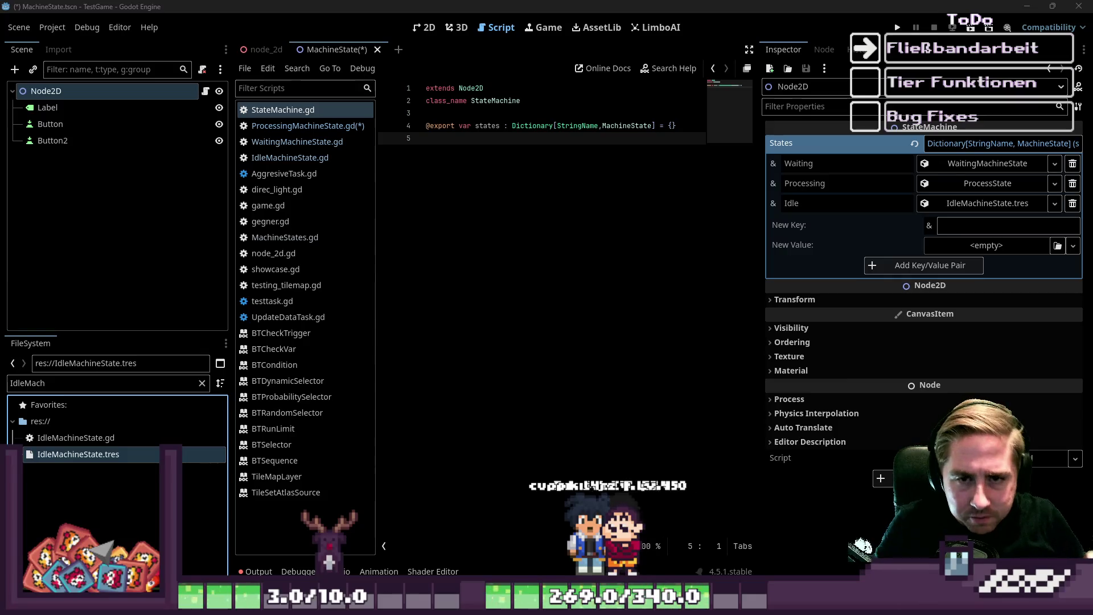
{"action": "left_click", "coordinate": [1007, 184]}
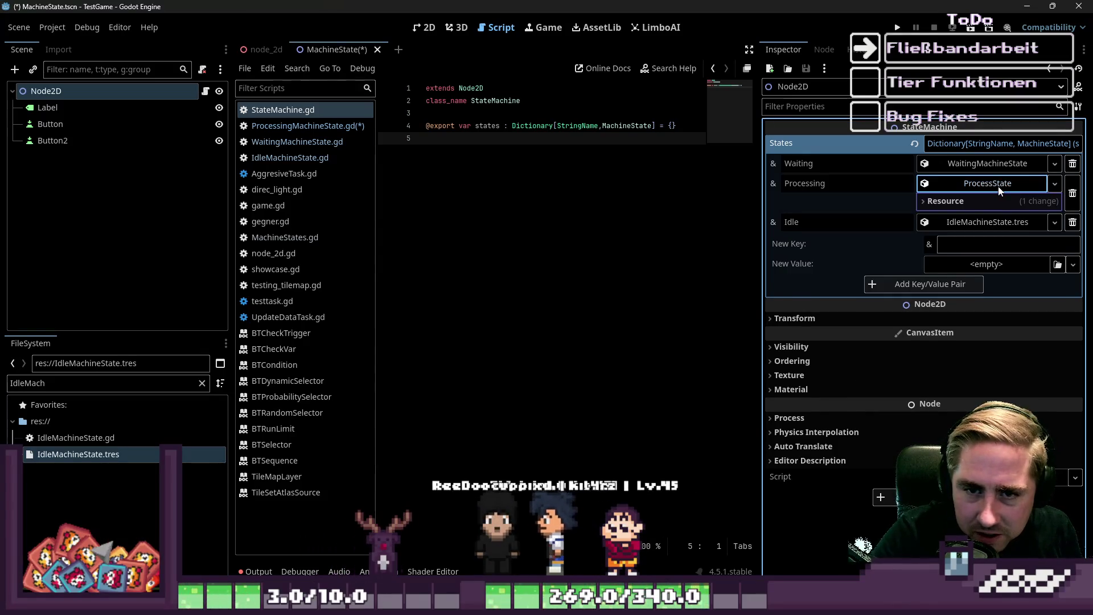
{"action": "left_click", "coordinate": [996, 183]}
{"action": "left_click", "coordinate": [975, 205]}
{"action": "left_click", "coordinate": [974, 205]}
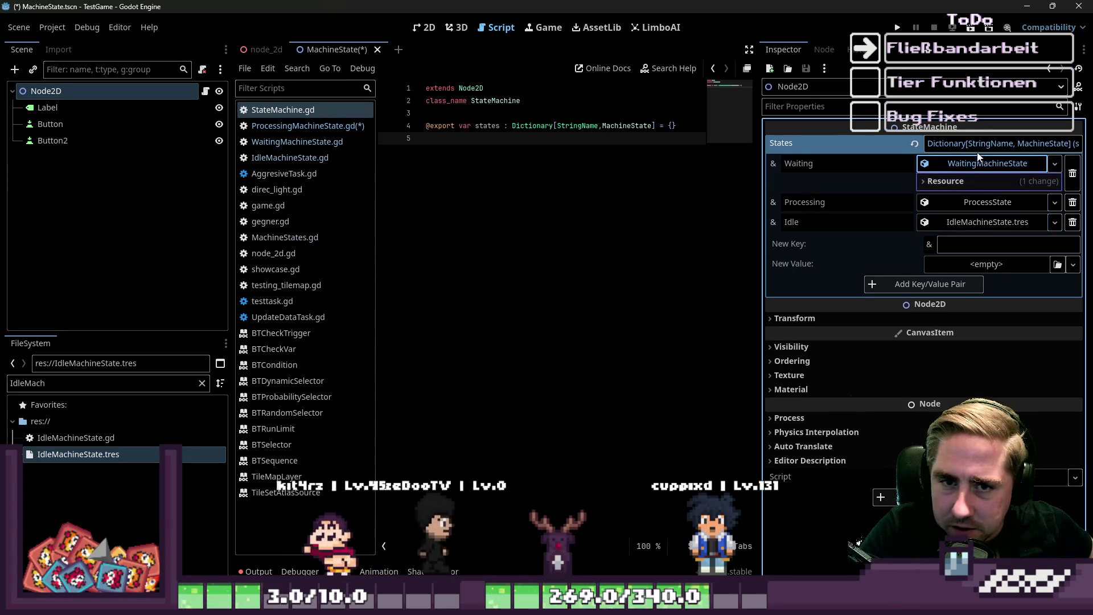
{"action": "left_click", "coordinate": [963, 145]}
{"action": "left_click", "coordinate": [963, 145]}
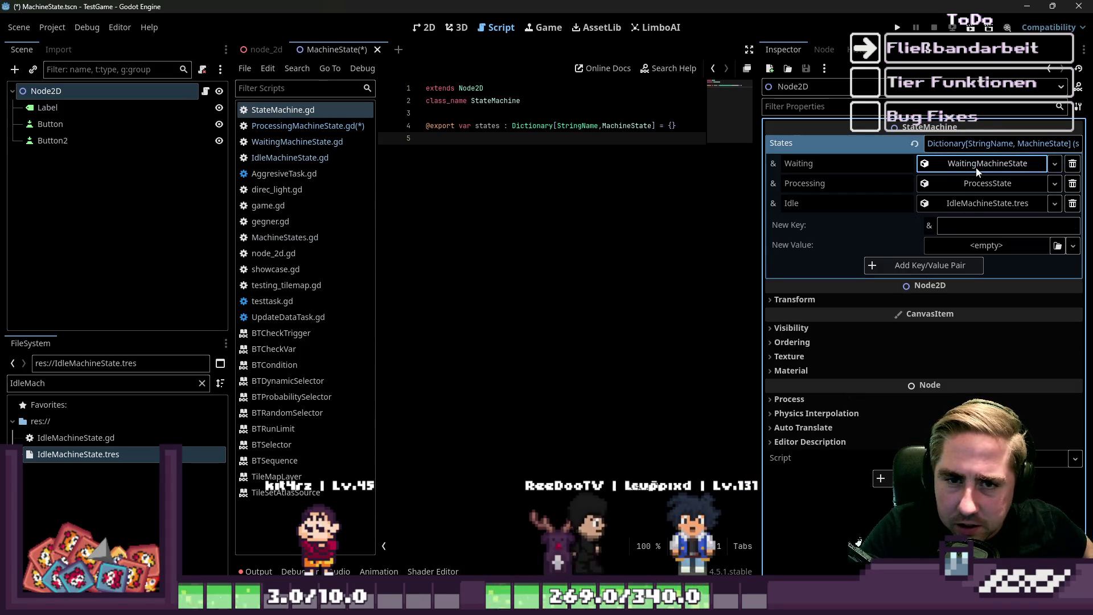
{"action": "left_click", "coordinate": [978, 165]}
{"action": "left_click", "coordinate": [978, 171]}
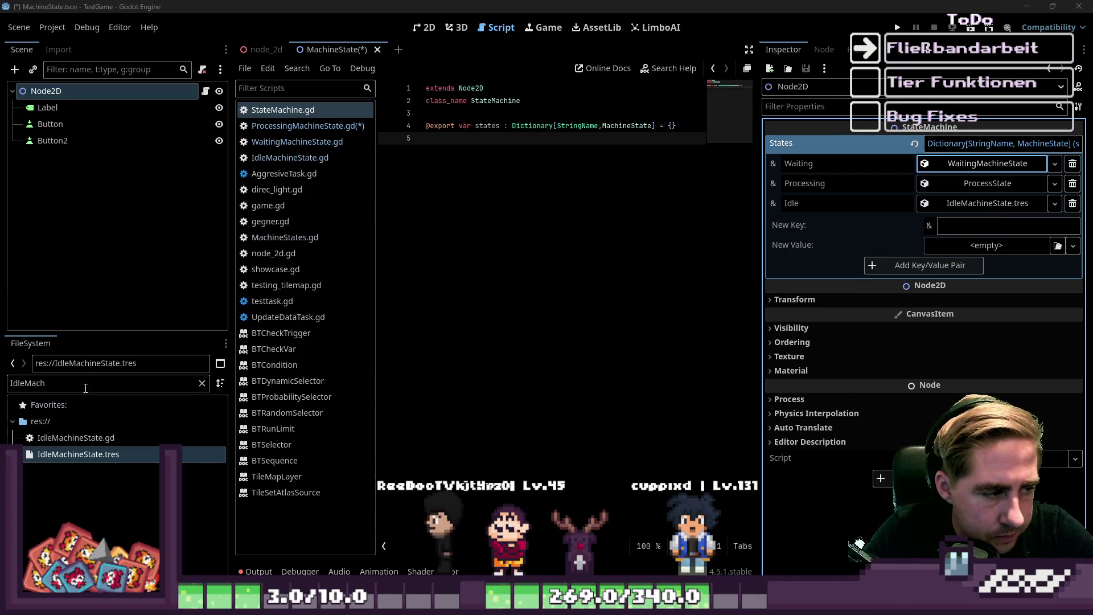
Search the new-resource chooser for 'Process', then filter project files by 'ProcessSta'.
{"action": "right_click", "coordinate": [65, 469]}
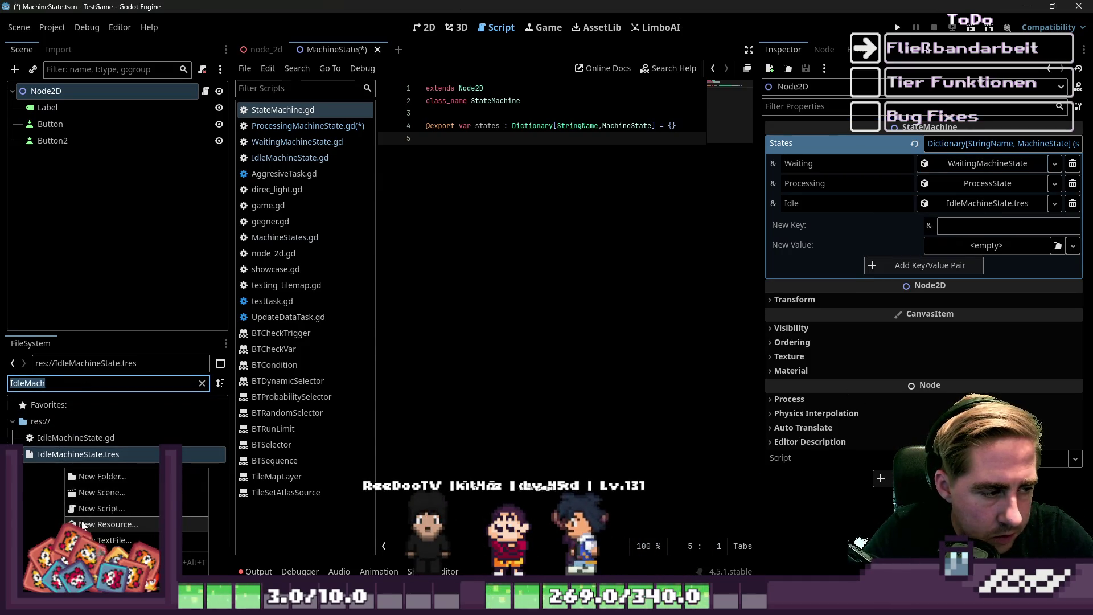
{"action": "left_click", "coordinate": [108, 524]}
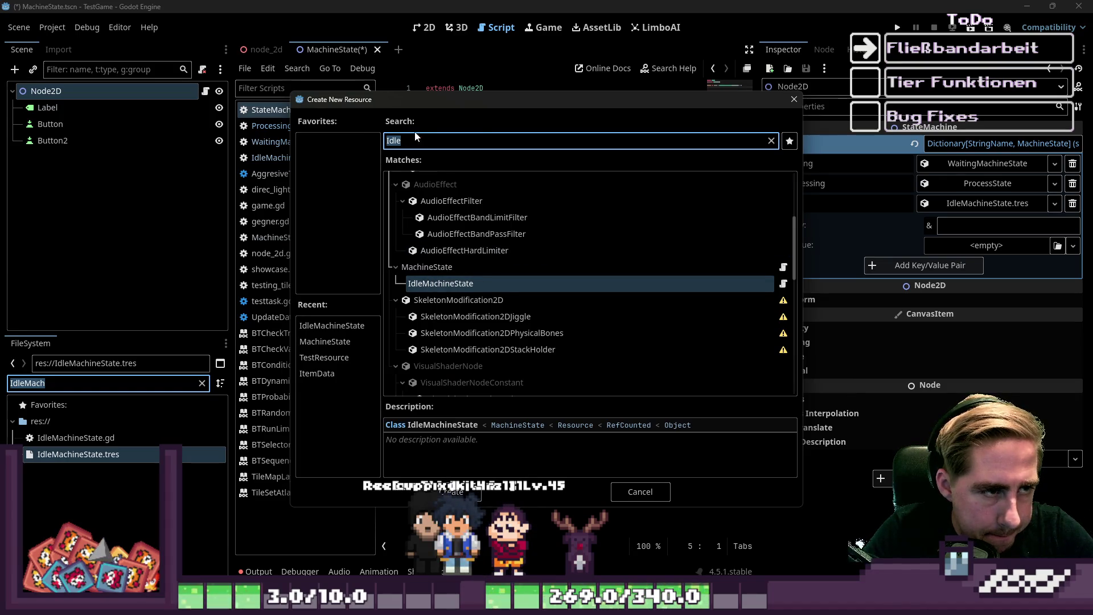
{"action": "type", "text": "Proce"}
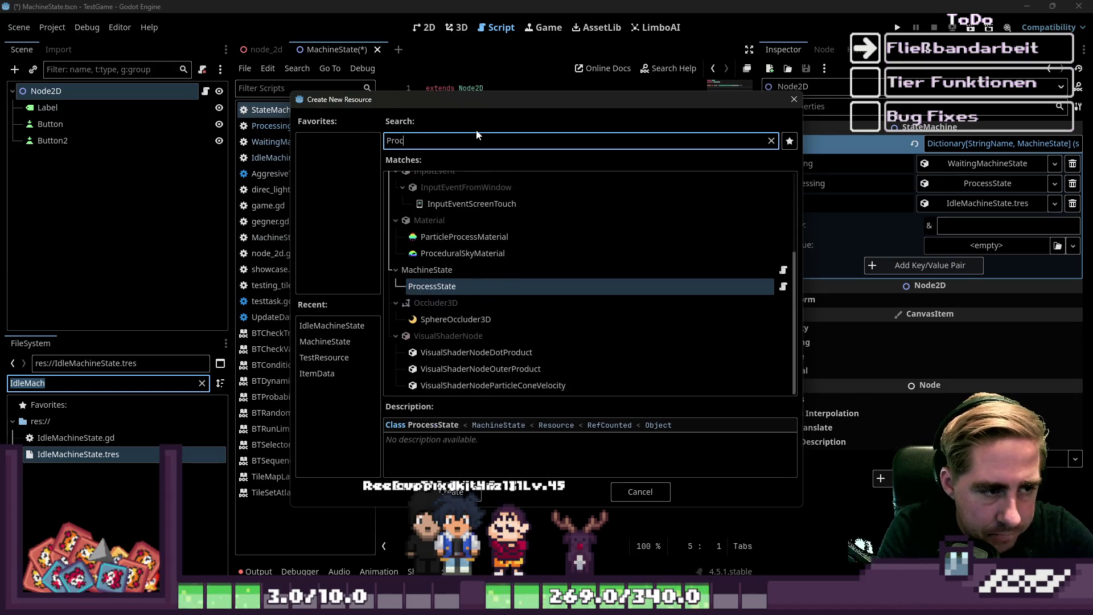
{"action": "type", "text": "ss"}
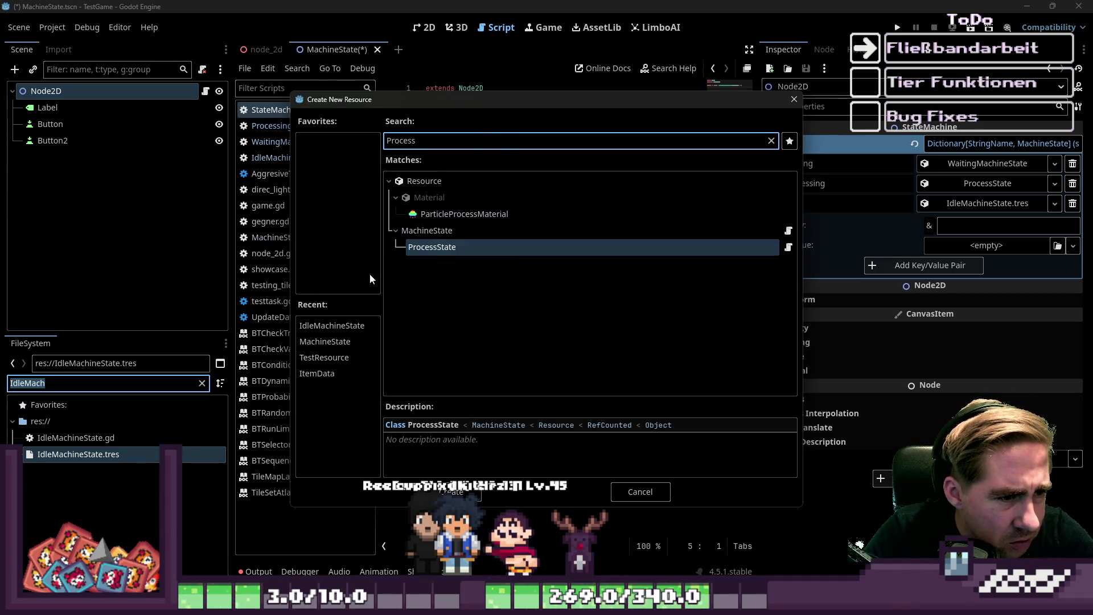
{"action": "key", "text": "Return"}
{"action": "type", "text": "Process"}
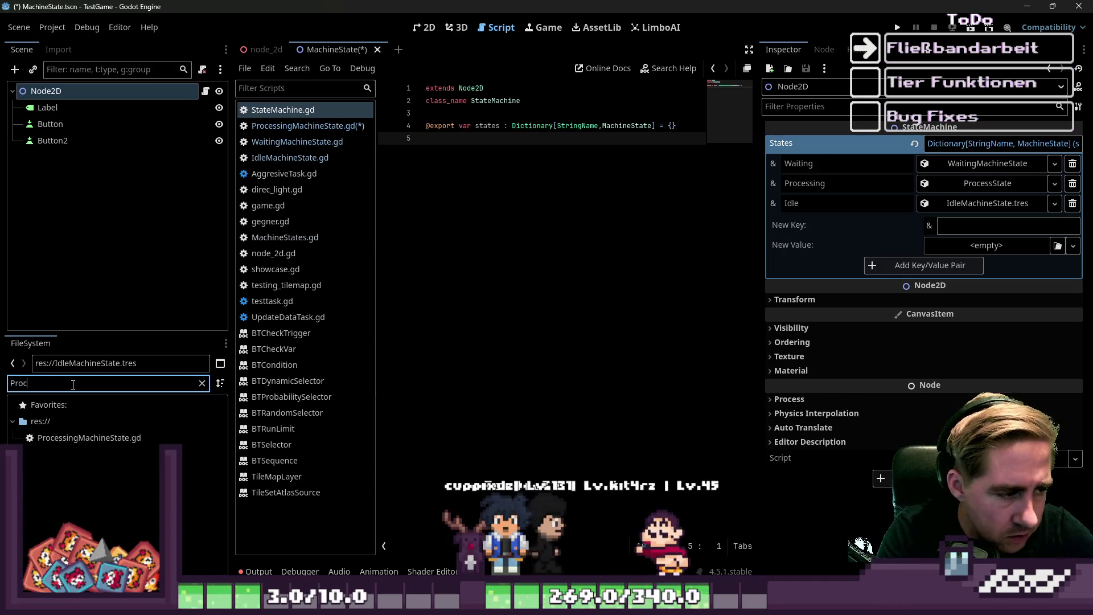
{"action": "type", "text": "State"}
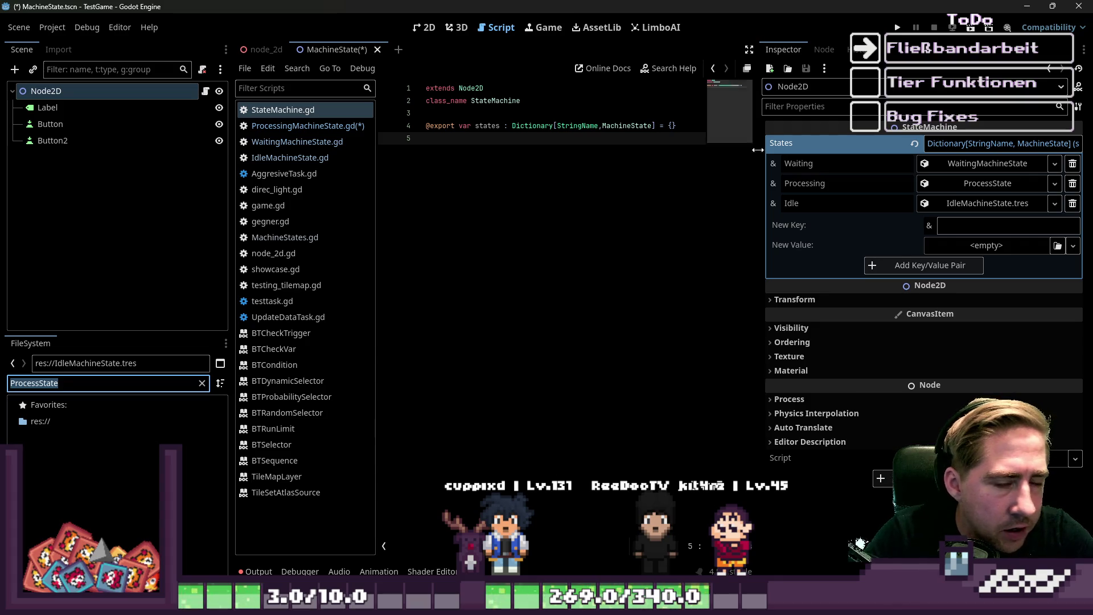
Rename class ProcessState to ProcessingMachineState in ProcessingMachineState.gd and save the script.
{"action": "left_click", "coordinate": [306, 126]}
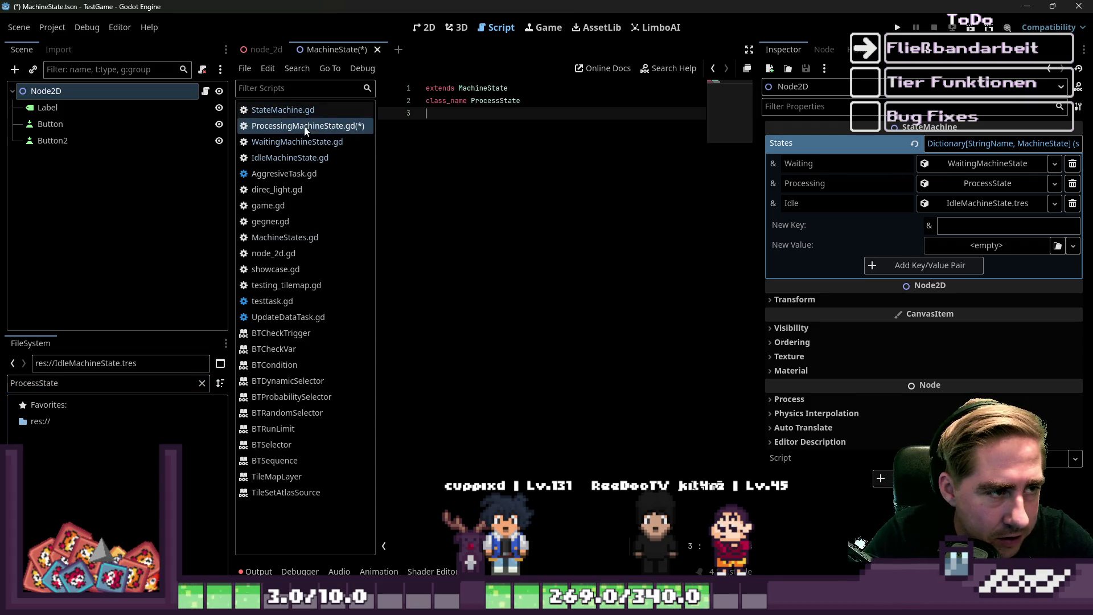
{"action": "double_click", "coordinate": [497, 101]}
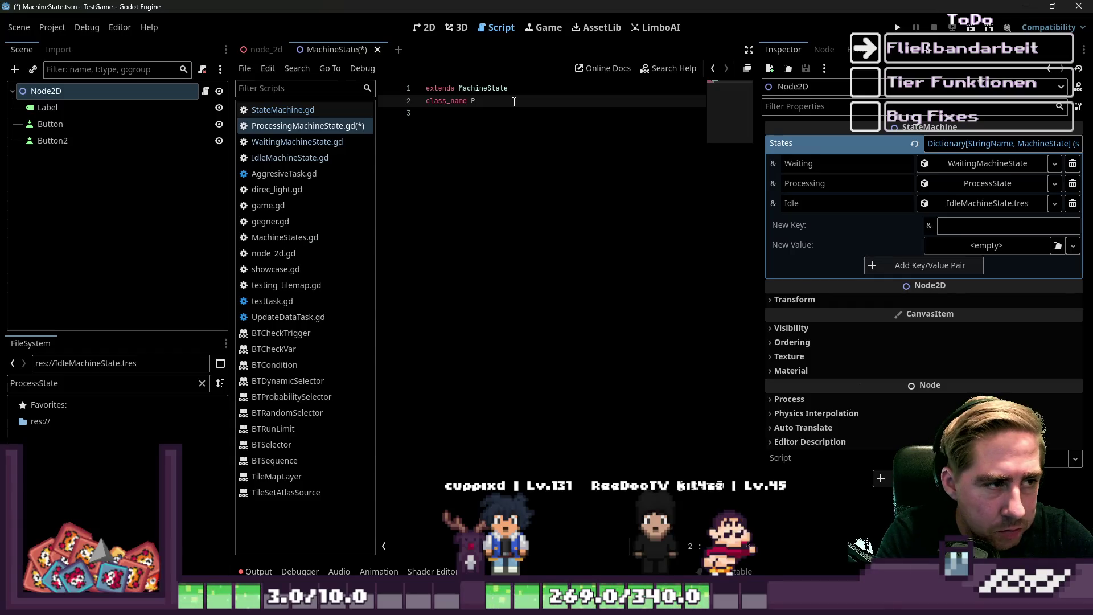
{"action": "type", "text": "rocessingMachi"}
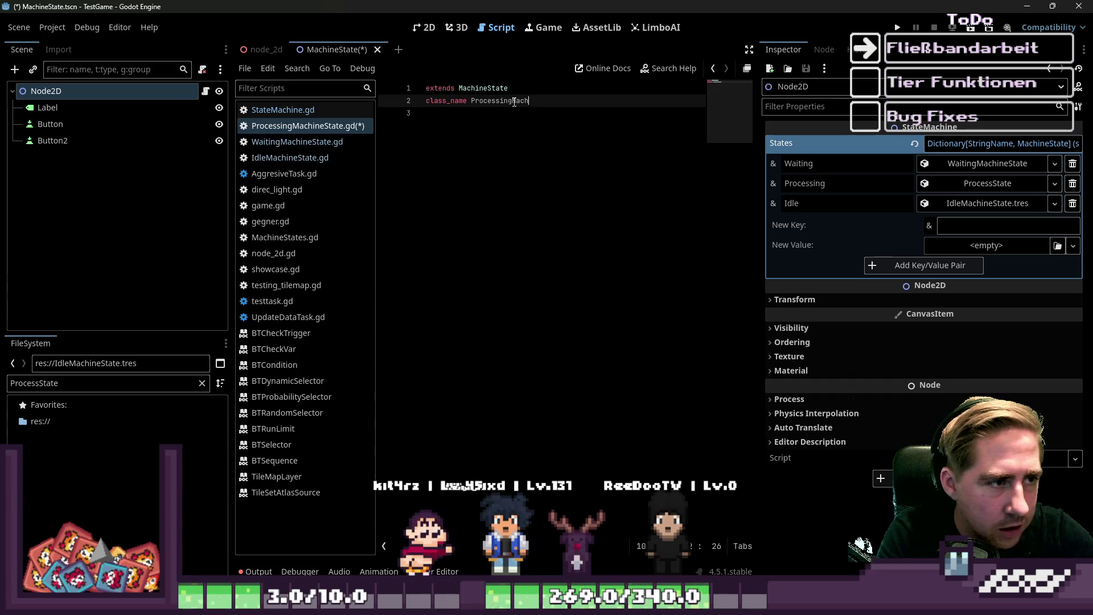
{"action": "type", "text": "neStat"}
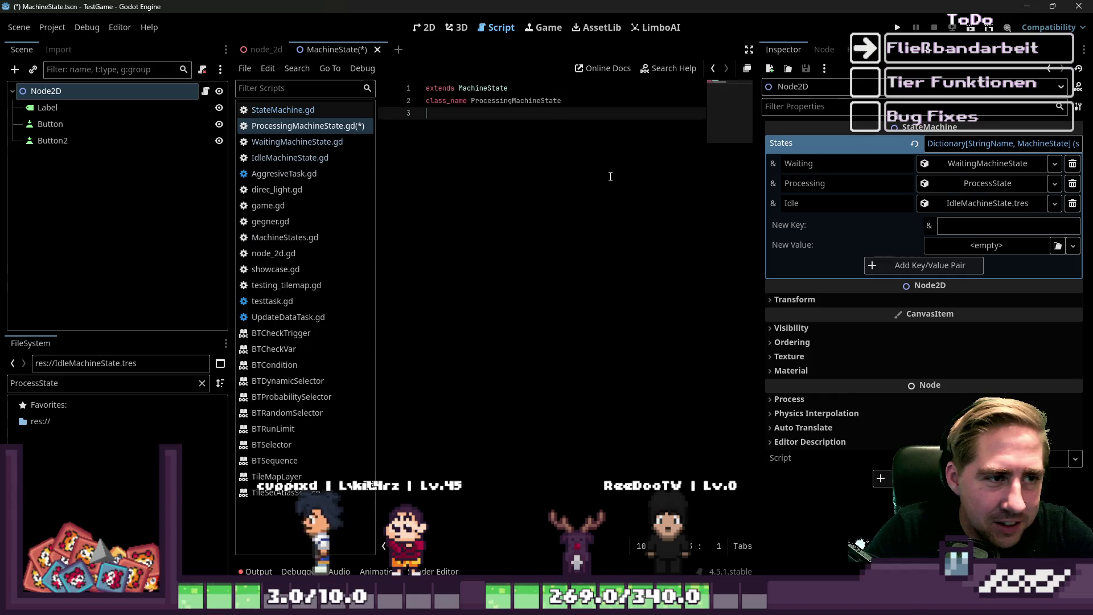
{"action": "type", "text": "e"}
{"action": "key", "text": "Return"}
{"action": "key", "text": "ctrl+s"}
{"action": "left_click", "coordinate": [986, 182]}
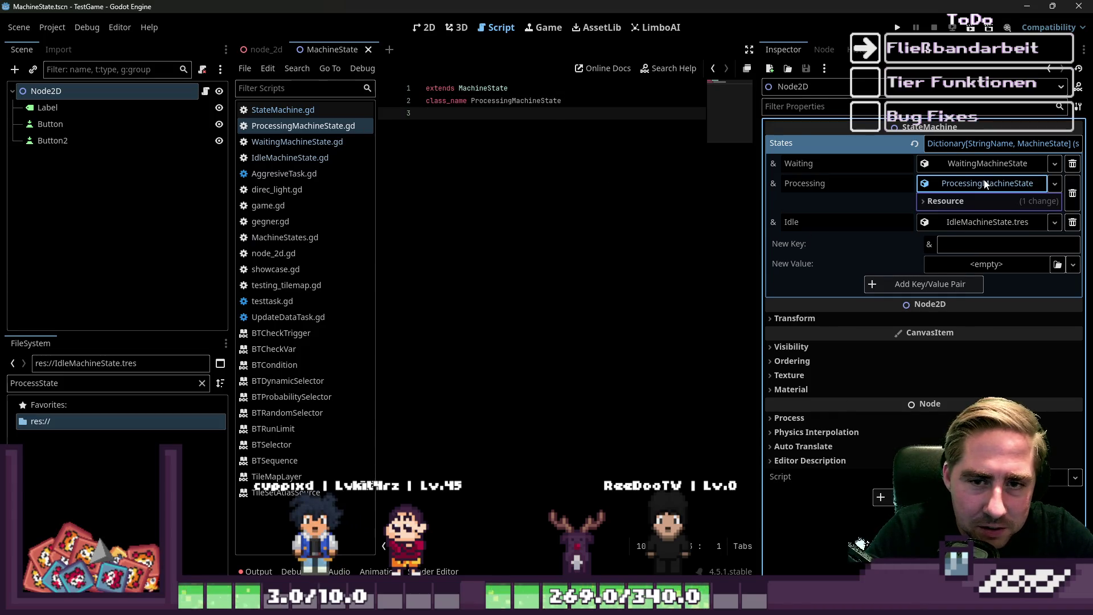
{"action": "left_click", "coordinate": [985, 182]}
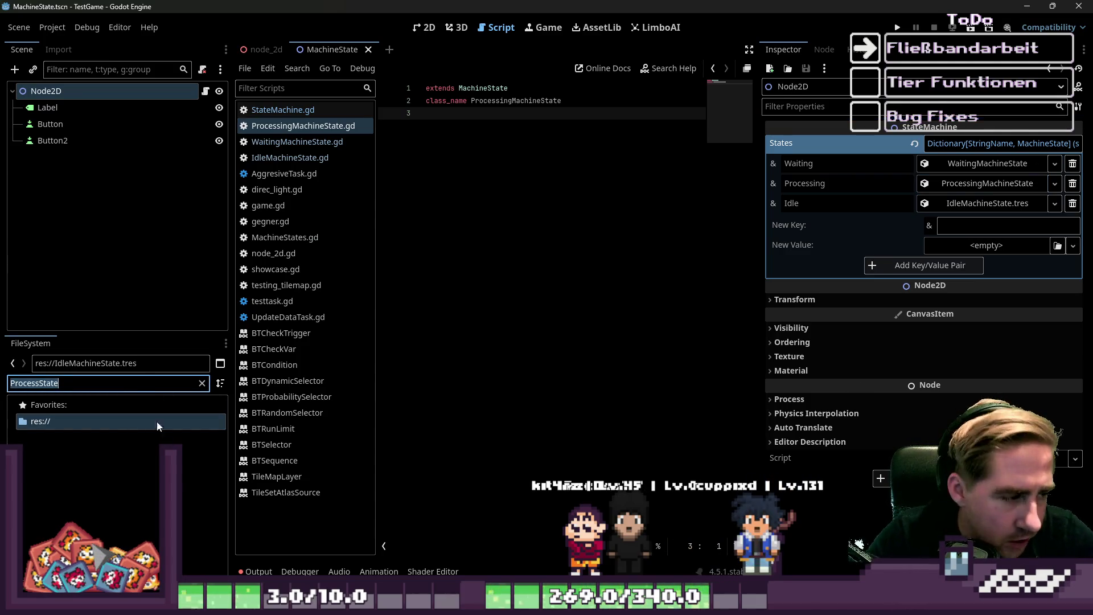
Create a ProcessingMachineState resource and save it as 'ProcesssingMachineState'.
{"action": "right_click", "coordinate": [83, 452]}
{"action": "left_click", "coordinate": [120, 512]}
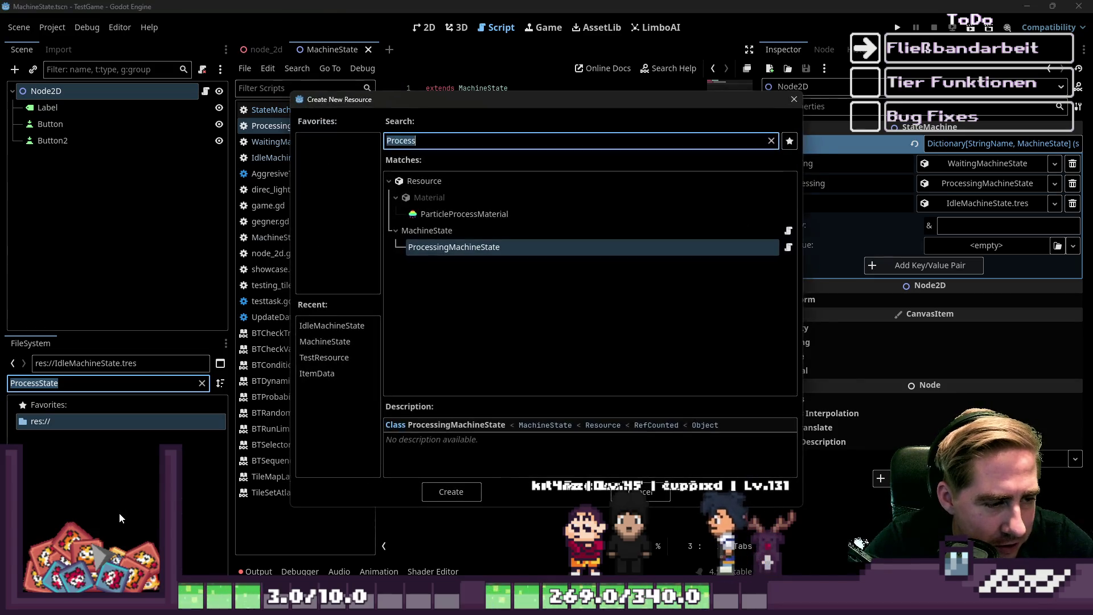
{"action": "double_click", "coordinate": [466, 246]}
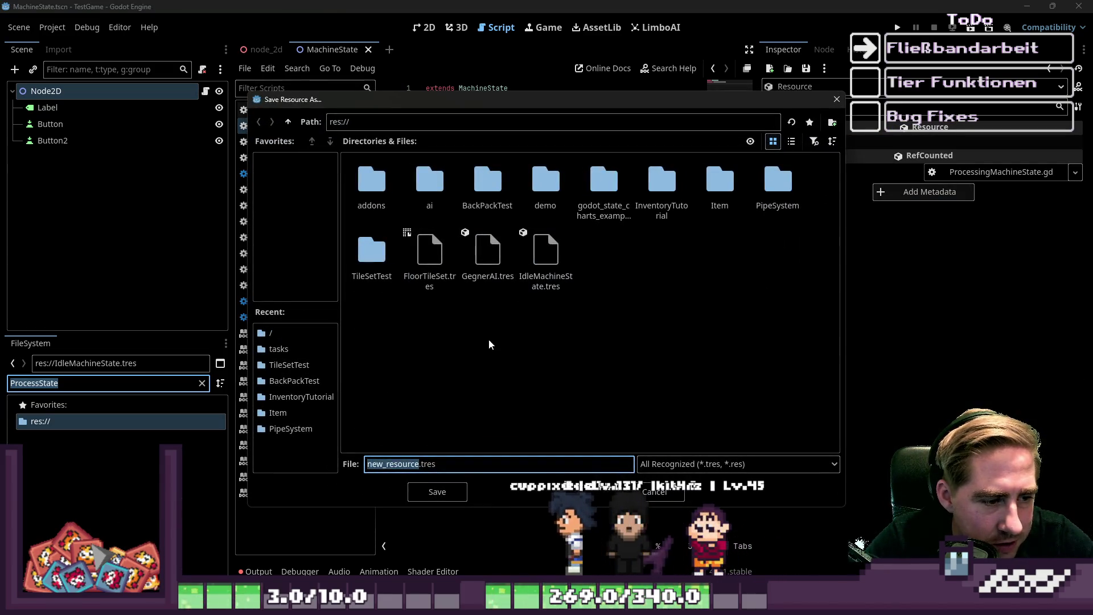
{"action": "type", "text": "Proce"}
{"action": "type", "text": "sssingMach"}
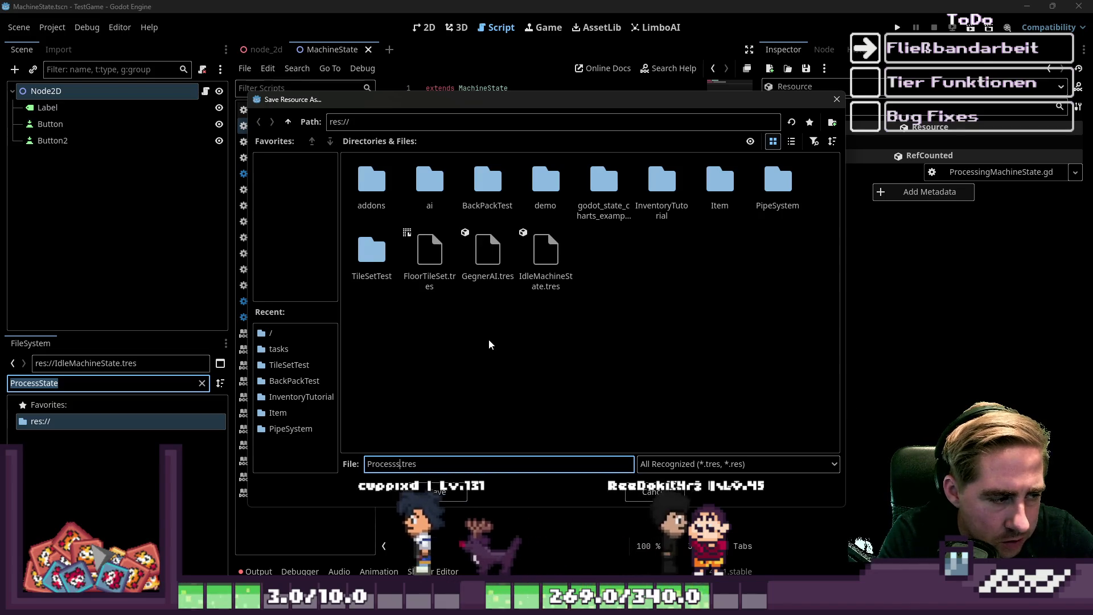
{"action": "type", "text": "ineState"}
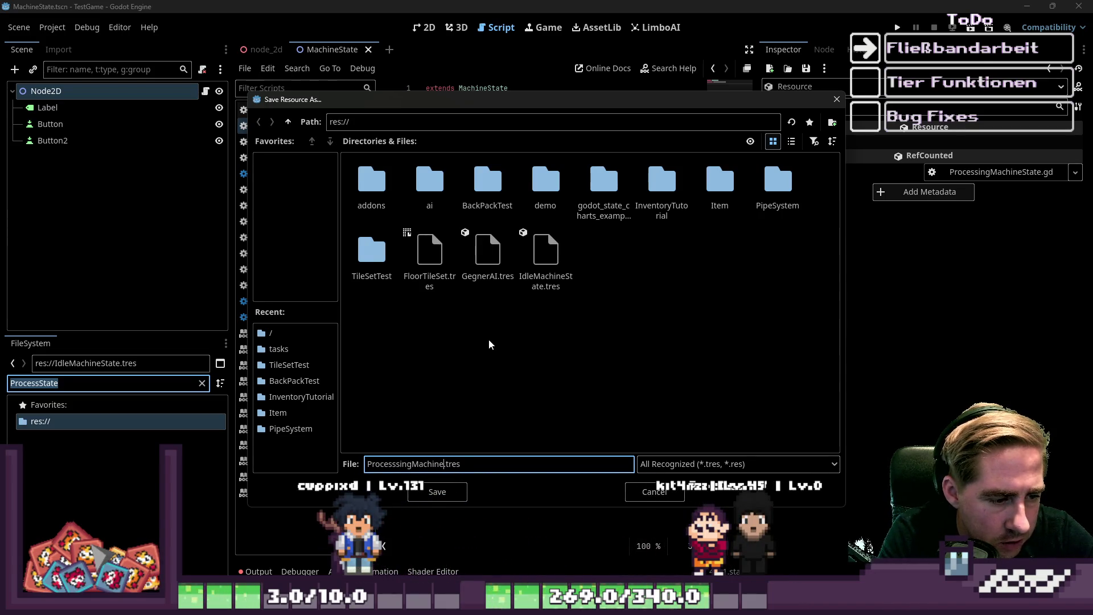
{"action": "key", "text": "Return"}
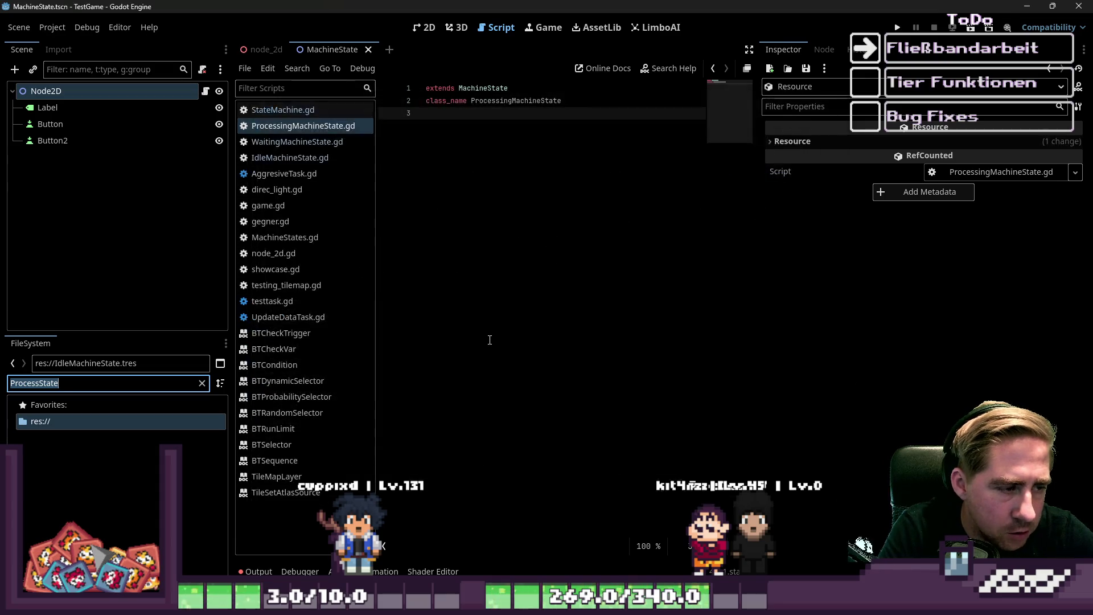
Filter the project files for 'Processing', then clear the filter to list all files.
{"action": "left_click", "coordinate": [86, 92]}
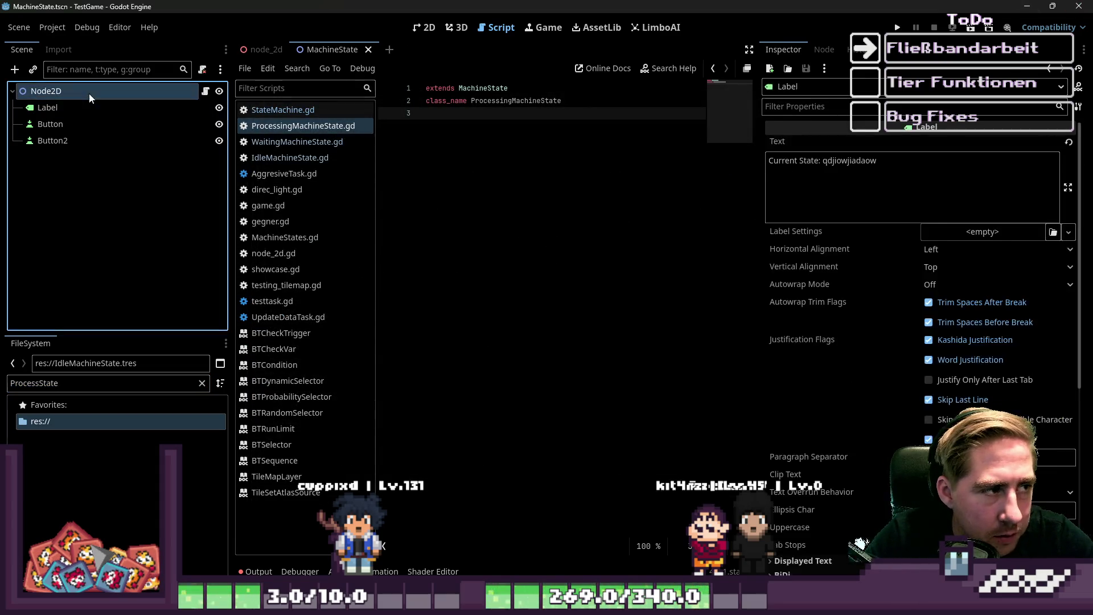
{"action": "double_click", "coordinate": [74, 383]}
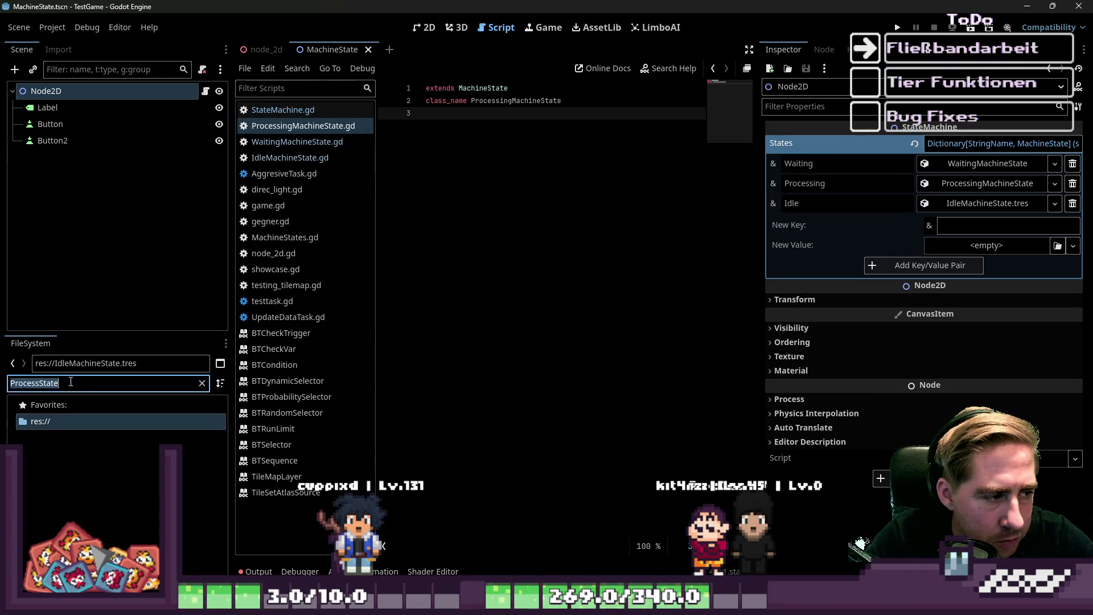
{"action": "type", "text": "Processing"}
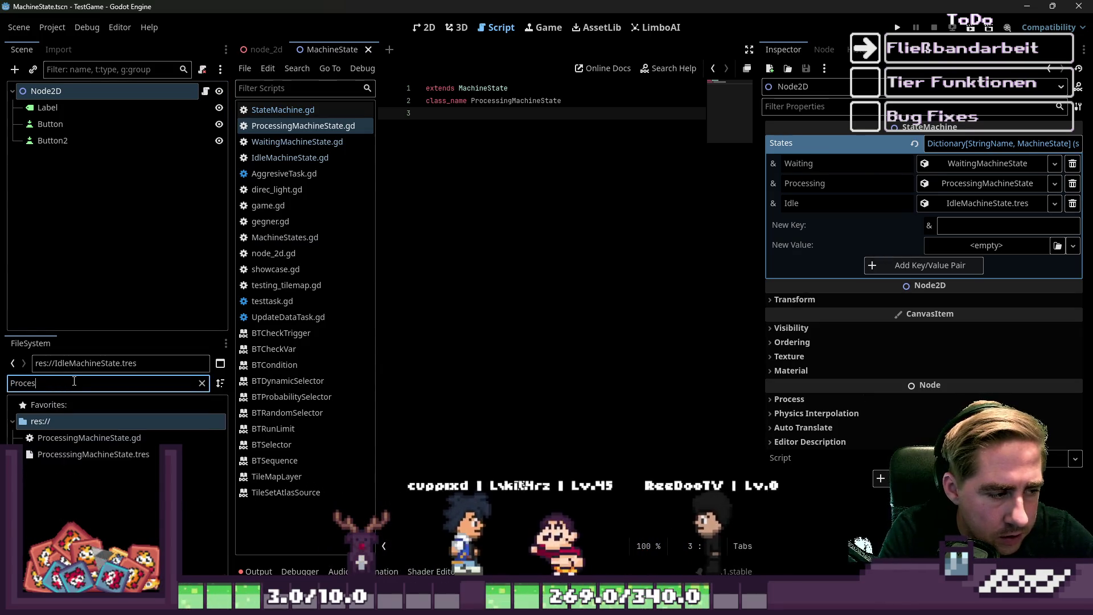
{"action": "left_click", "coordinate": [94, 436]}
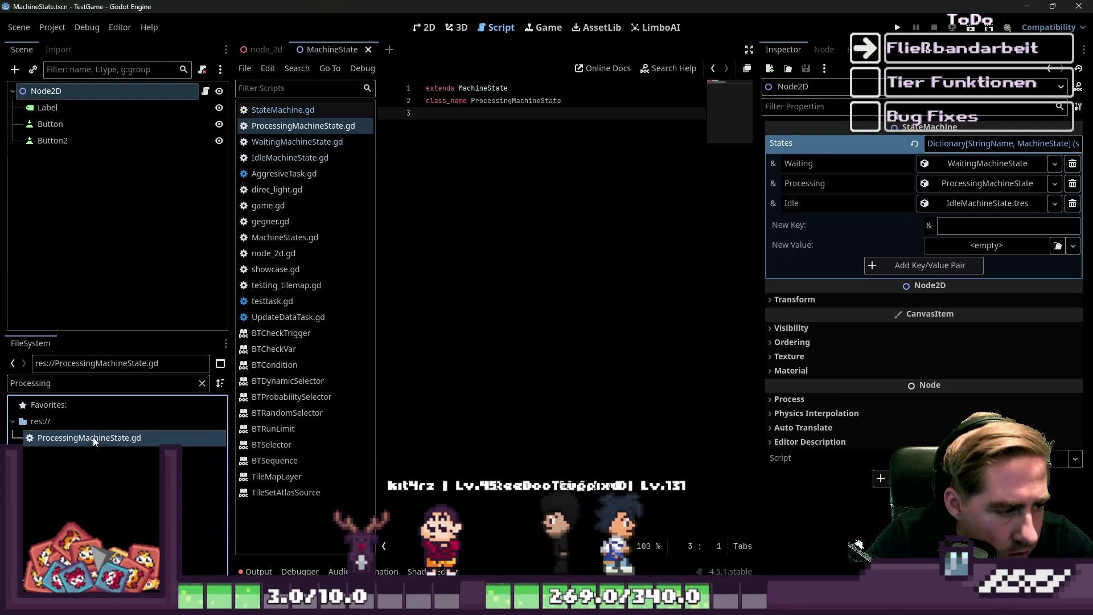
{"action": "left_click", "coordinate": [94, 381]}
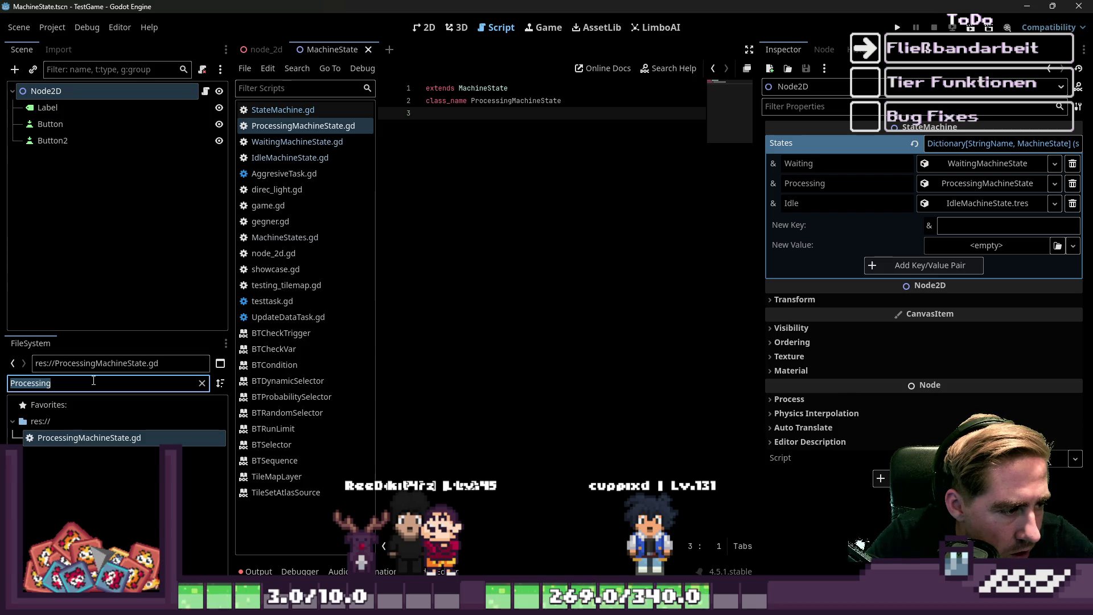
{"action": "key", "text": "BackSpace"}
Rename the resource to ProcessingMachineState.tres and assign it to the Processing state.
{"action": "scroll", "coordinate": [95, 473], "scroll_direction": "down", "scroll_amount": 2}
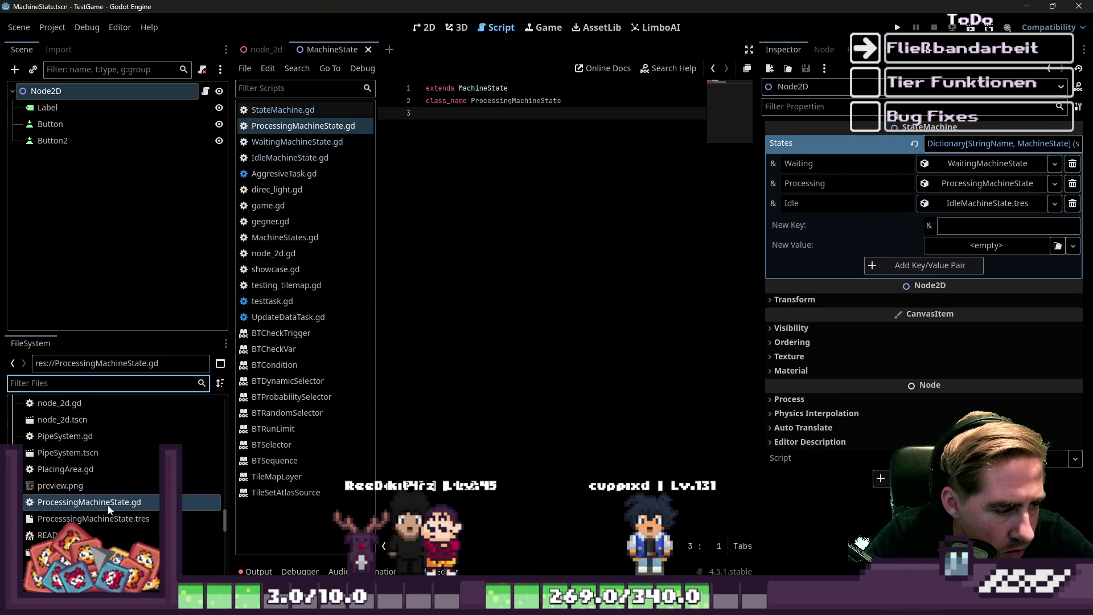
{"action": "left_click", "coordinate": [95, 510]}
{"action": "key", "text": "F2"}
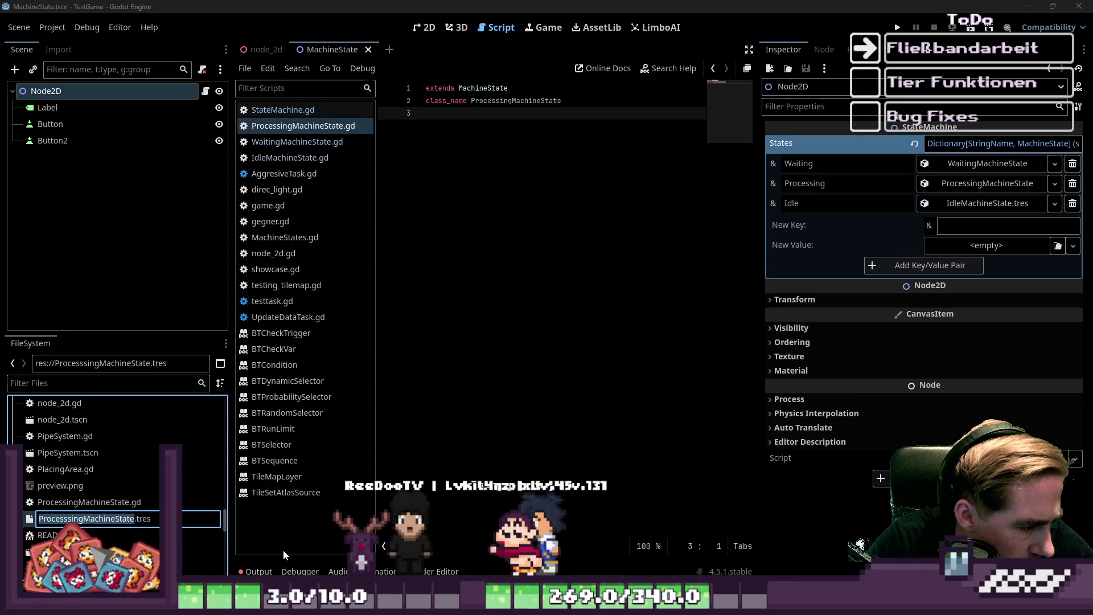
{"action": "key", "text": "Return"}
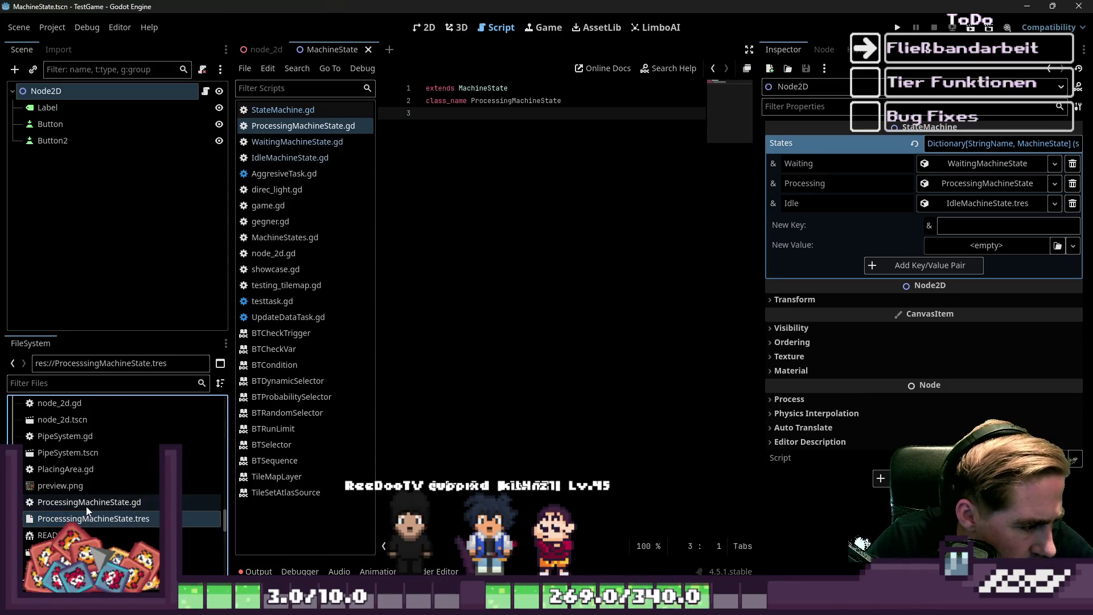
{"action": "left_click", "coordinate": [79, 517]}
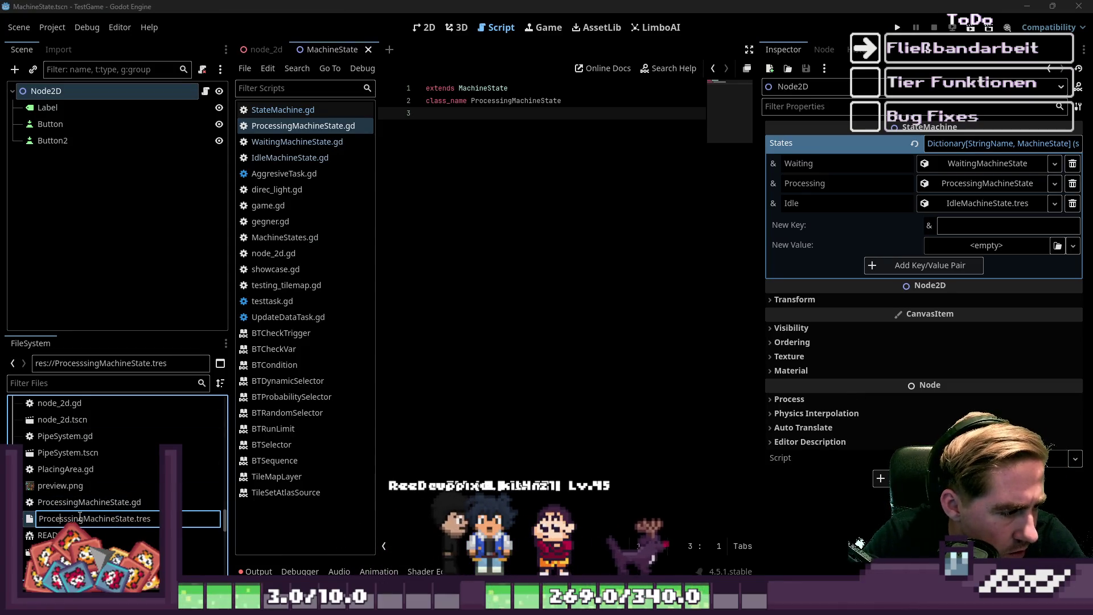
{"action": "key", "text": "Return"}
{"action": "mouse_move", "coordinate": [96, 519]}
{"action": "left_mouse_down"}
{"action": "mouse_move", "coordinate": [988, 224]}
{"action": "mouse_move", "coordinate": [986, 184]}
{"action": "left_mouse_up"}
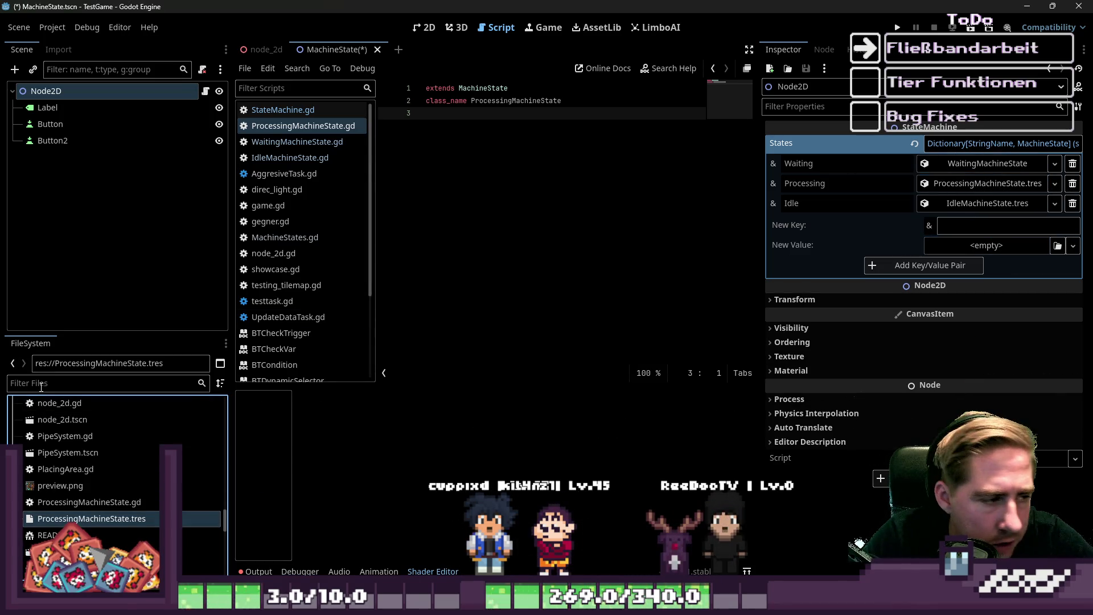
Create a WaitingMachineState resource saved as .tres, then filter project files by 'Waiting'.
{"action": "type", "text": "Waitng"}
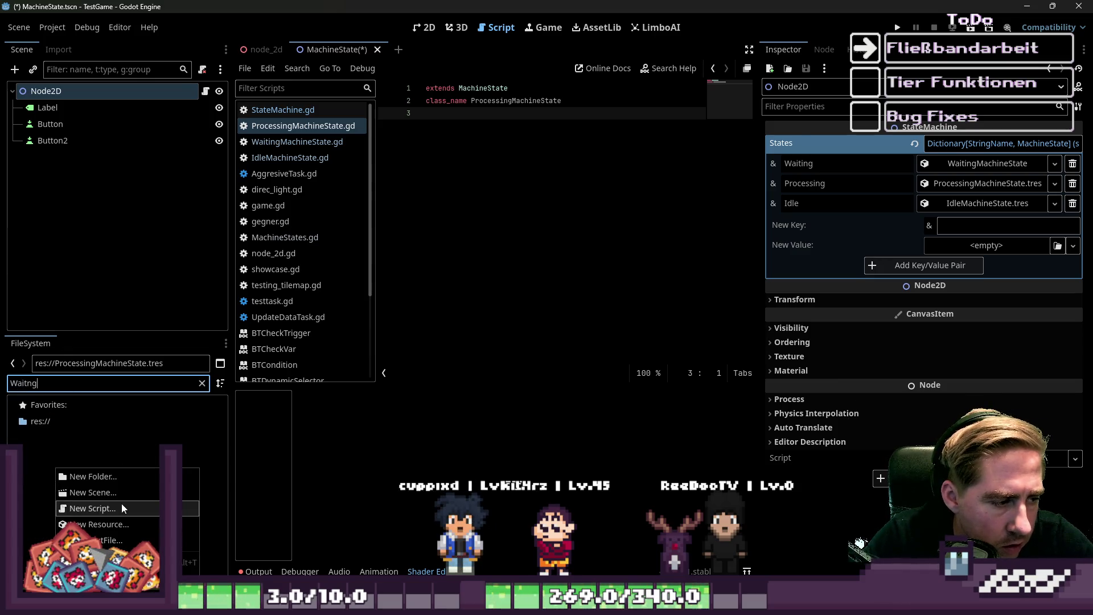
{"action": "left_click", "coordinate": [114, 506]}
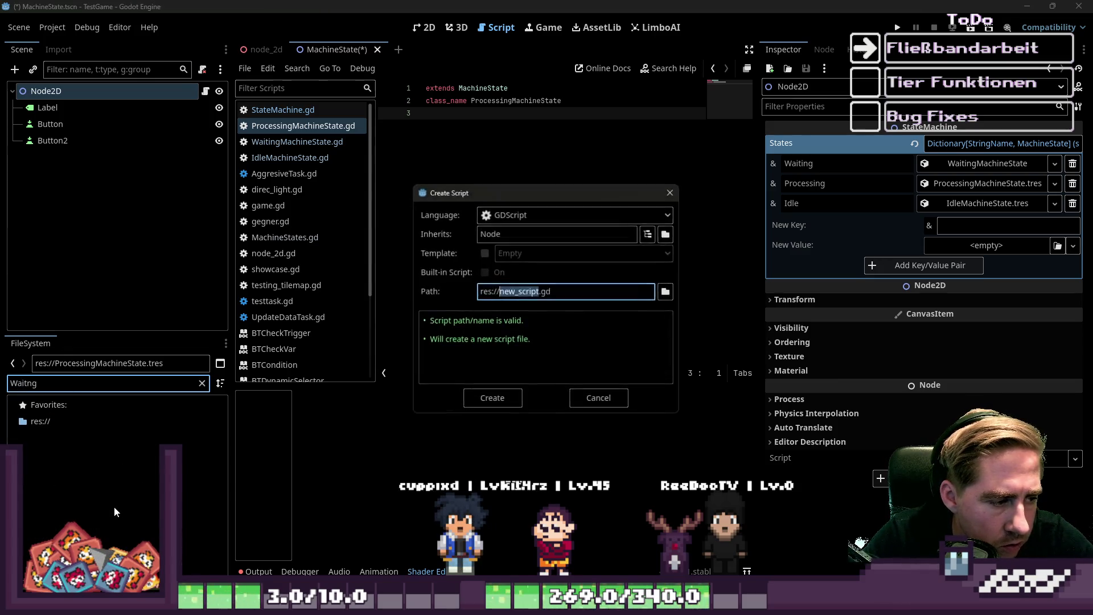
{"action": "key", "text": "Escape"}
{"action": "right_click", "coordinate": [98, 512]}
{"action": "left_click", "coordinate": [149, 524]}
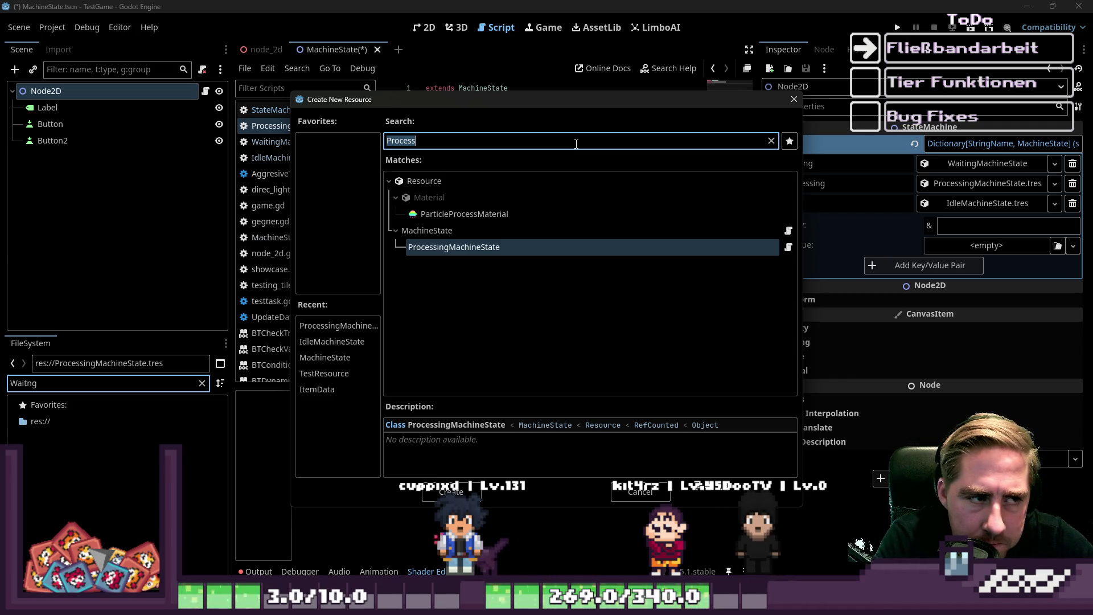
{"action": "type", "text": "Waiting"}
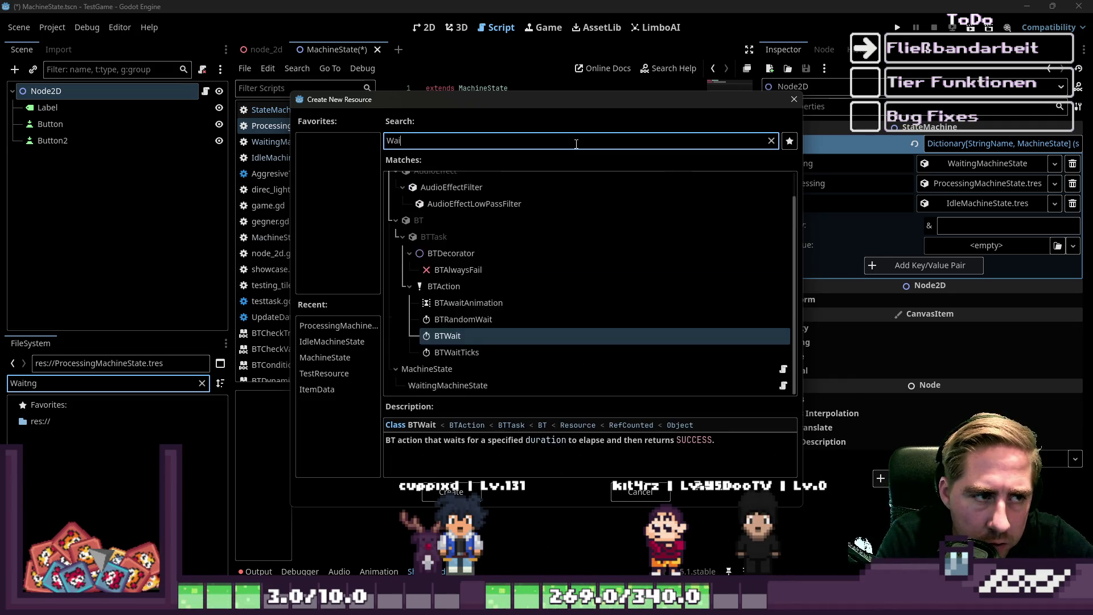
{"action": "key", "text": "Return"}
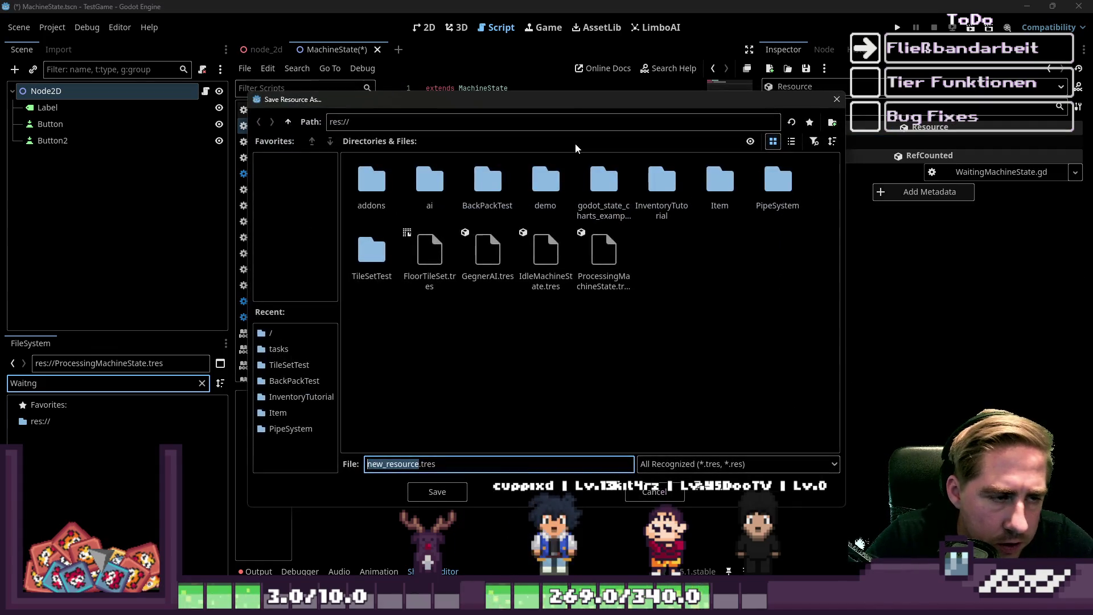
{"action": "type", "text": "WaitingMachineSt"}
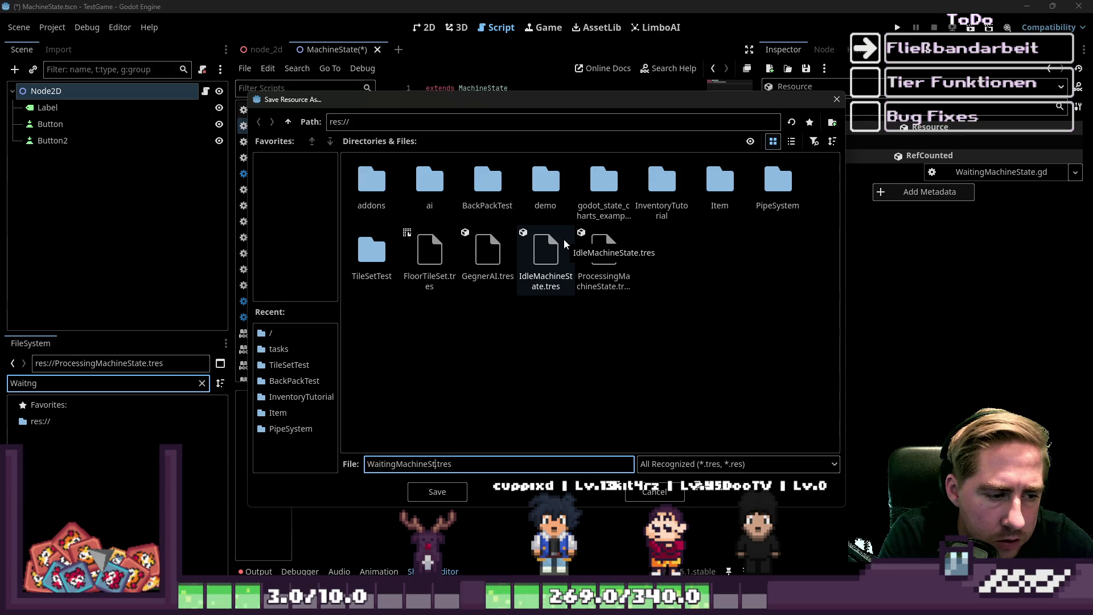
{"action": "key", "text": "Return"}
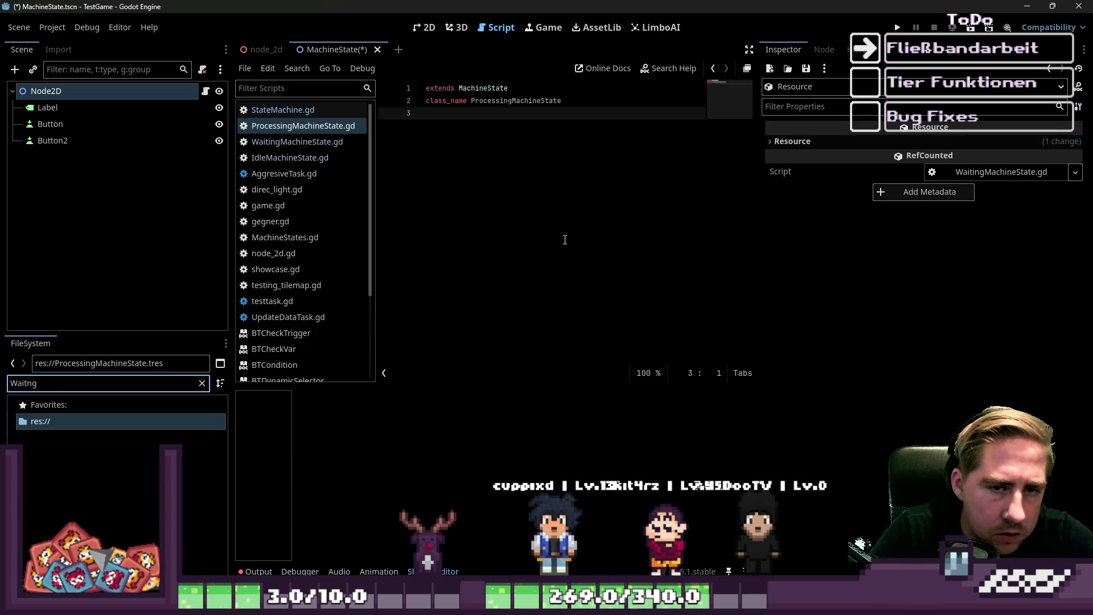
{"action": "double_click", "coordinate": [72, 387]}
{"action": "type", "text": "W"}
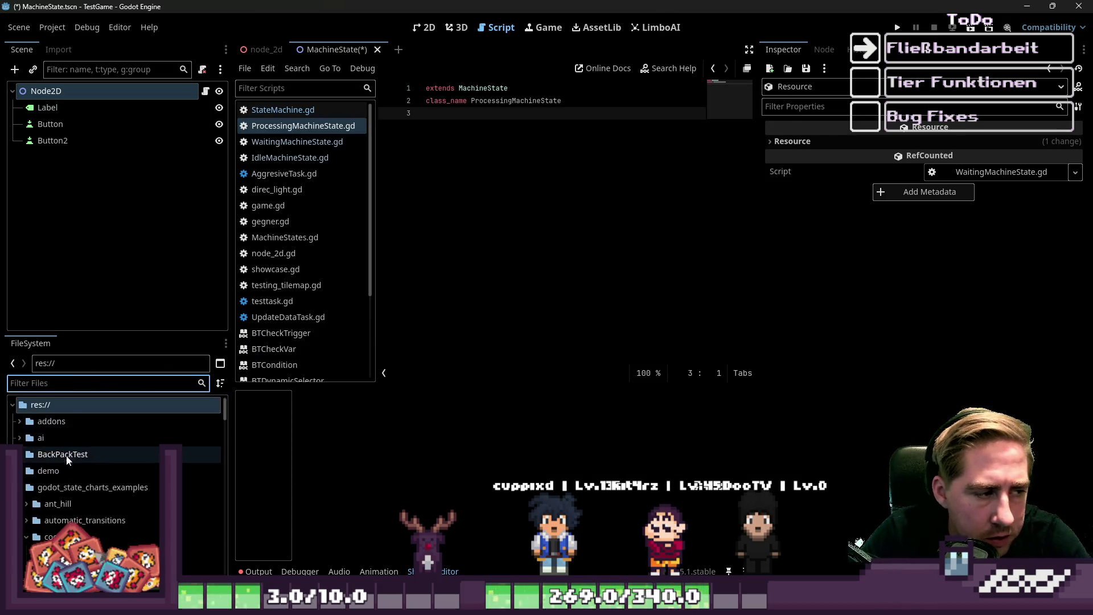
{"action": "type", "text": "aiting"}
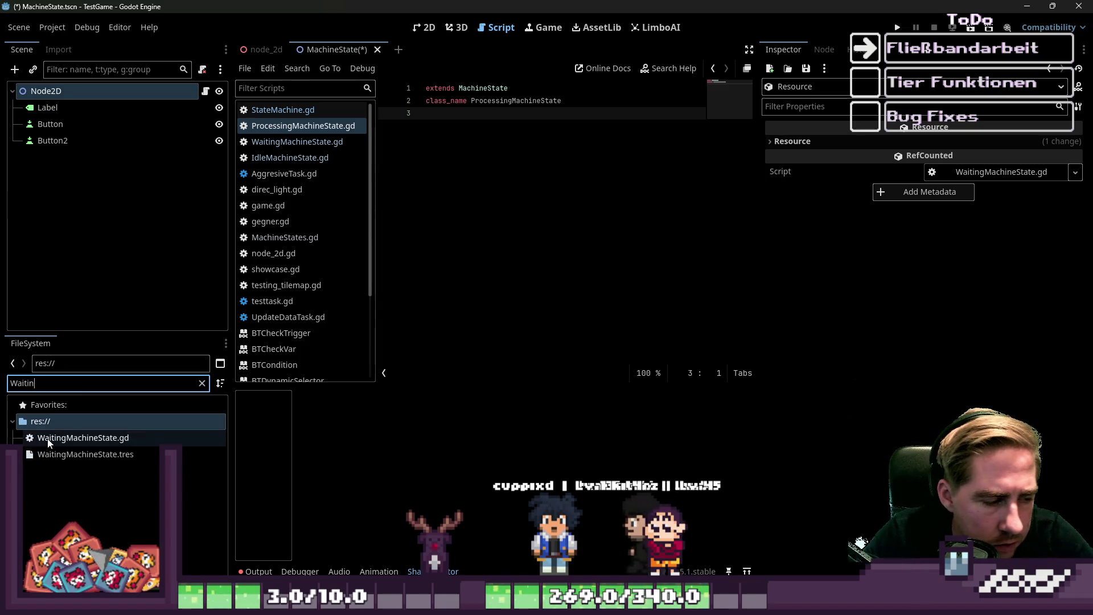
Assign WaitingMachineState.tres to the Waiting entry of Node2D's States, then show the 2D view.
{"action": "left_click", "coordinate": [66, 455]}
{"action": "left_click", "coordinate": [68, 91]}
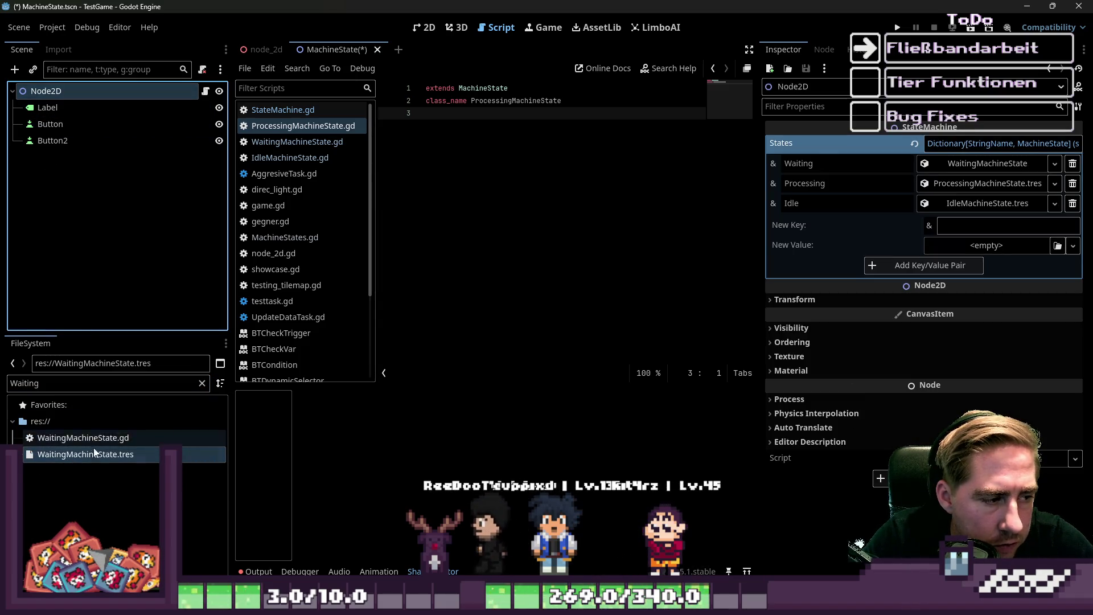
{"action": "left_click_drag", "start_coordinate": [66, 456], "coordinate": [848, 321]}
{"action": "left_click_drag", "start_coordinate": [980, 167], "coordinate": [981, 167]}
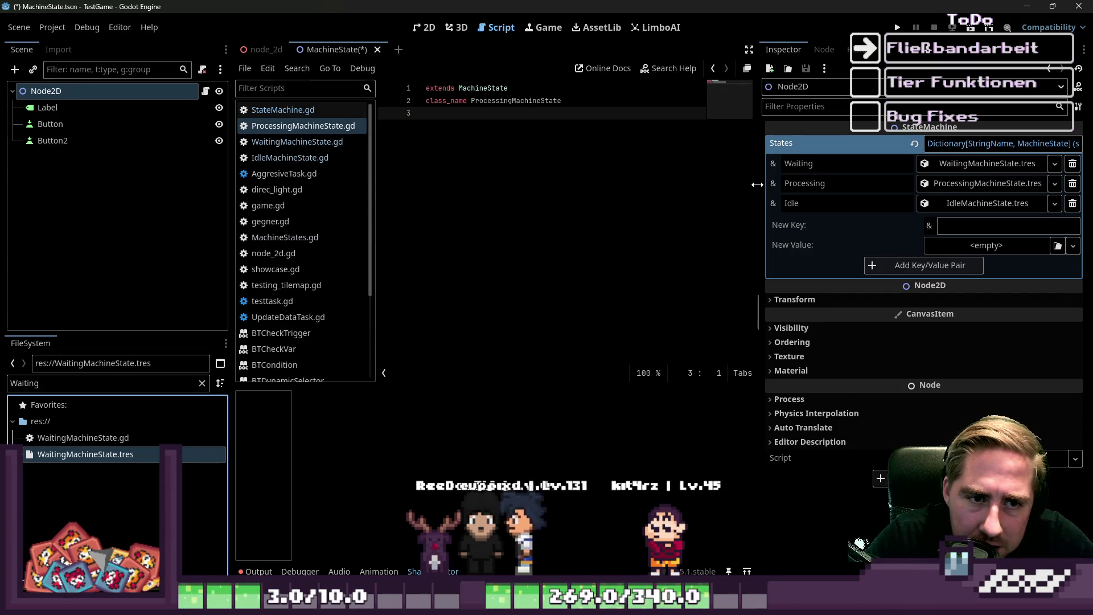
{"action": "mouse_move", "coordinate": [761, 193]}
{"action": "left_mouse_down"}
{"action": "mouse_move", "coordinate": [814, 191]}
{"action": "mouse_move", "coordinate": [717, 190]}
{"action": "left_mouse_up"}
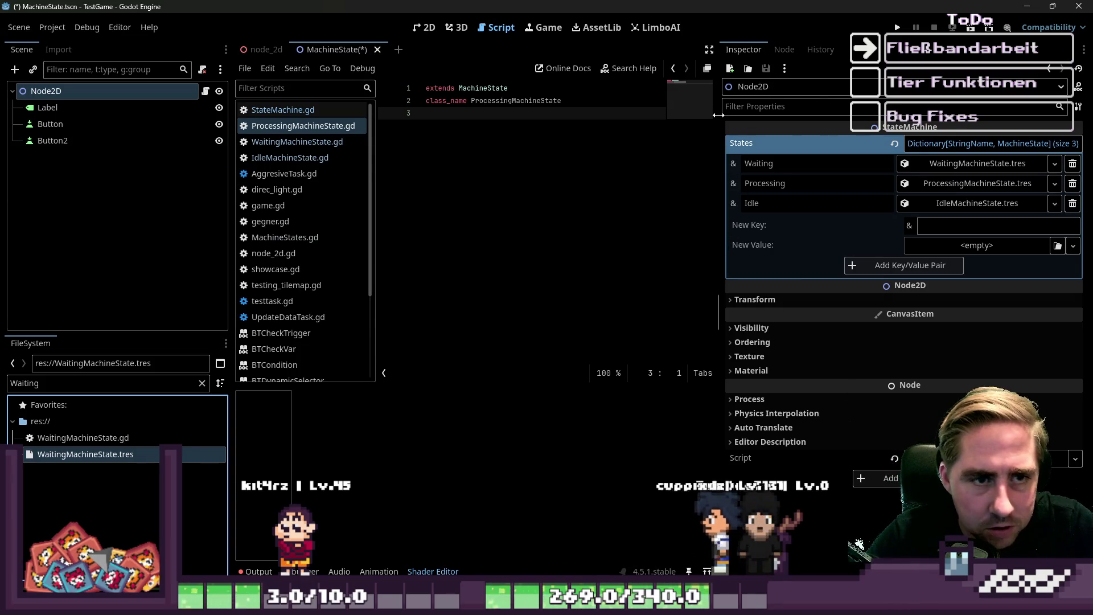
{"action": "mouse_move", "coordinate": [716, 114]}
{"action": "left_mouse_down"}
{"action": "mouse_move", "coordinate": [880, 131]}
{"action": "mouse_move", "coordinate": [731, 151]}
{"action": "mouse_move", "coordinate": [878, 171]}
{"action": "mouse_move", "coordinate": [780, 171]}
{"action": "mouse_move", "coordinate": [841, 172]}
{"action": "left_mouse_up"}
{"action": "left_click", "coordinate": [162, 107]}
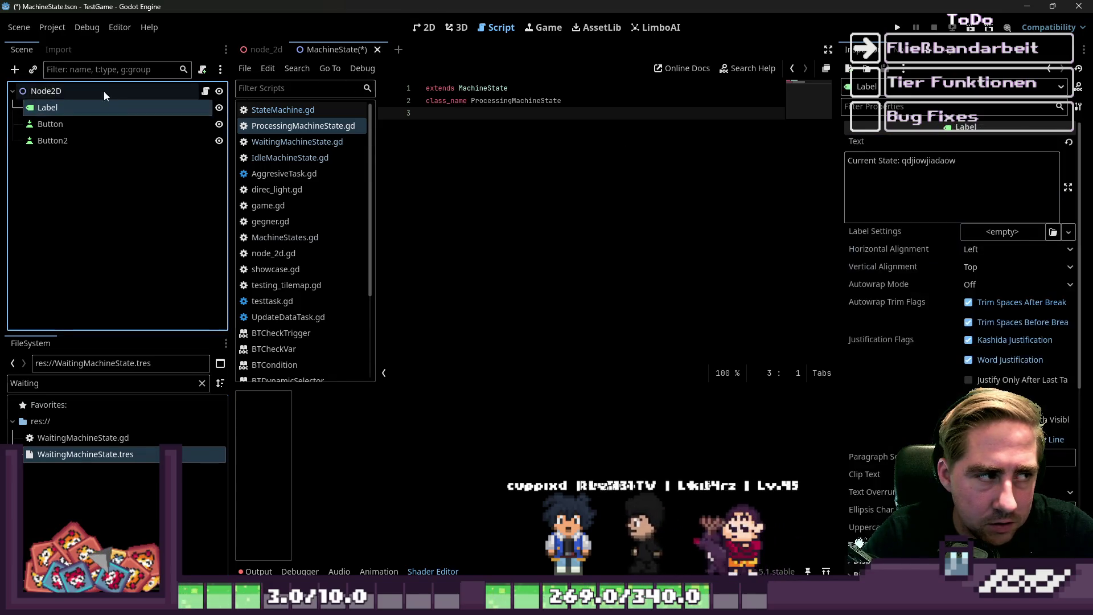
{"action": "left_click", "coordinate": [103, 91]}
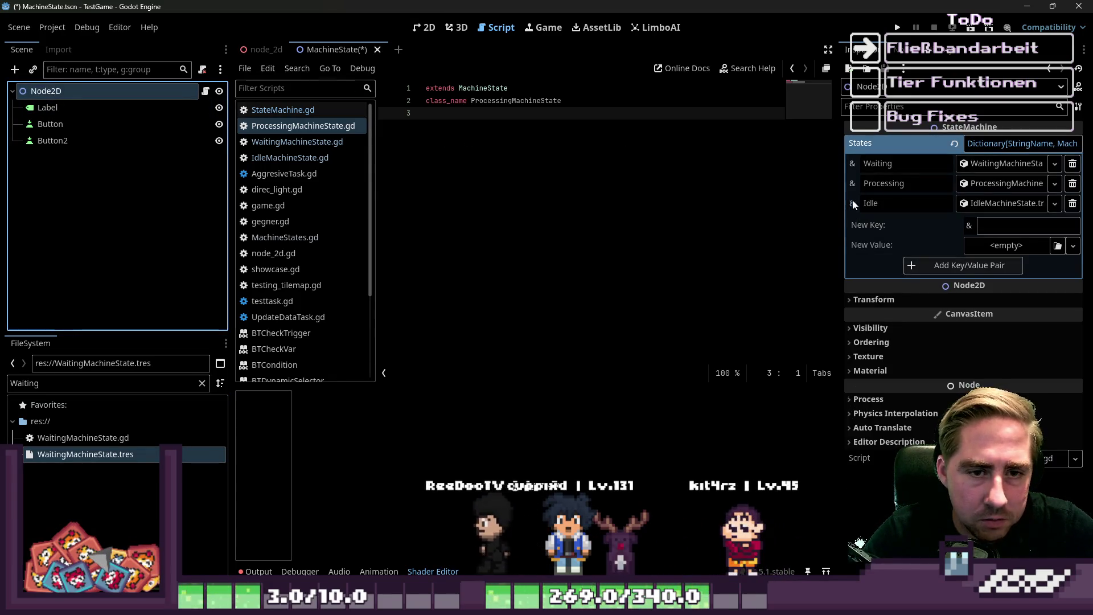
{"action": "left_click", "coordinate": [416, 27]}
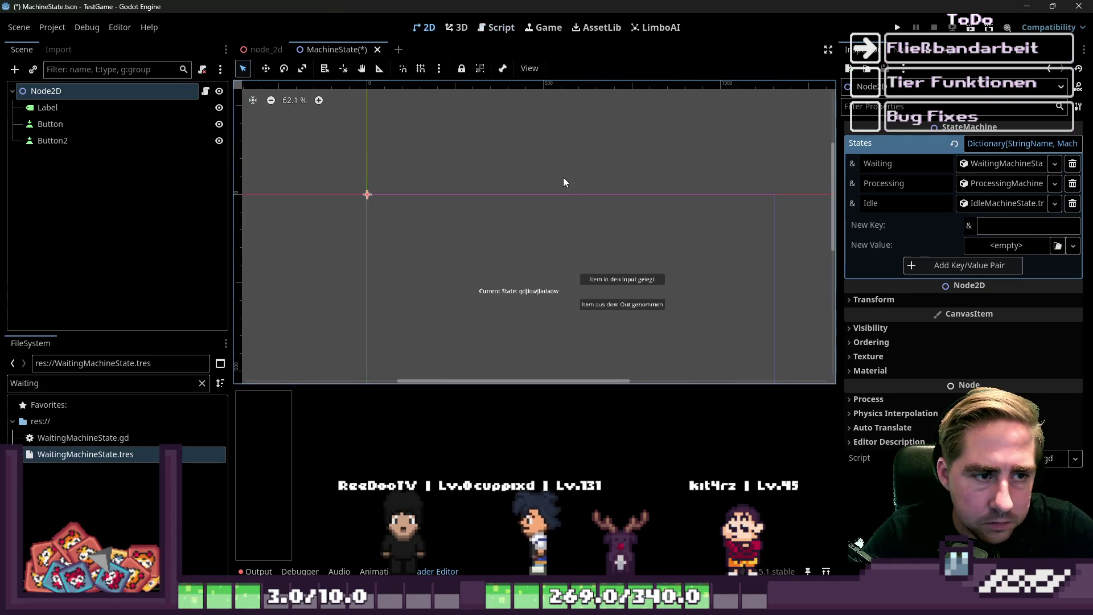
Move the 'Item aus dem Out genommen' button lower on the canvas.
{"action": "scroll", "coordinate": [627, 332], "scroll_direction": "up", "scroll_amount": 3}
{"action": "left_click", "coordinate": [624, 184]}
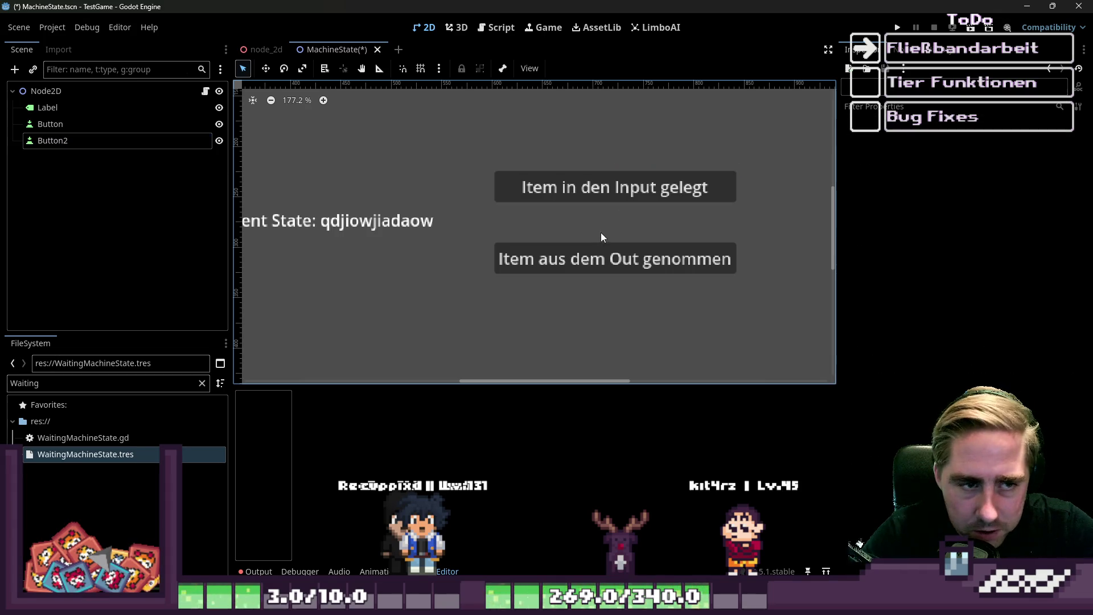
{"action": "left_click", "coordinate": [604, 256]}
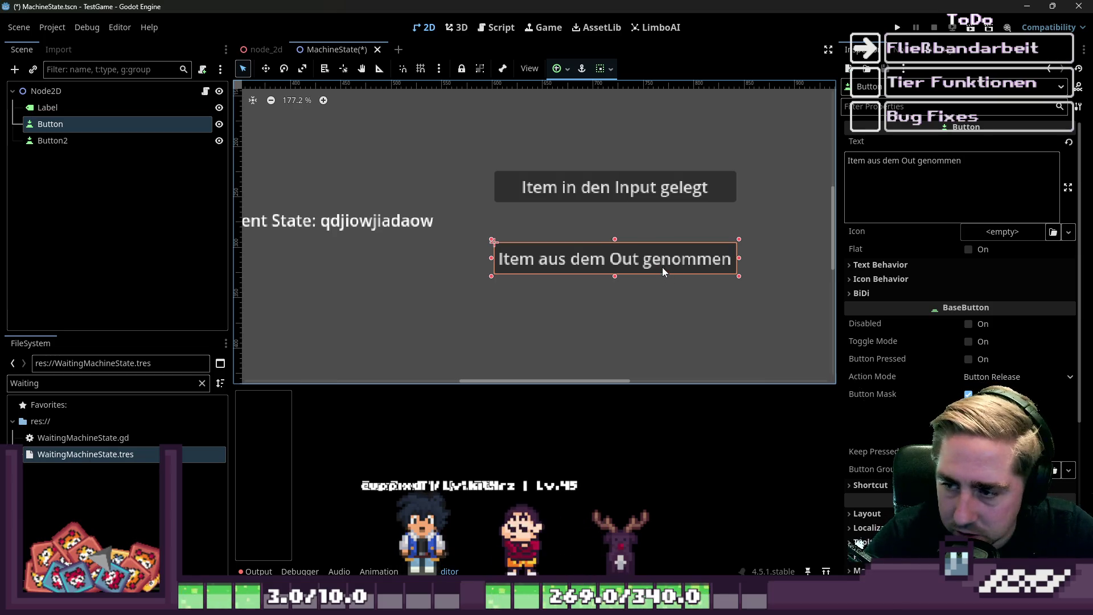
{"action": "left_click_drag", "start_coordinate": [598, 250], "coordinate": [599, 292]}
Duplicate Button2, place the copy below it, and set its text to 'Item im Output gelegt wird'.
{"action": "left_click", "coordinate": [103, 140]}
{"action": "key", "text": "ctrl+d"}
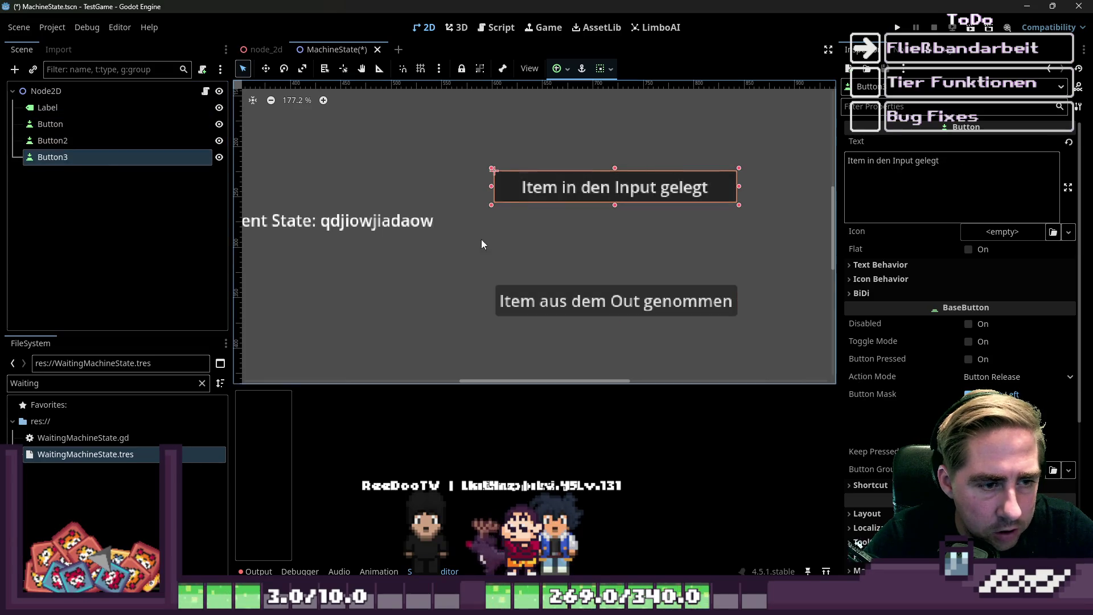
{"action": "left_click_drag", "start_coordinate": [566, 186], "coordinate": [566, 247]}
{"action": "left_click", "coordinate": [939, 160]}
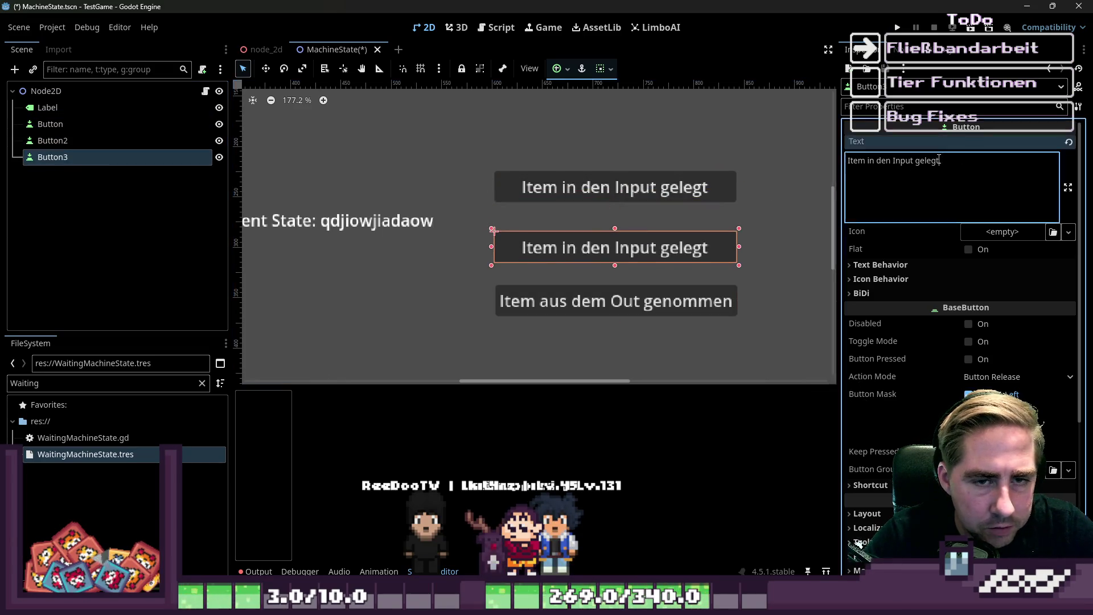
{"action": "type", "text": "Item im Out"}
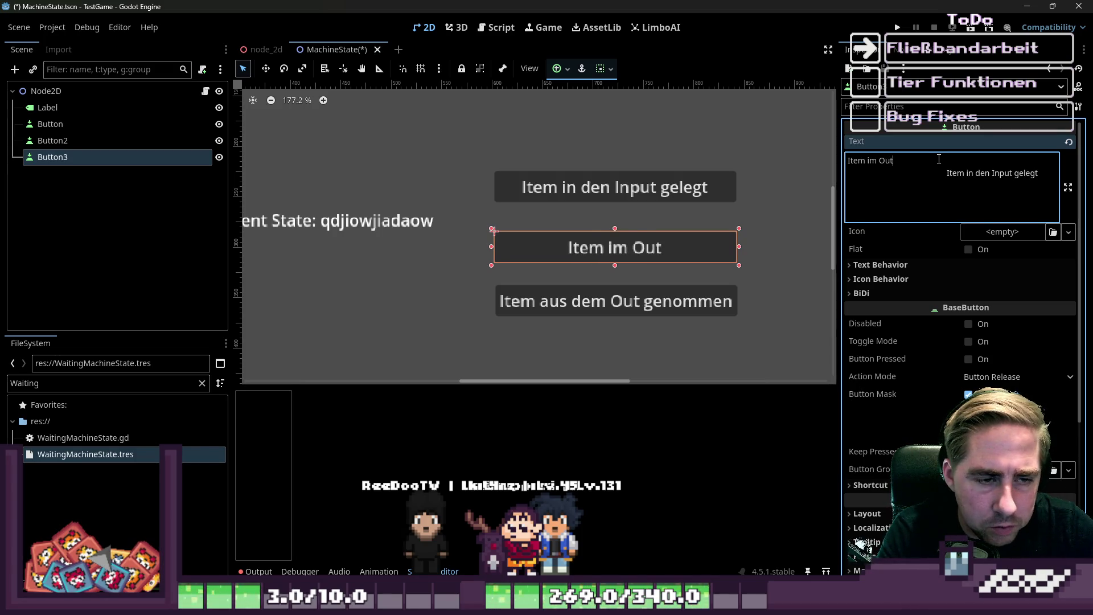
{"action": "type", "text": "put gelegt wir"}
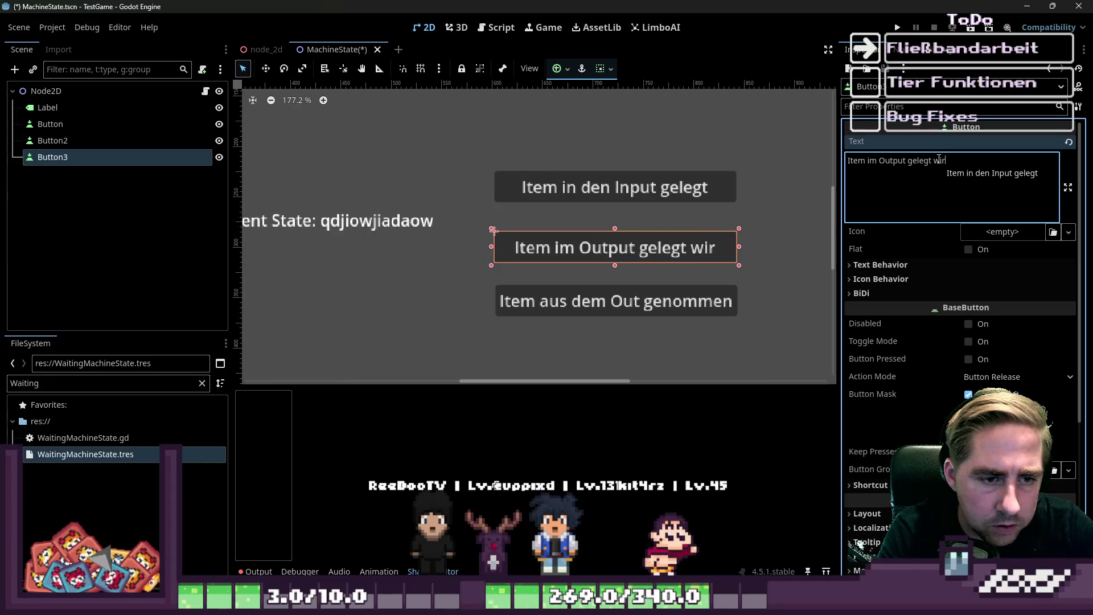
{"action": "type", "text": "d"}
{"action": "left_click", "coordinate": [378, 293]}
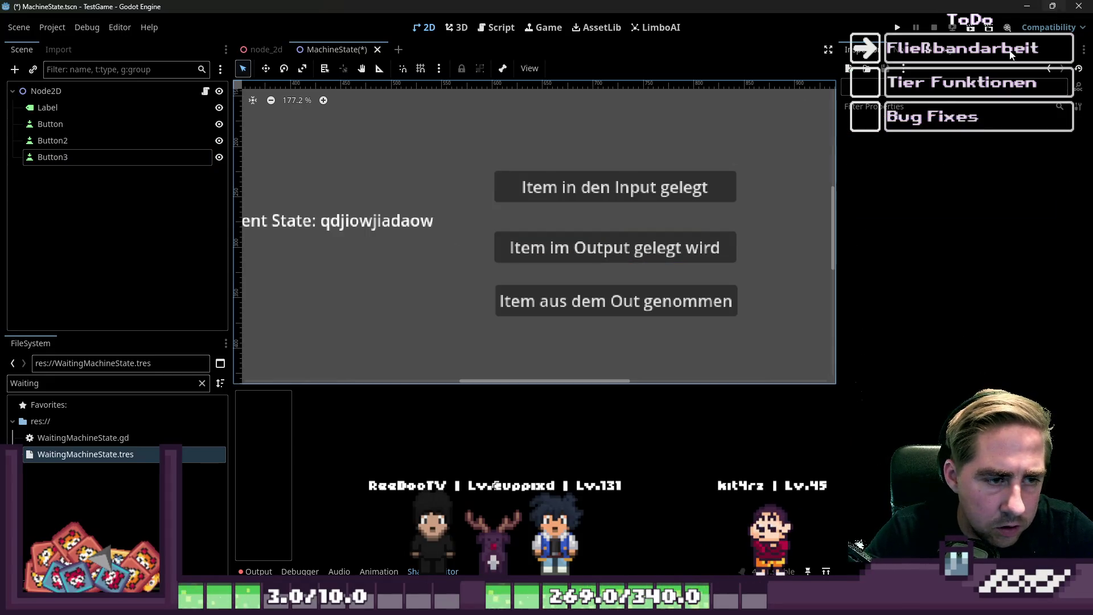
Move the 'Item in den Input gelegt' button up to the top.
{"action": "left_click", "coordinate": [609, 248]}
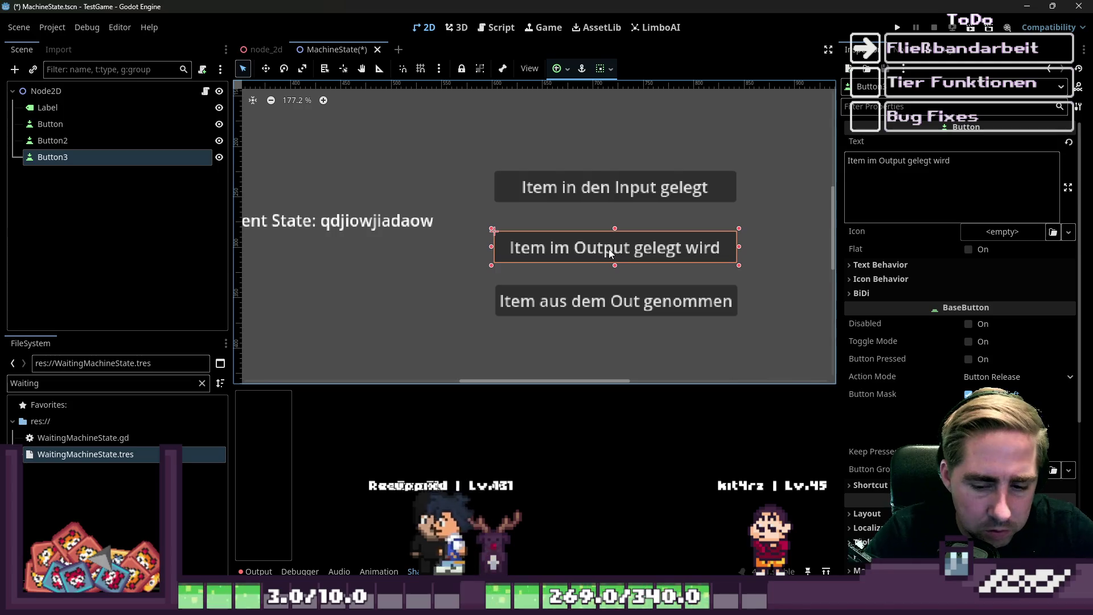
{"action": "left_click", "coordinate": [631, 308]}
{"action": "left_click", "coordinate": [659, 257]}
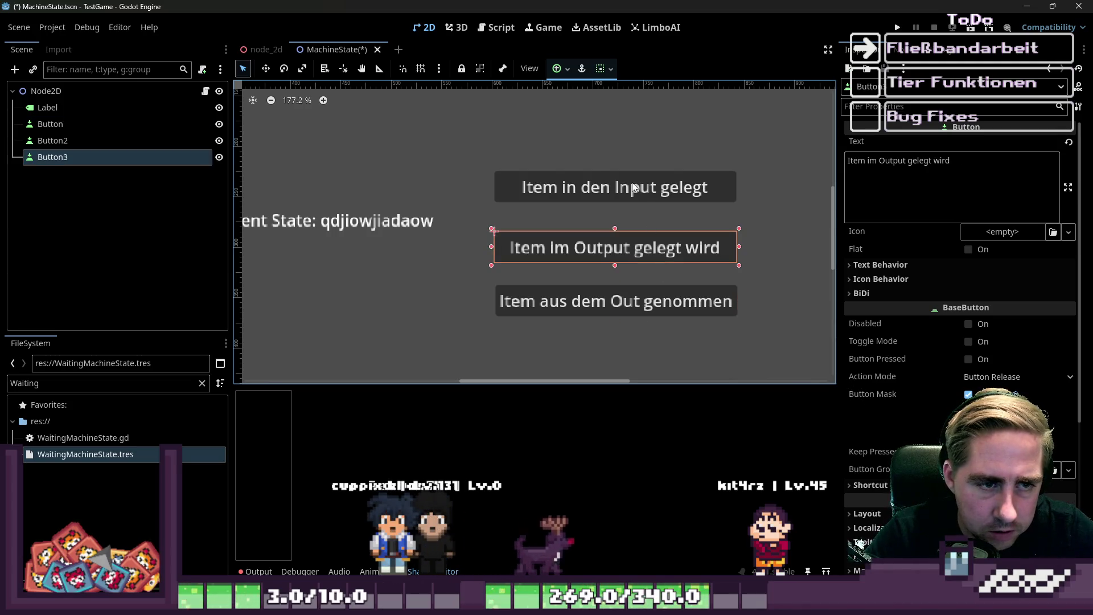
{"action": "left_click_drag", "start_coordinate": [630, 187], "coordinate": [627, 127]}
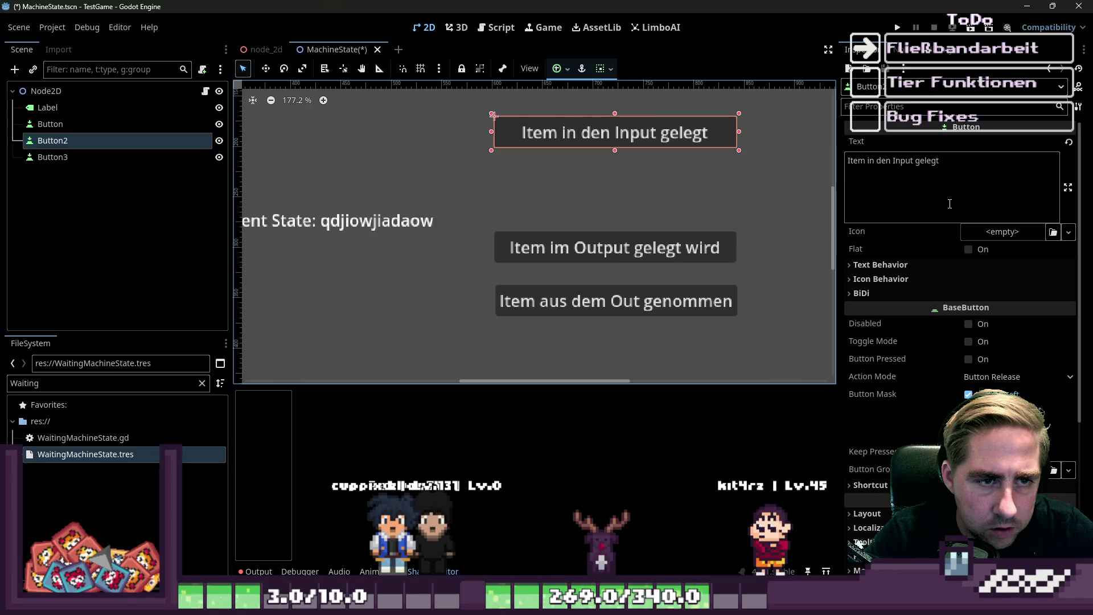
Duplicate the top button below it, with the text 'Item wird aus dem Input genommen'.
{"action": "key", "text": "ctrl+d"}
{"action": "left_click_drag", "start_coordinate": [593, 143], "coordinate": [609, 191]}
{"action": "left_click", "coordinate": [966, 165]}
{"action": "key", "text": "ctrl+a"}
{"action": "key", "text": "BackSpace"}
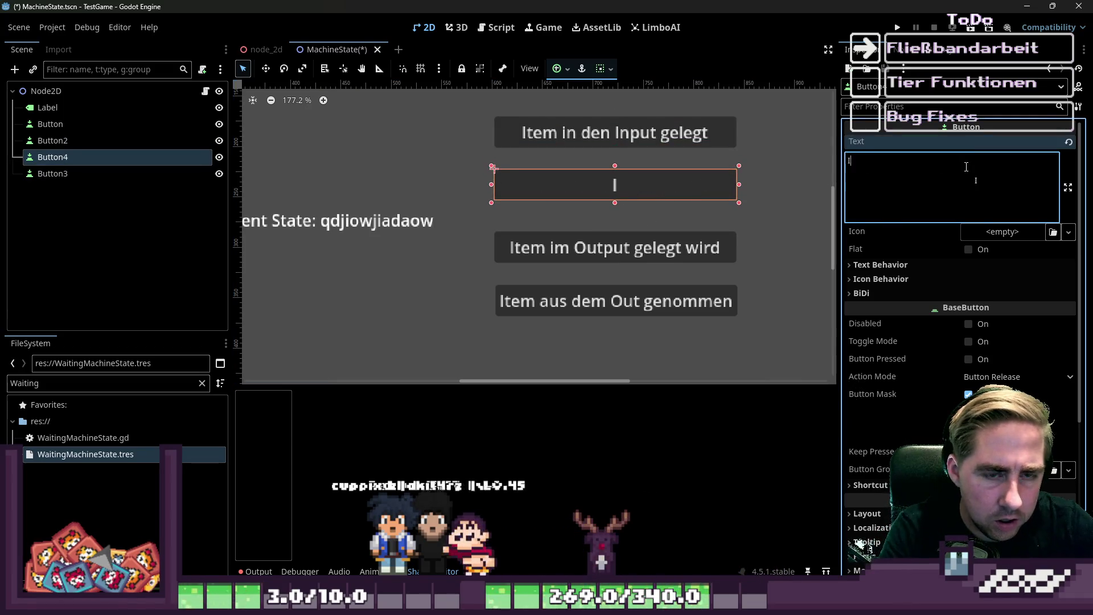
{"action": "type", "text": "Item wird i"}
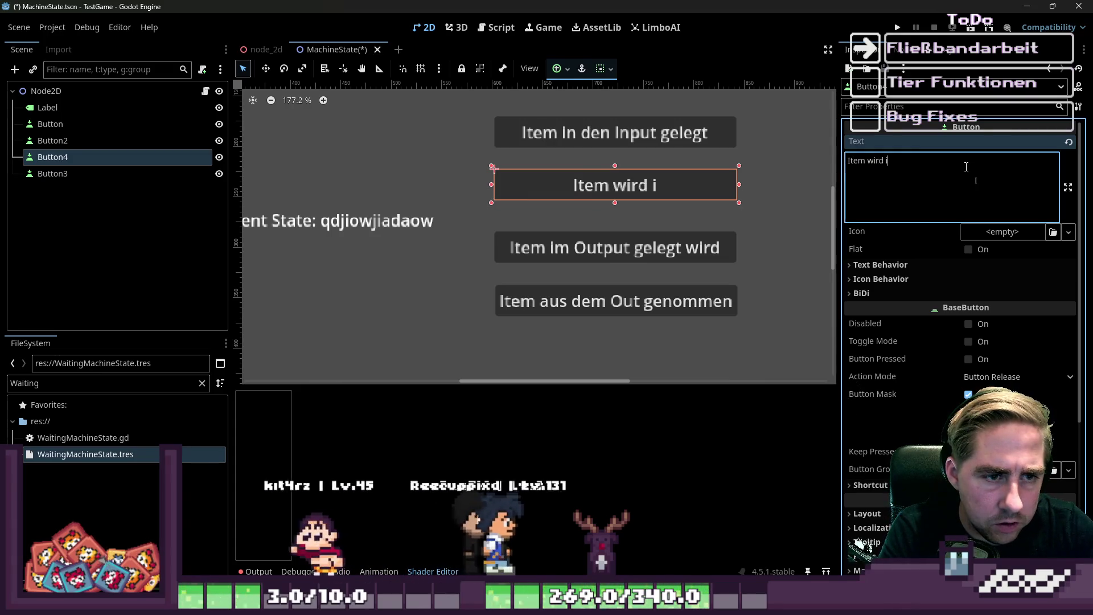
{"action": "type", "text": "n den"}
{"action": "key", "text": "BackSpace"}
{"action": "key", "text": "BackSpace"}
{"action": "key", "text": "BackSpace"}
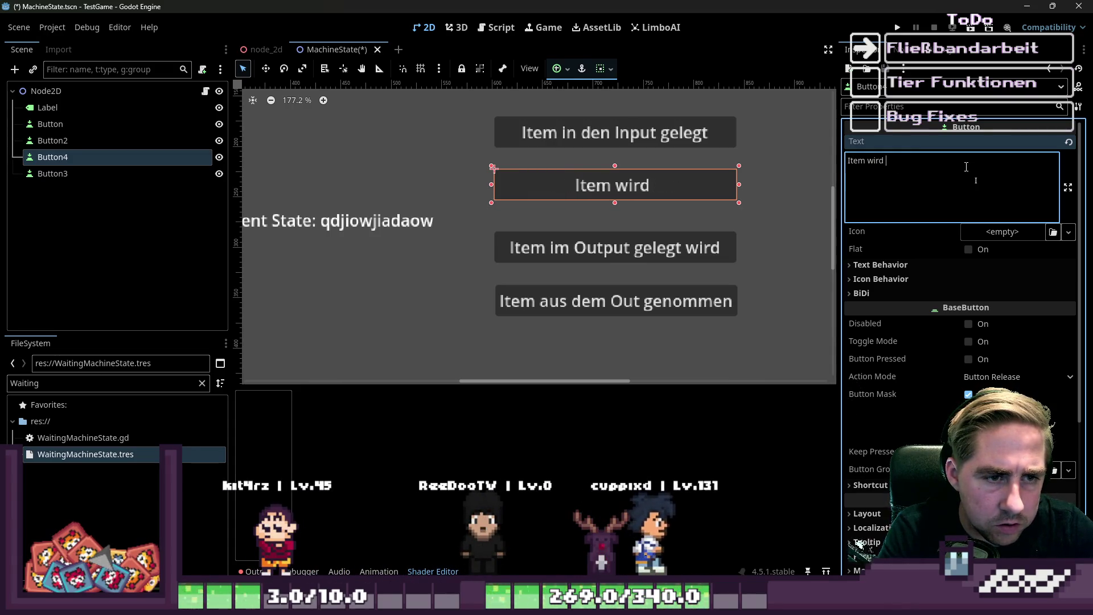
{"action": "type", "text": "aus dem Outp"}
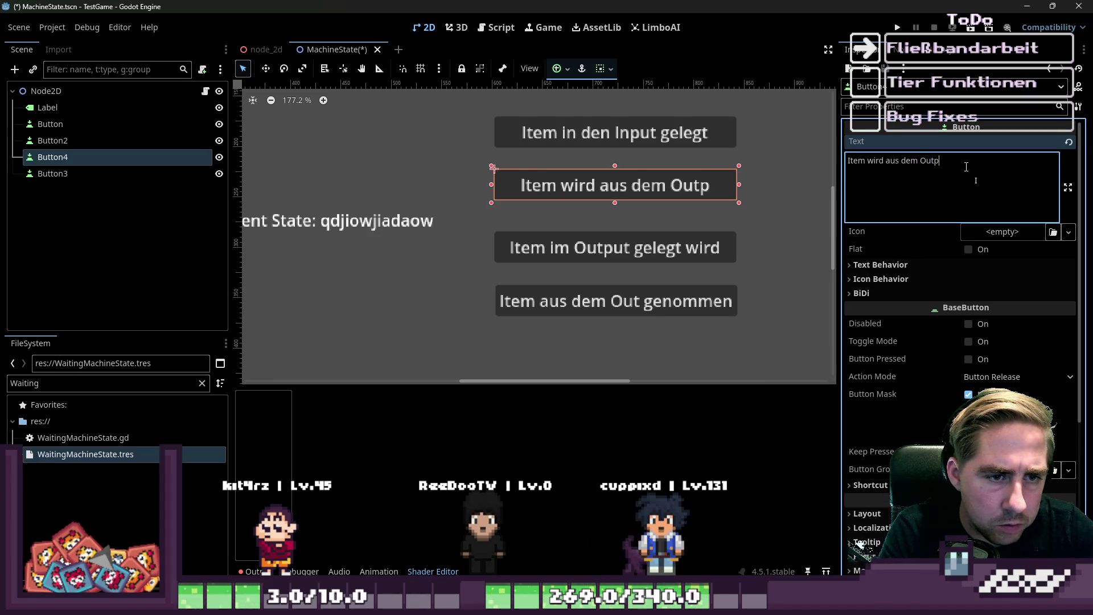
{"action": "type", "text": "ut genommen"}
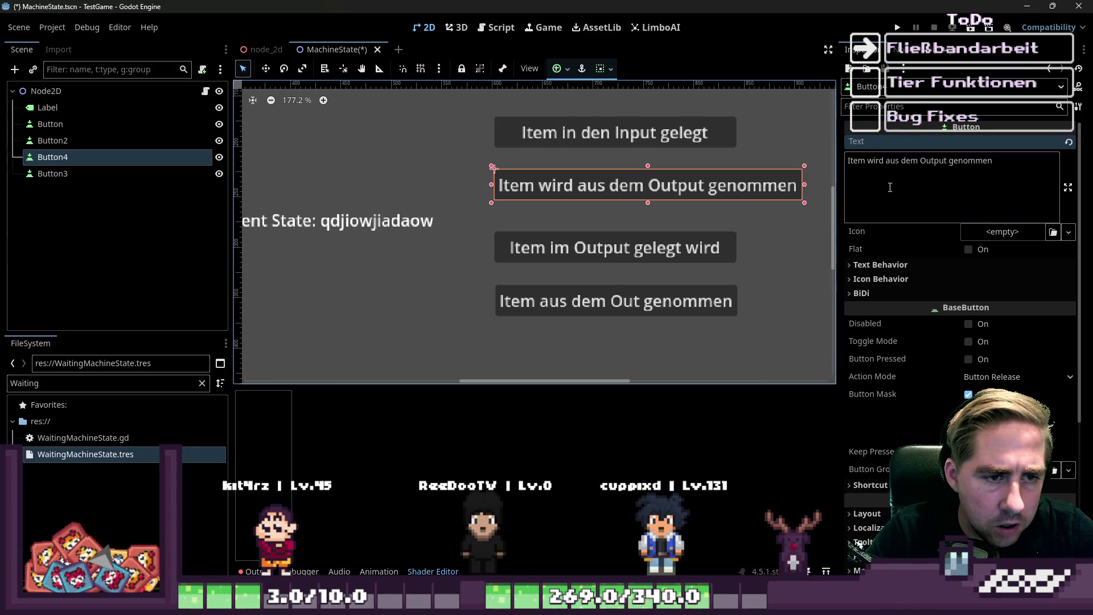
{"action": "double_click", "coordinate": [938, 161]}
{"action": "type", "text": "Input"}
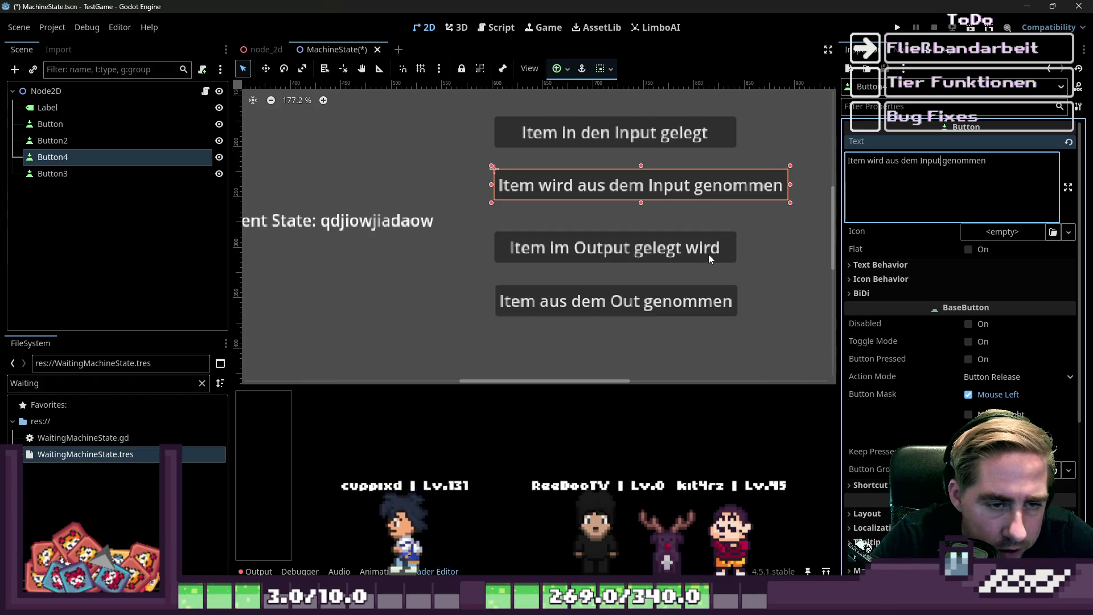
Correct 'Out' to 'Output' in the 'Item aus dem Output genommen' button and nudge the buttons into place.
{"action": "left_click", "coordinate": [658, 306]}
{"action": "left_click", "coordinate": [918, 164]}
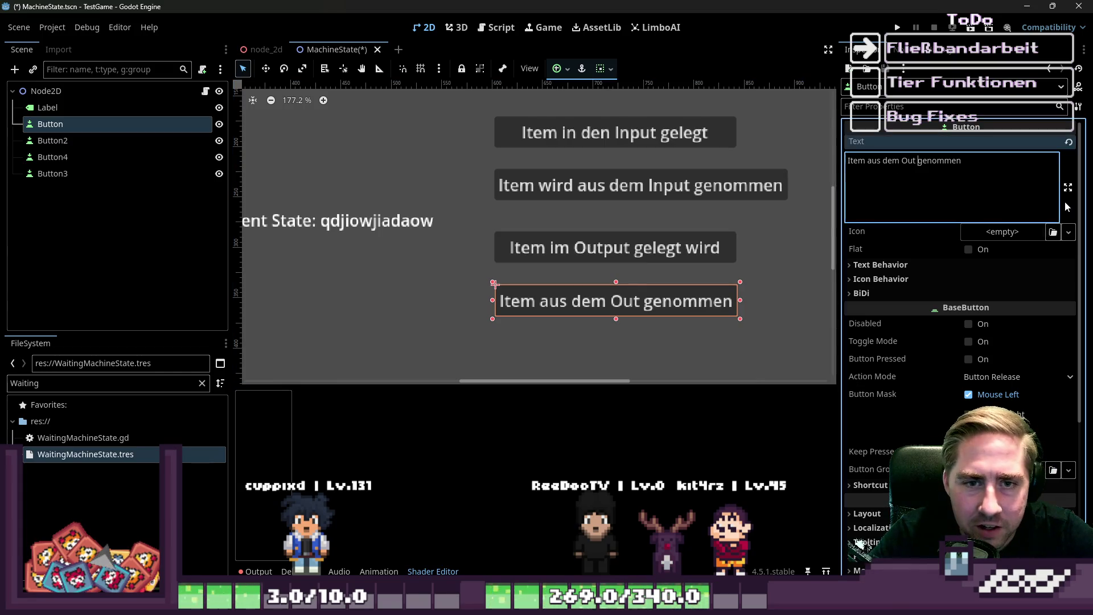
{"action": "type", "text": "t"}
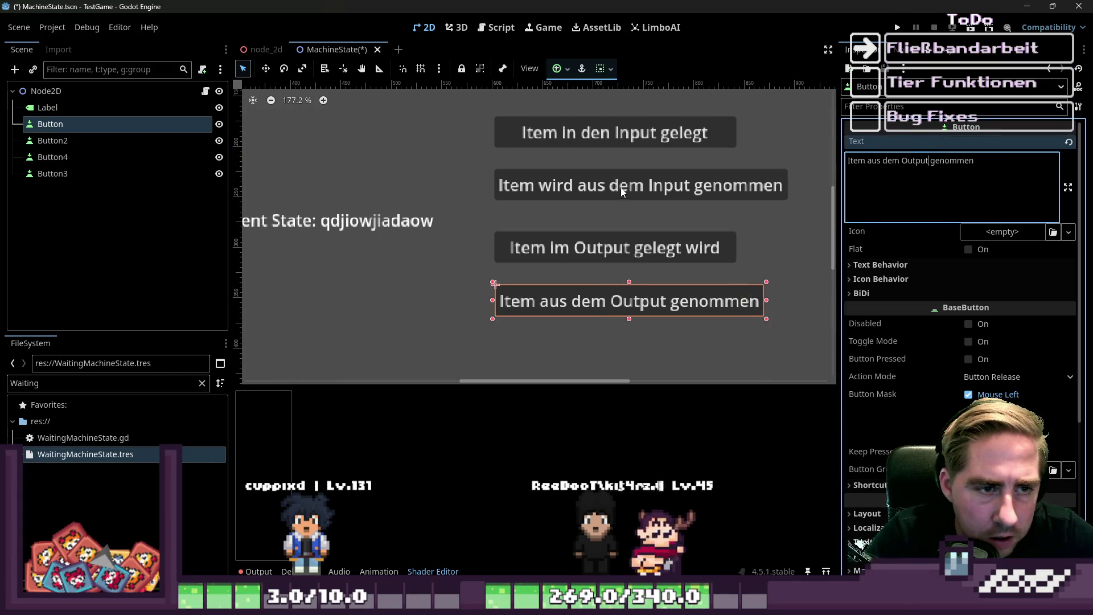
{"action": "left_click", "coordinate": [622, 192]}
{"action": "left_click", "coordinate": [605, 141]}
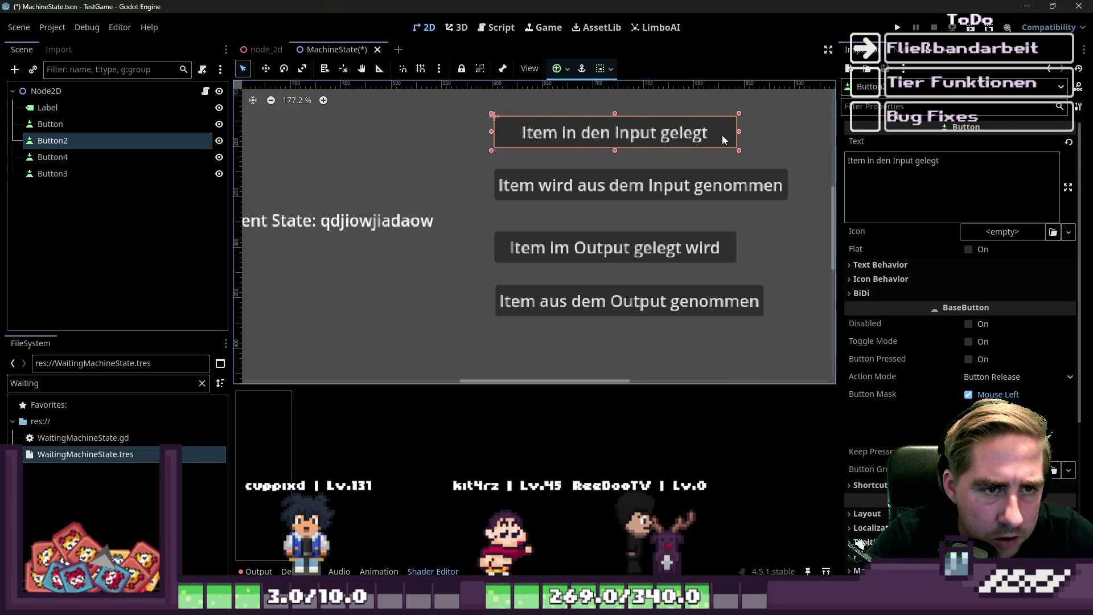
{"action": "left_click", "coordinate": [555, 197]}
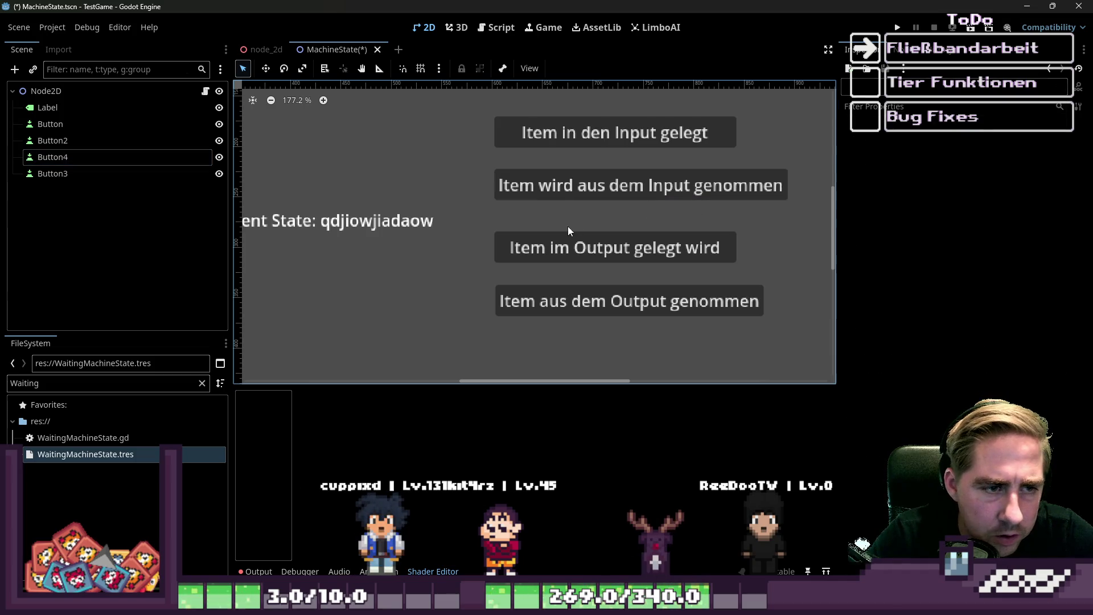
{"action": "left_click_drag", "start_coordinate": [567, 185], "coordinate": [569, 190]}
Rename the first two button nodes to OutputOut and InputIn.
{"action": "left_click", "coordinate": [530, 285]}
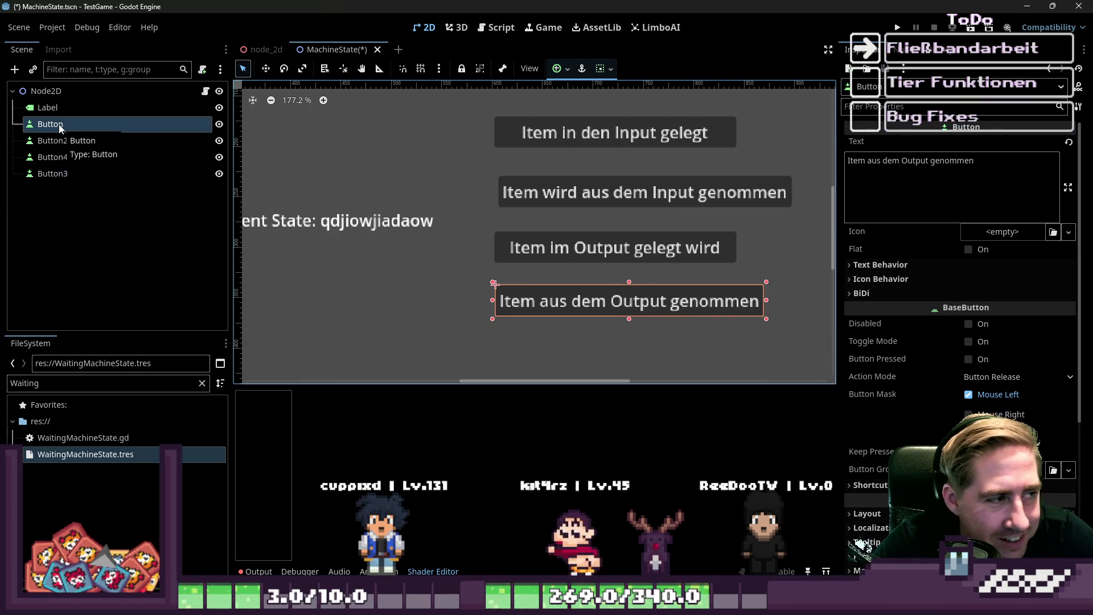
{"action": "double_click", "coordinate": [83, 124]}
{"action": "type", "text": "Out"}
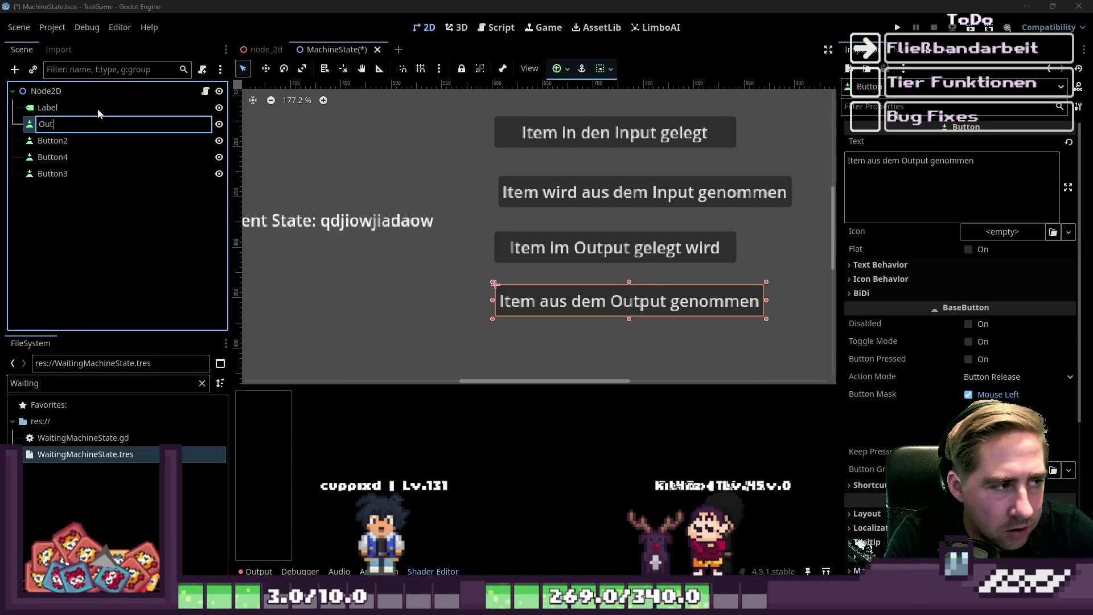
{"action": "type", "text": "putO"}
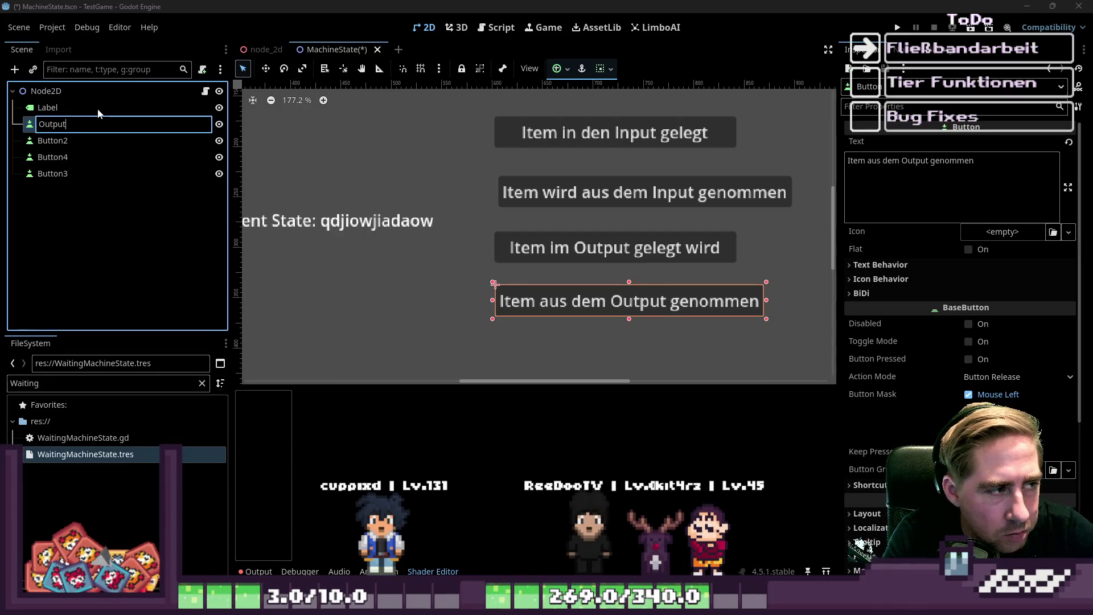
{"action": "type", "text": "ut"}
{"action": "key", "text": "Return"}
{"action": "key", "text": "Down"}
{"action": "key", "text": "Down"}
{"action": "key", "text": "Down"}
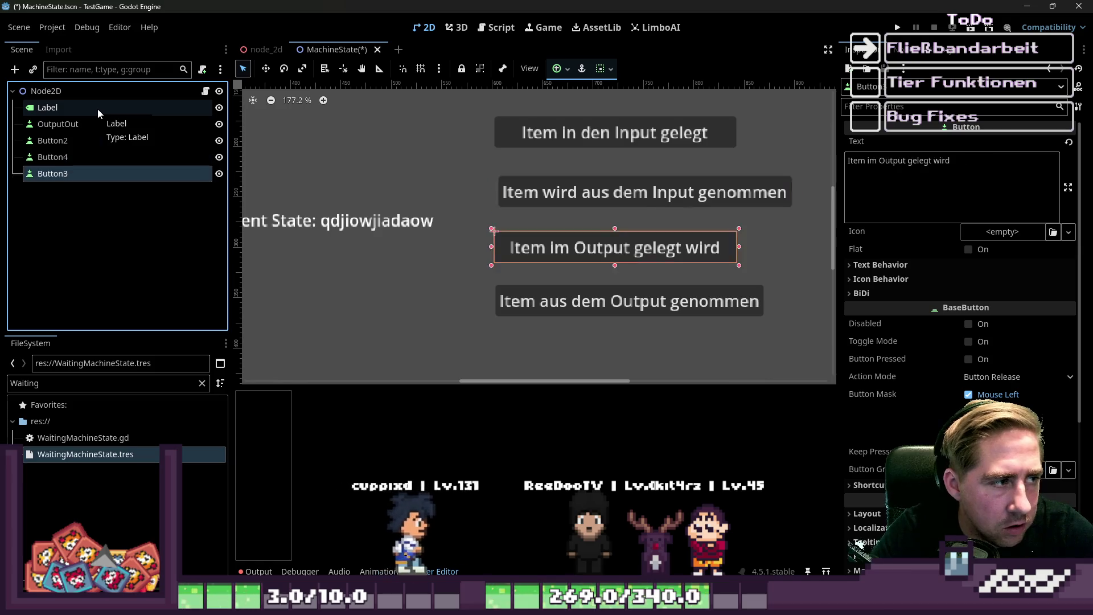
{"action": "key", "text": "Up"}
{"action": "key", "text": "Up"}
{"action": "key", "text": "F2"}
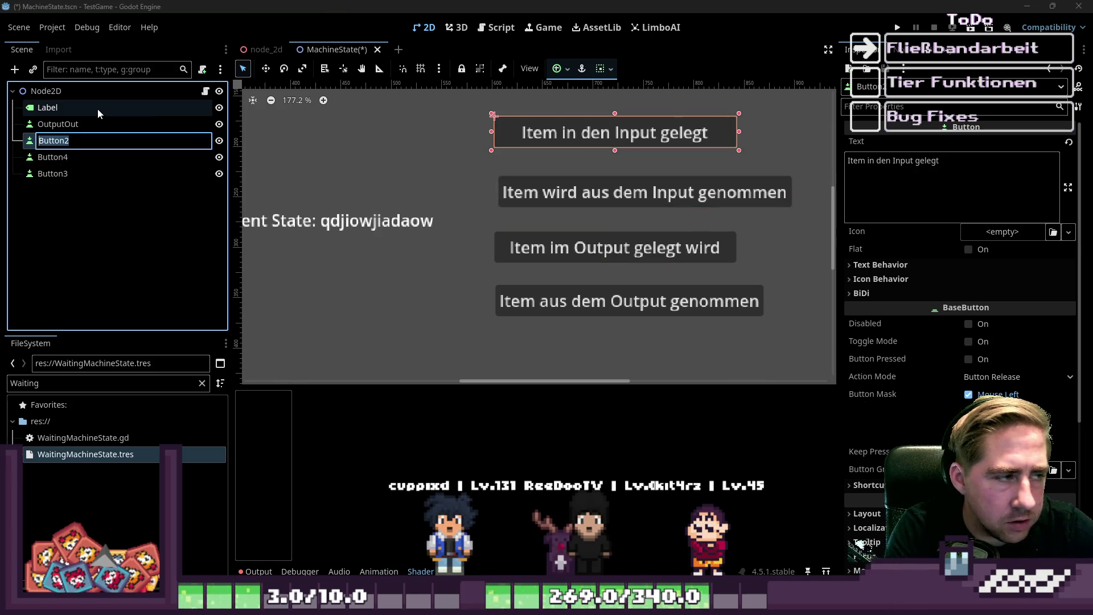
{"action": "type", "text": "InputIn"}
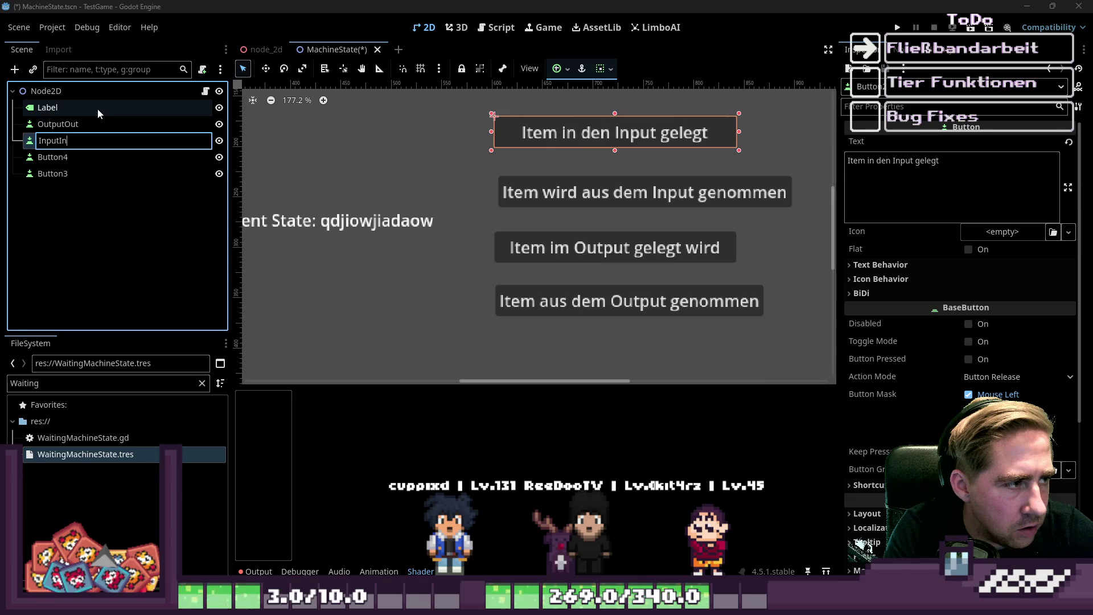
{"action": "key", "text": "Return"}
Rename Button4 to InputOut and Button3 to OutputIn.
{"action": "key", "text": "Down"}
{"action": "key", "text": "F2"}
{"action": "type", "text": "Inpu"}
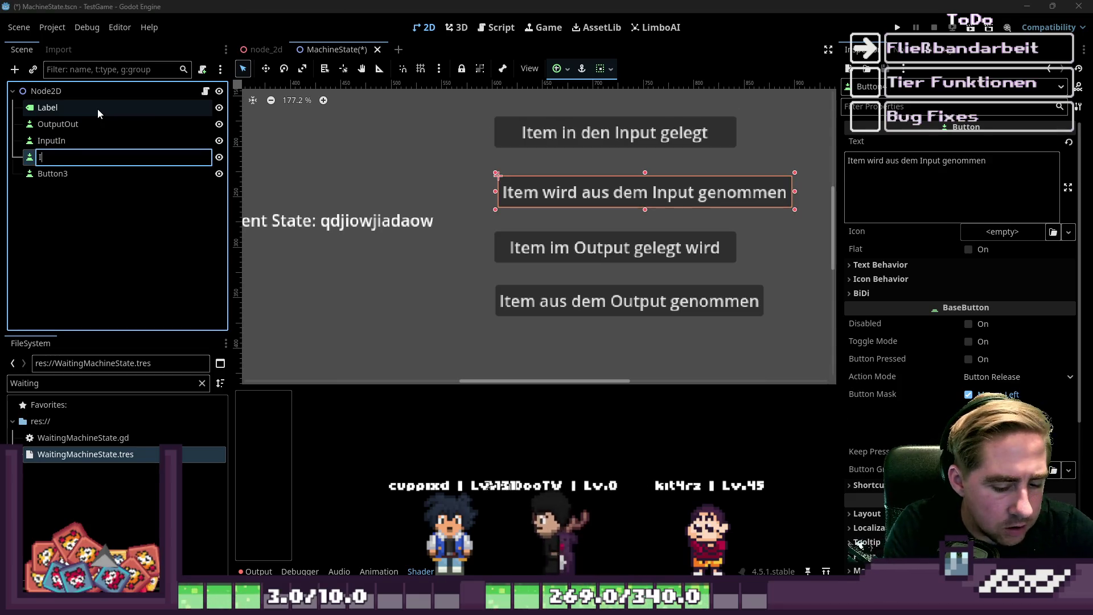
{"action": "type", "text": "tOut"}
{"action": "key", "text": "Return"}
{"action": "key", "text": "Down"}
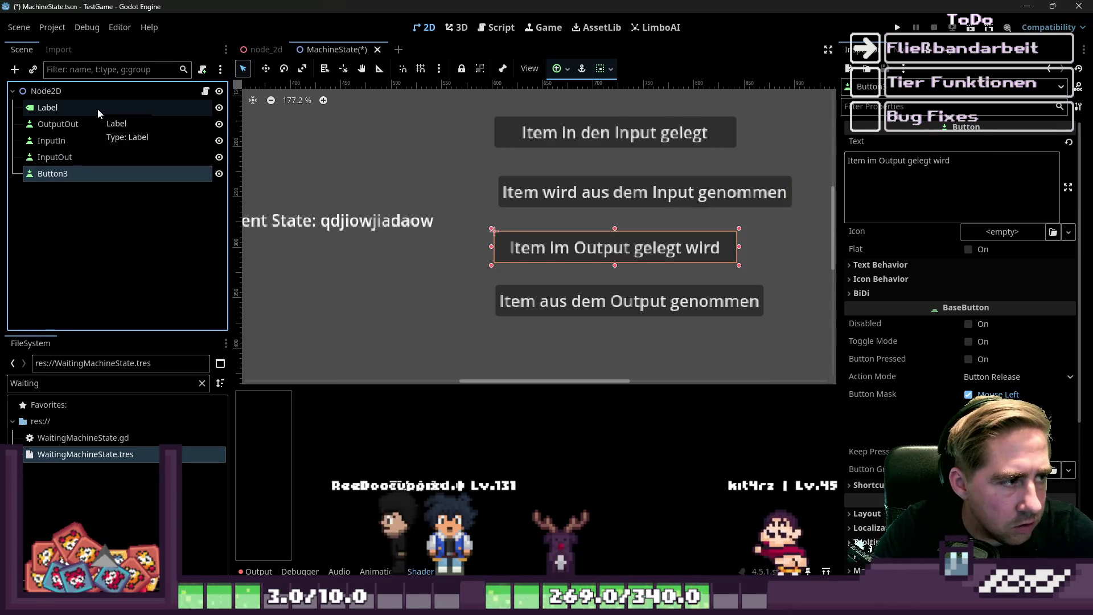
{"action": "key", "text": "F2"}
{"action": "type", "text": "Out"}
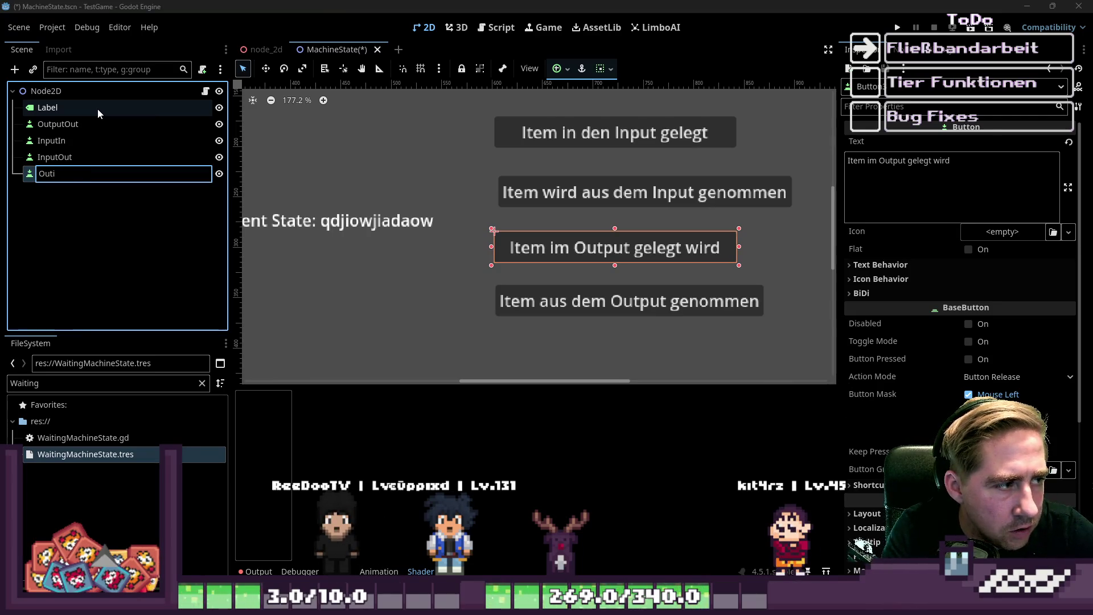
{"action": "type", "text": "putIn"}
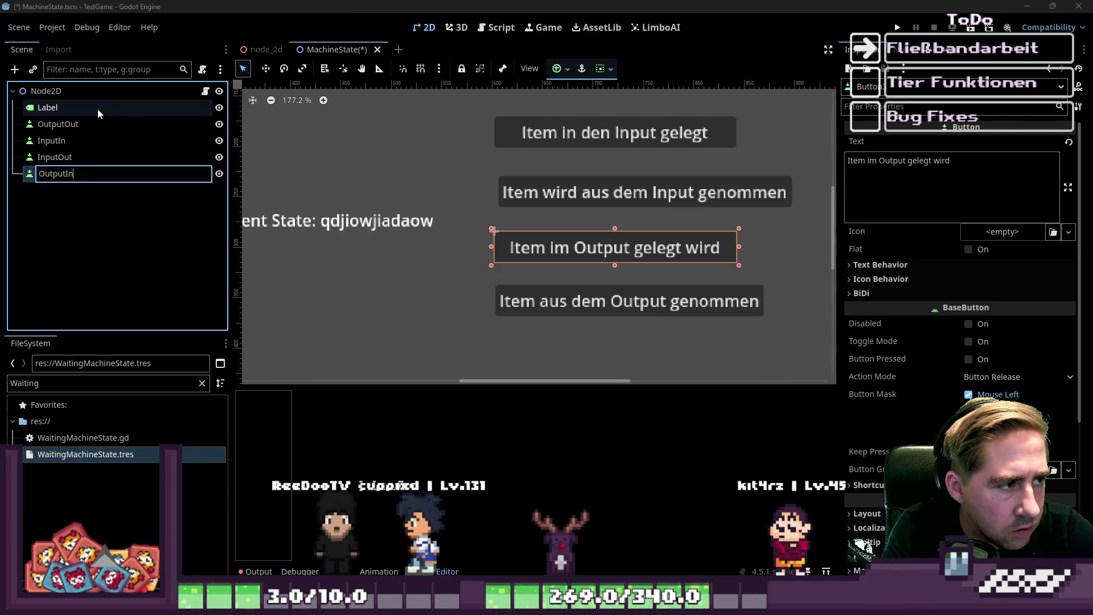
{"action": "key", "text": "Return"}
Move OutputOut below OutputIn and check each renamed button node.
{"action": "left_click", "coordinate": [67, 140]}
{"action": "left_click", "coordinate": [78, 129]}
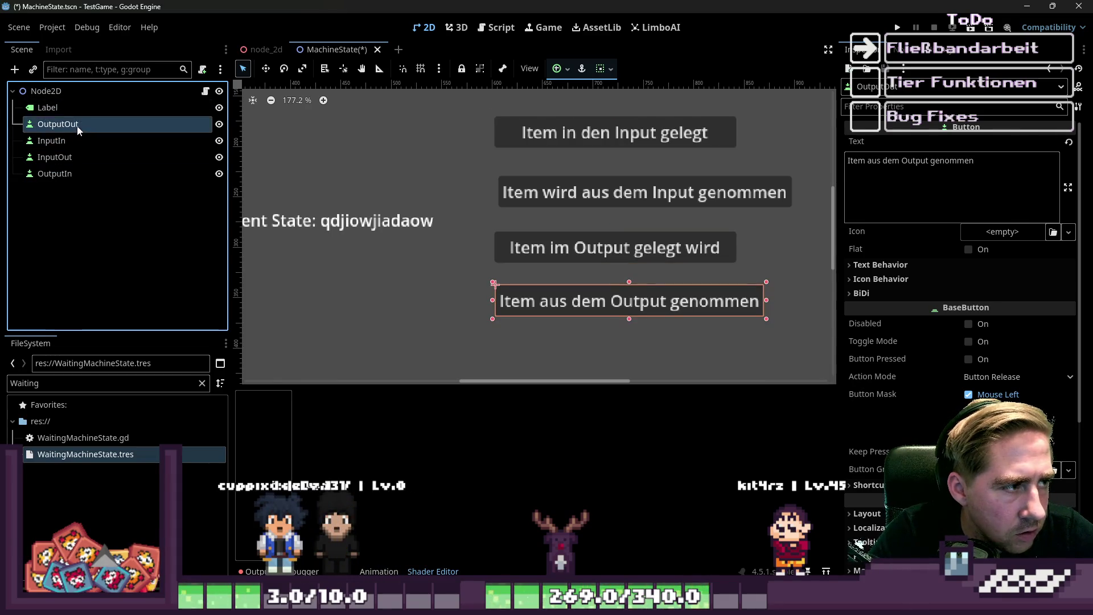
{"action": "left_click_drag", "start_coordinate": [80, 127], "coordinate": [62, 178]}
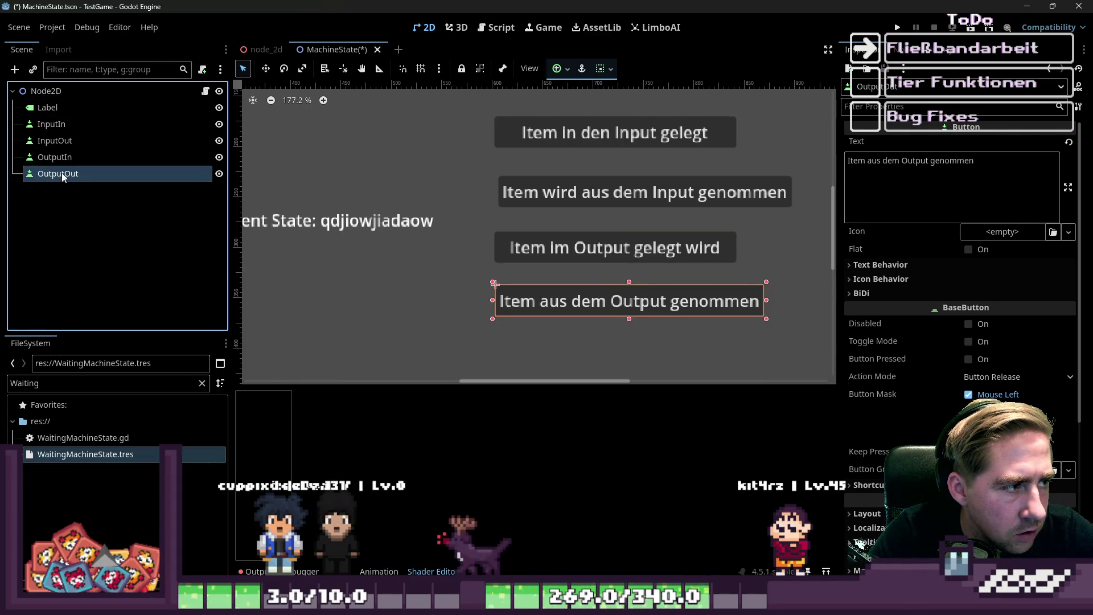
{"action": "left_click", "coordinate": [63, 141]}
{"action": "left_click", "coordinate": [58, 125]}
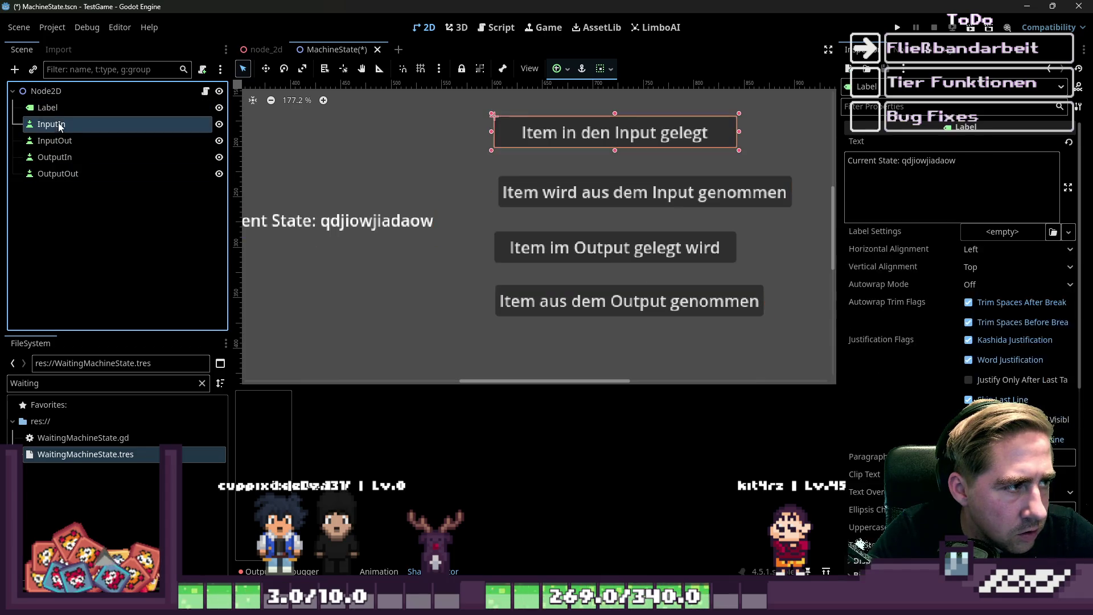
{"action": "left_click", "coordinate": [55, 141]}
{"action": "left_click", "coordinate": [55, 157]}
{"action": "left_click", "coordinate": [57, 174]}
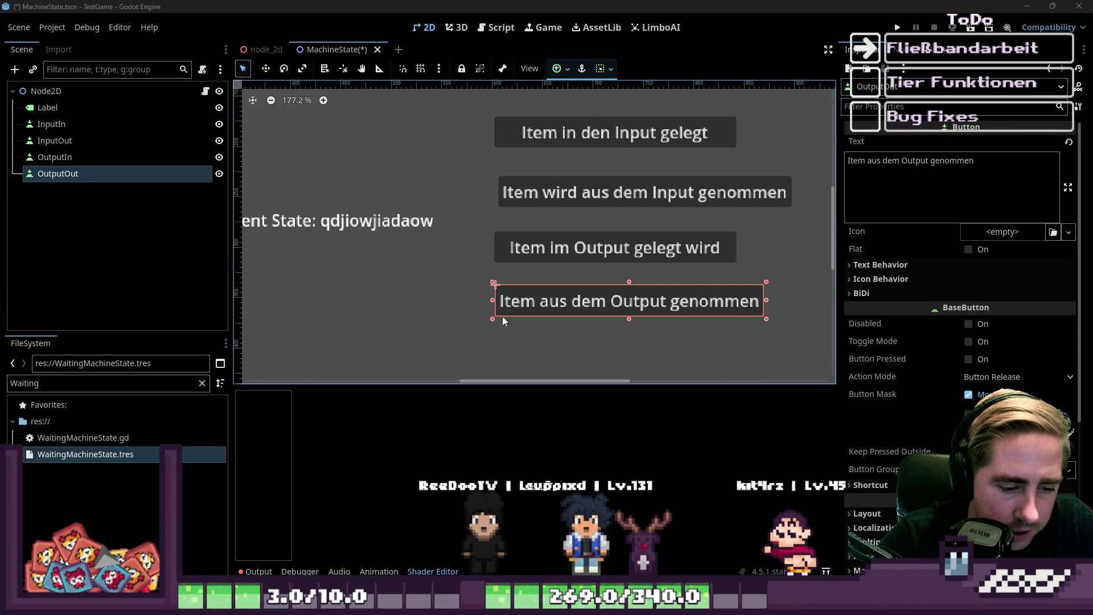
Select the Node2D root to review its StateMachine properties, then switch to the Script workspace.
{"action": "left_click", "coordinate": [77, 108]}
{"action": "left_click", "coordinate": [119, 94]}
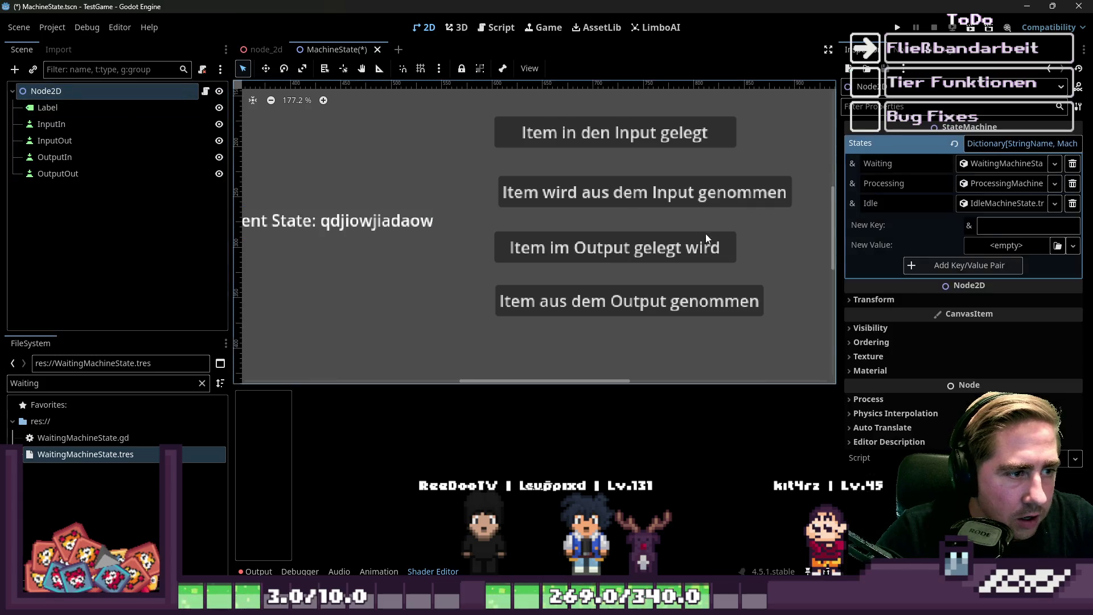
{"action": "scroll", "coordinate": [329, 172], "scroll_direction": "down", "scroll_amount": 4}
{"action": "left_click_drag", "start_coordinate": [330, 169], "coordinate": [463, 300]}
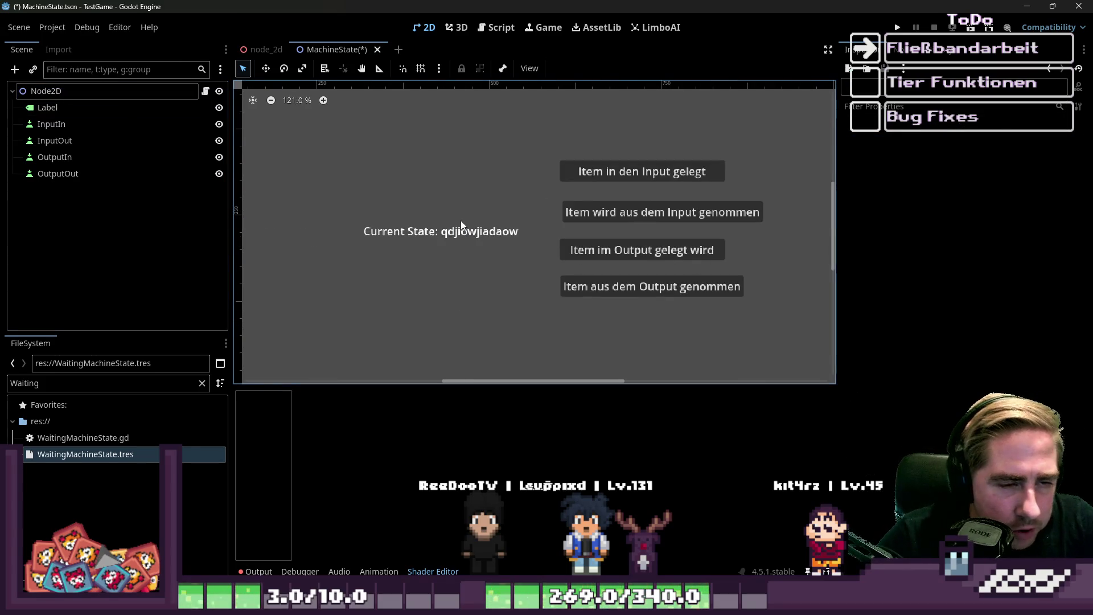
{"action": "left_click", "coordinate": [102, 92]}
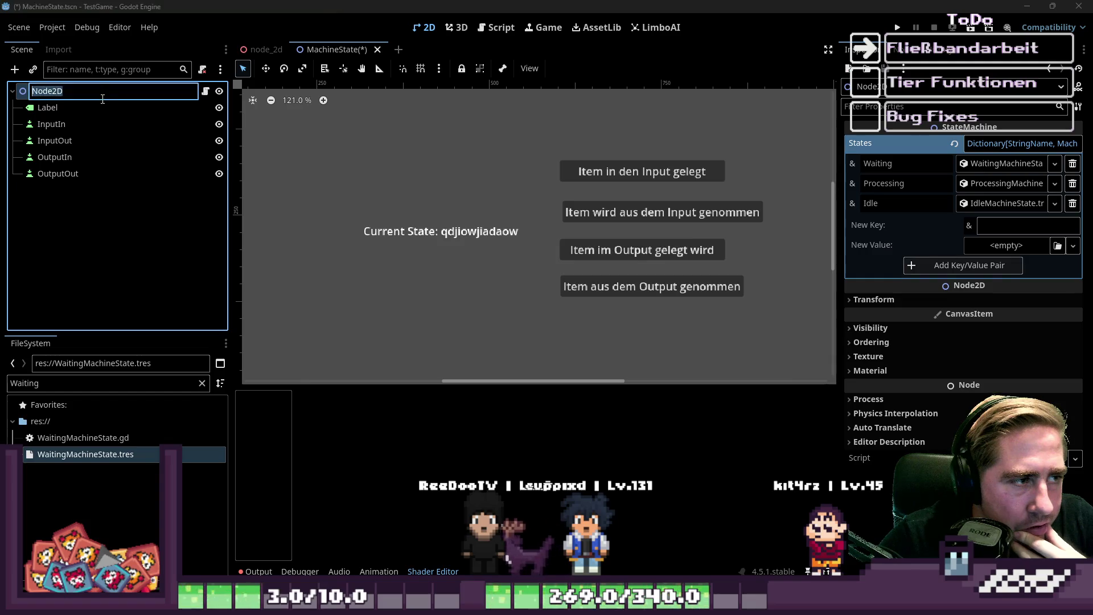
{"action": "left_click", "coordinate": [496, 27]}
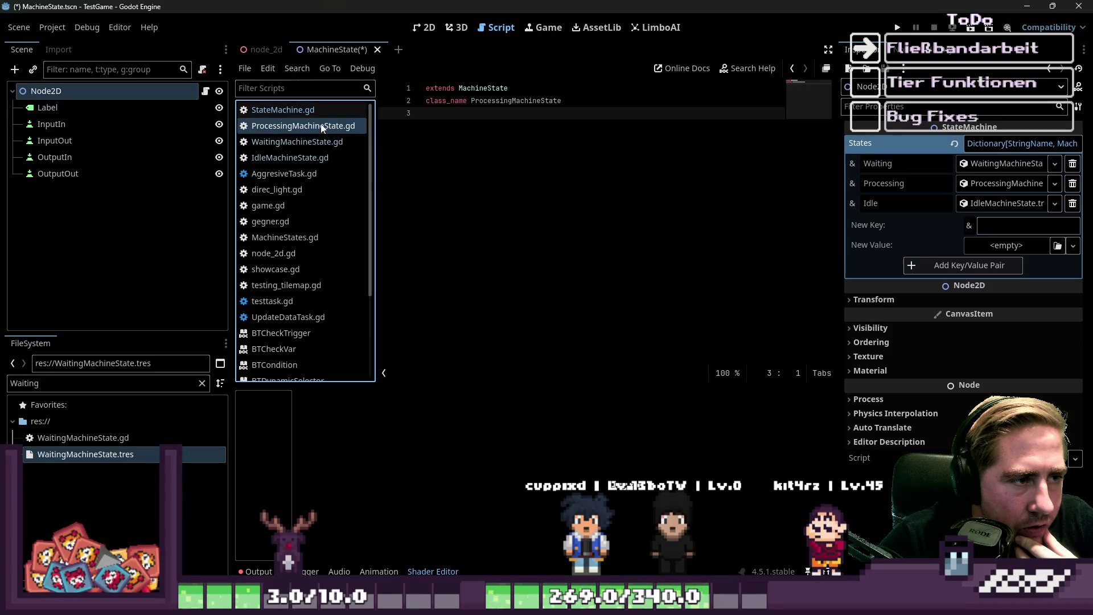
Add a blank line in ProcessingMachineState.gd, then open StateMachine.gd below the states export.
{"action": "key", "text": "Return"}
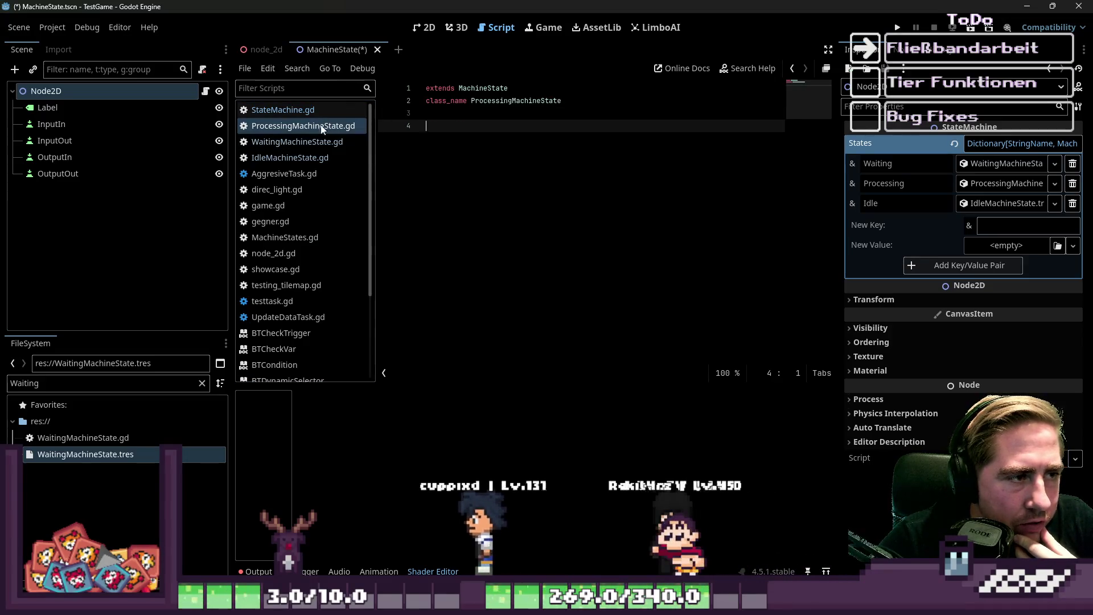
{"action": "left_click", "coordinate": [319, 109]}
{"action": "left_click", "coordinate": [521, 244]}
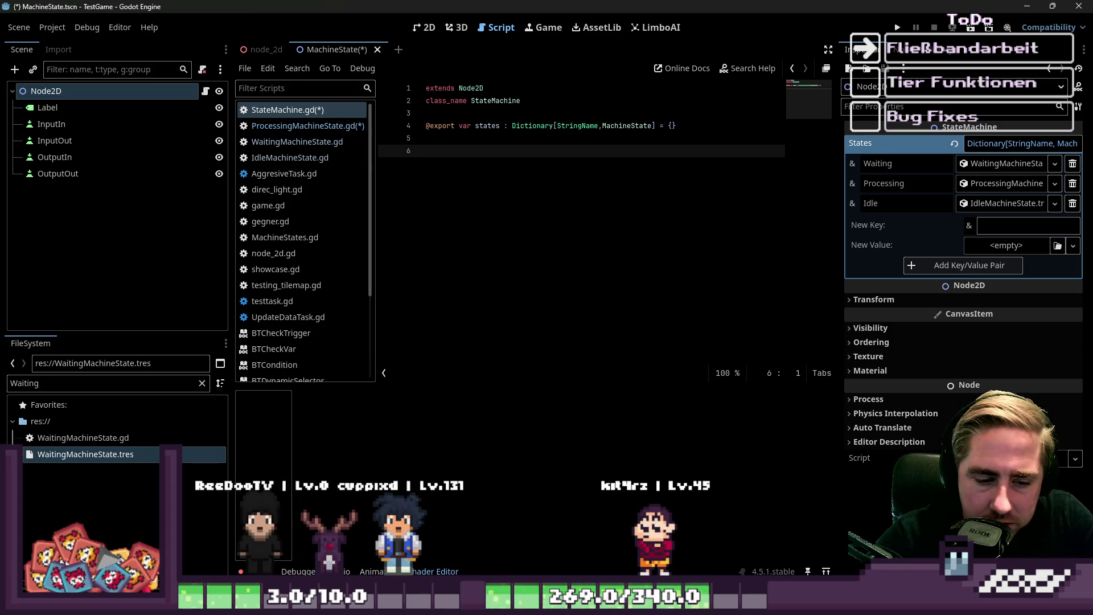
{"action": "mouse_move", "coordinate": [741, 602]}
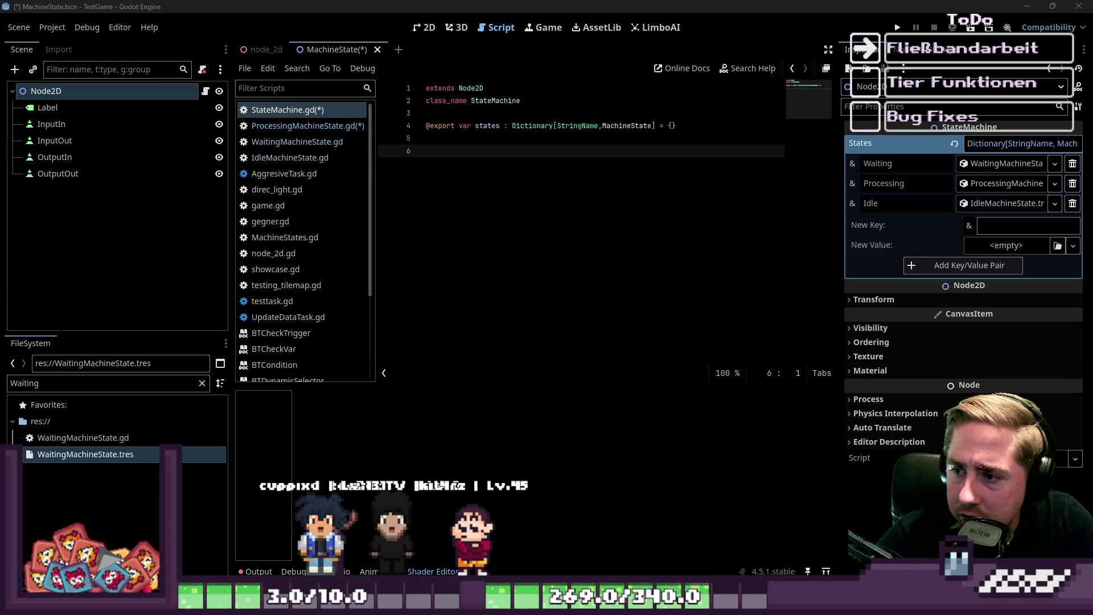
{"action": "mouse_move", "coordinate": [572, 465]}
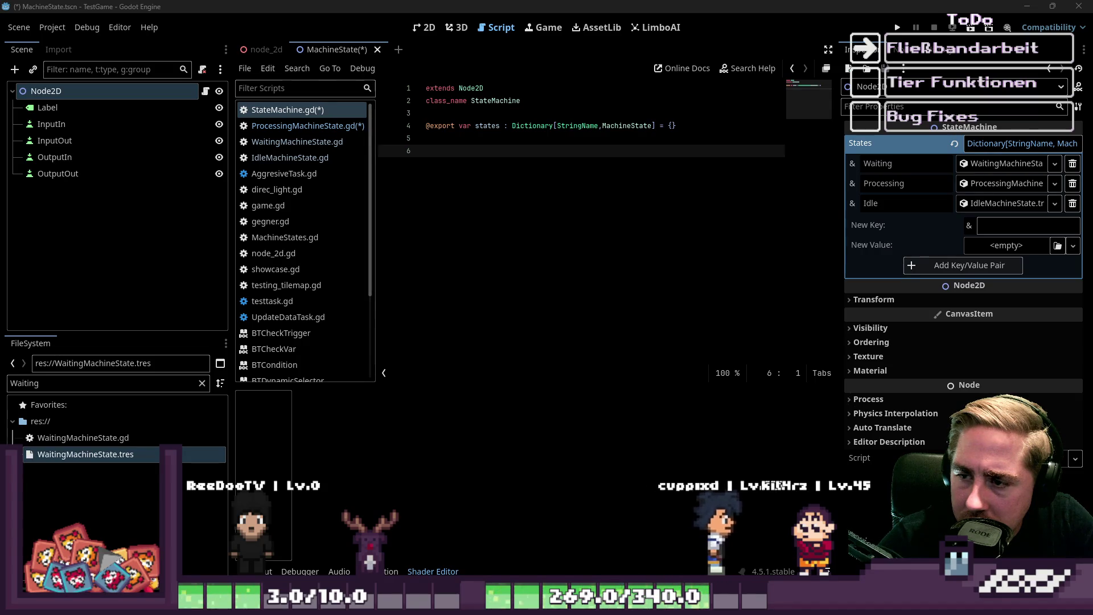
{"action": "left_click", "coordinate": [494, 137]}
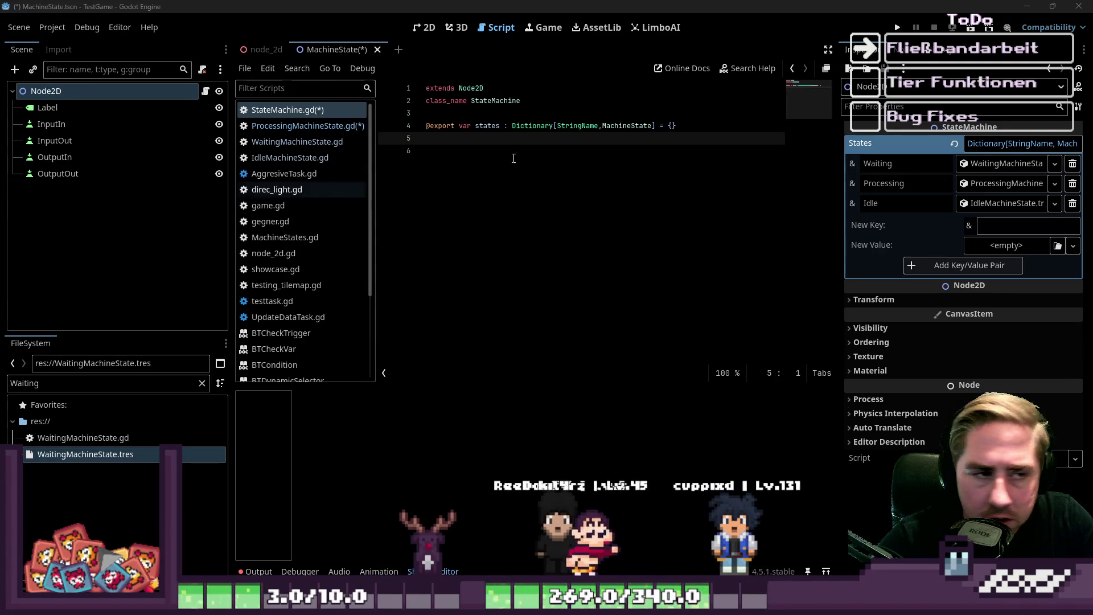
Export start_state as a StringName defaulting to &"" and add a blank line after it.
{"action": "left_click", "coordinate": [541, 142]}
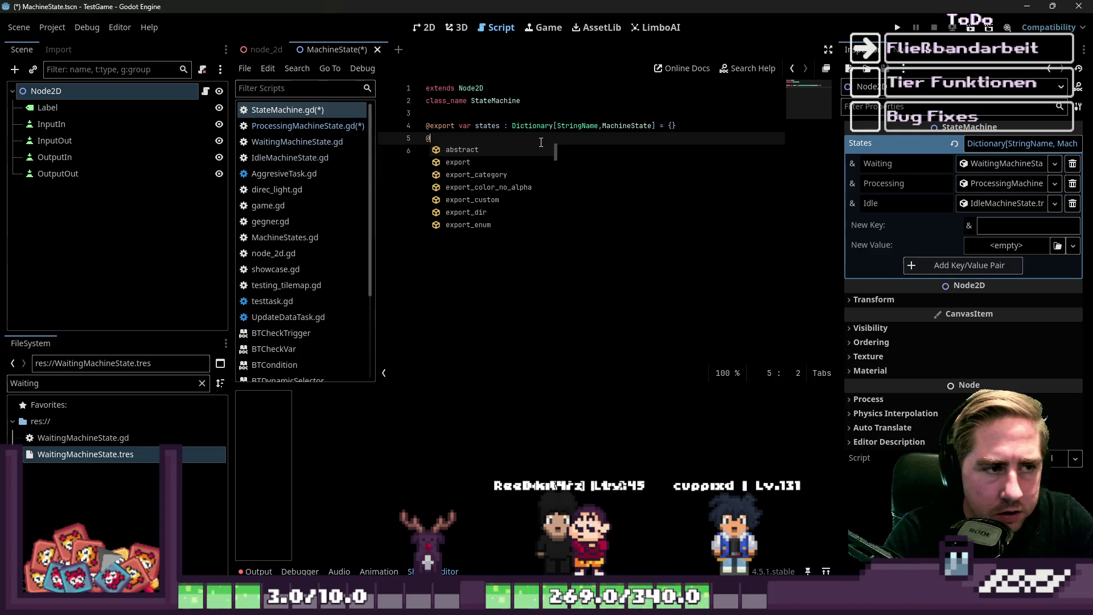
{"action": "type", "text": "ort"}
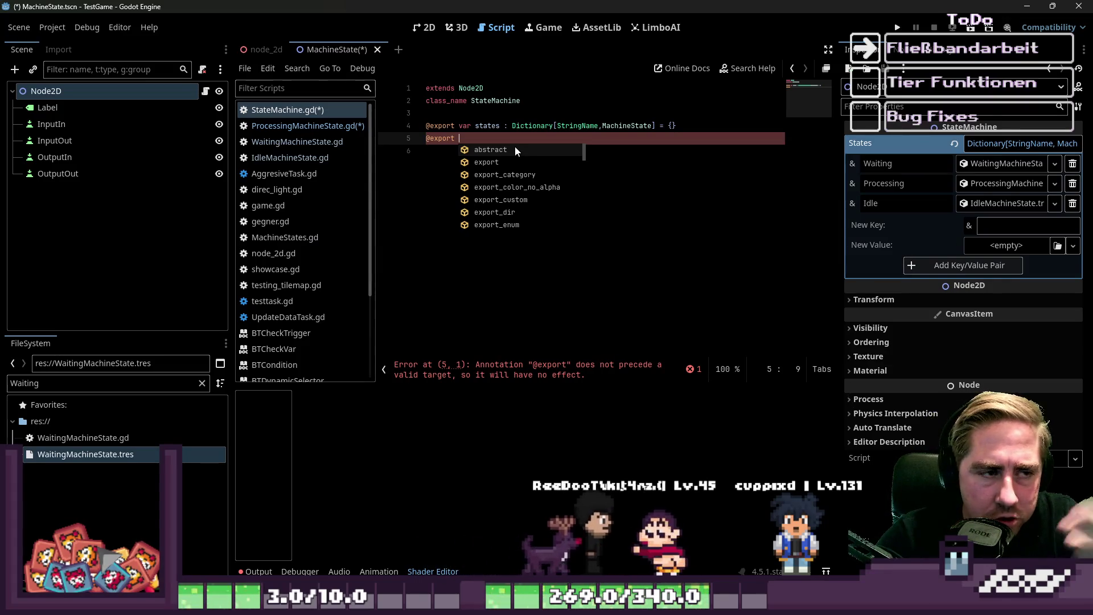
{"action": "type", "text": "var s"}
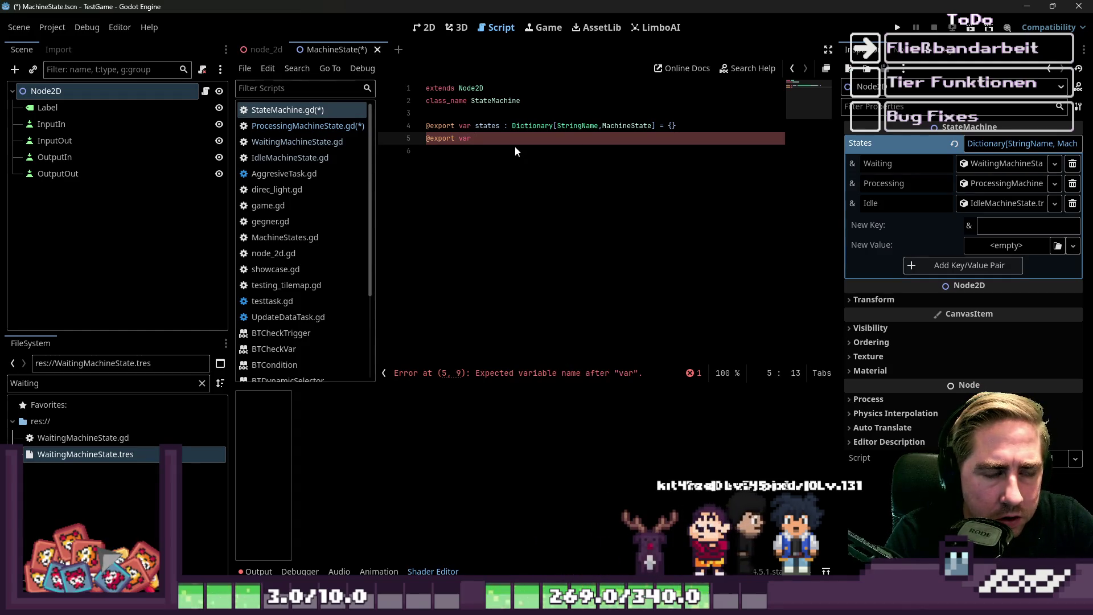
{"action": "type", "text": "t_"}
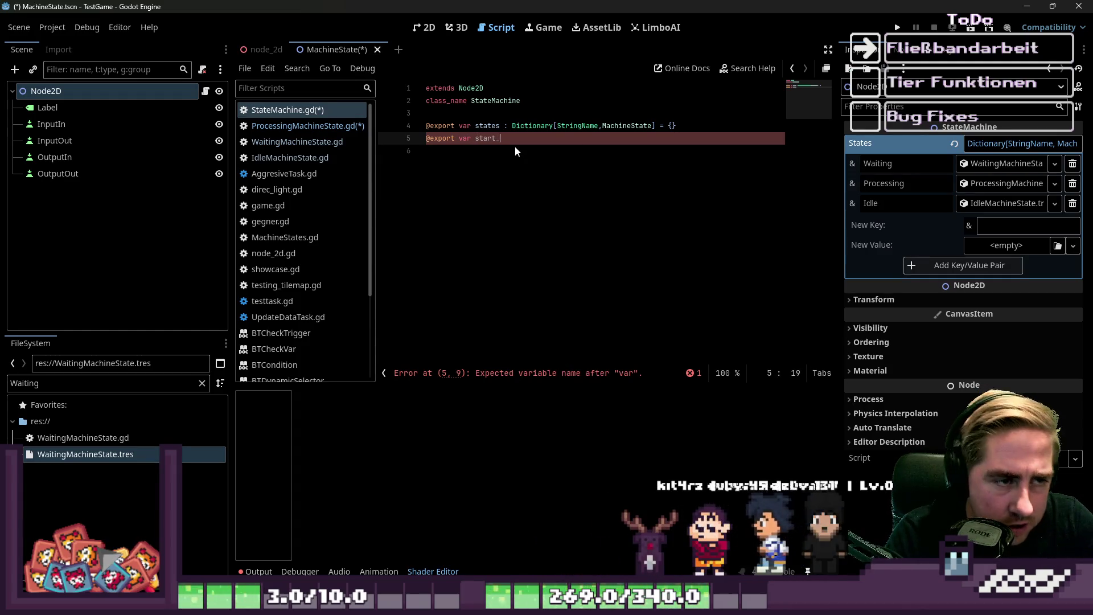
{"action": "type", "text": "state : "}
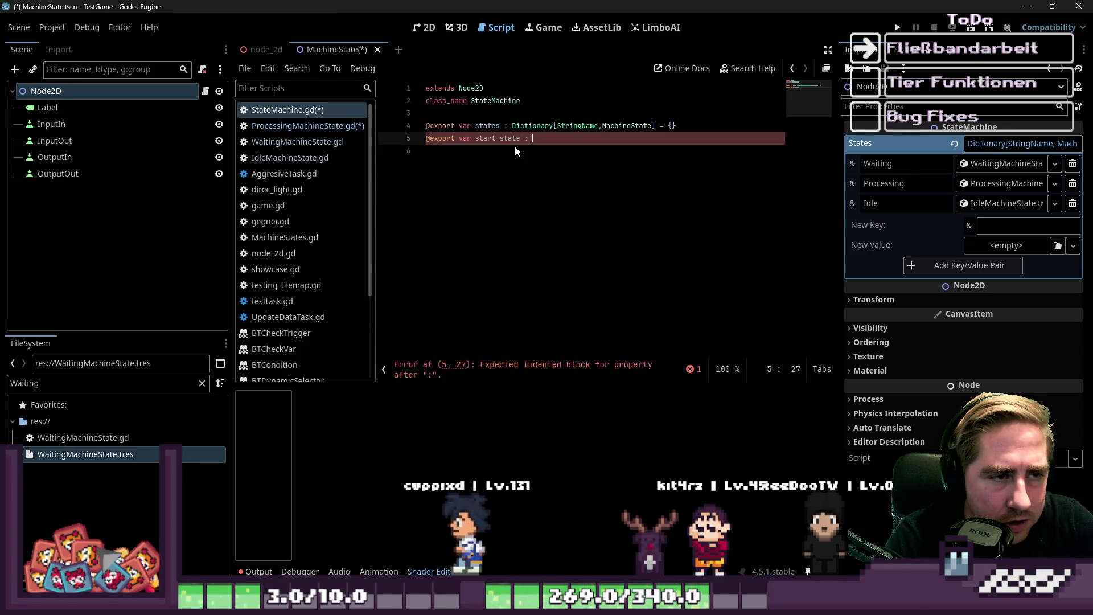
{"action": "type", "text": "&"}
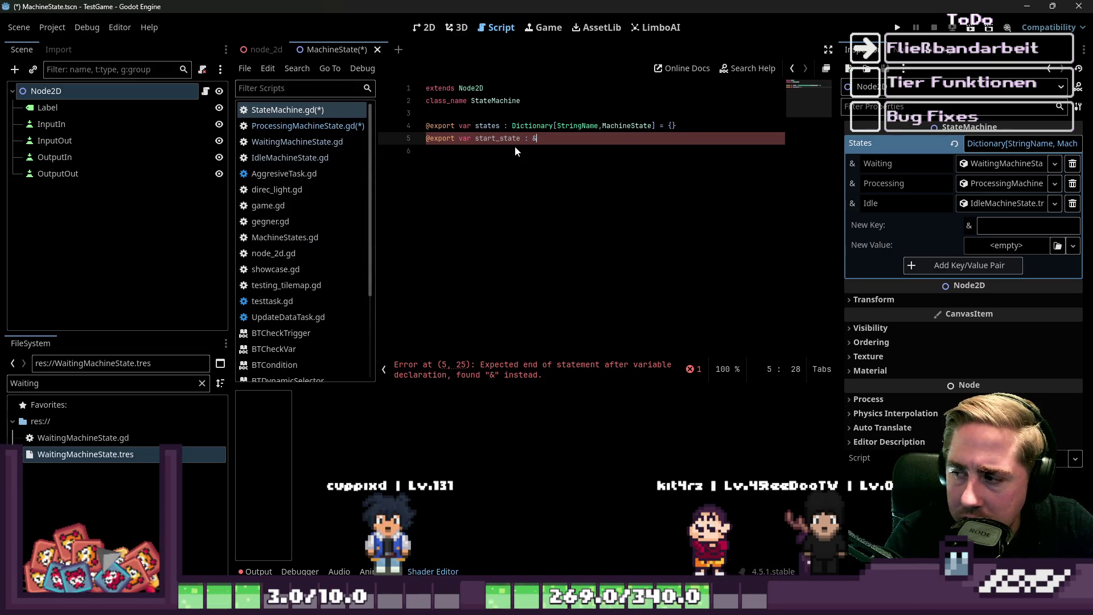
{"action": "type", "text": "StringNa"}
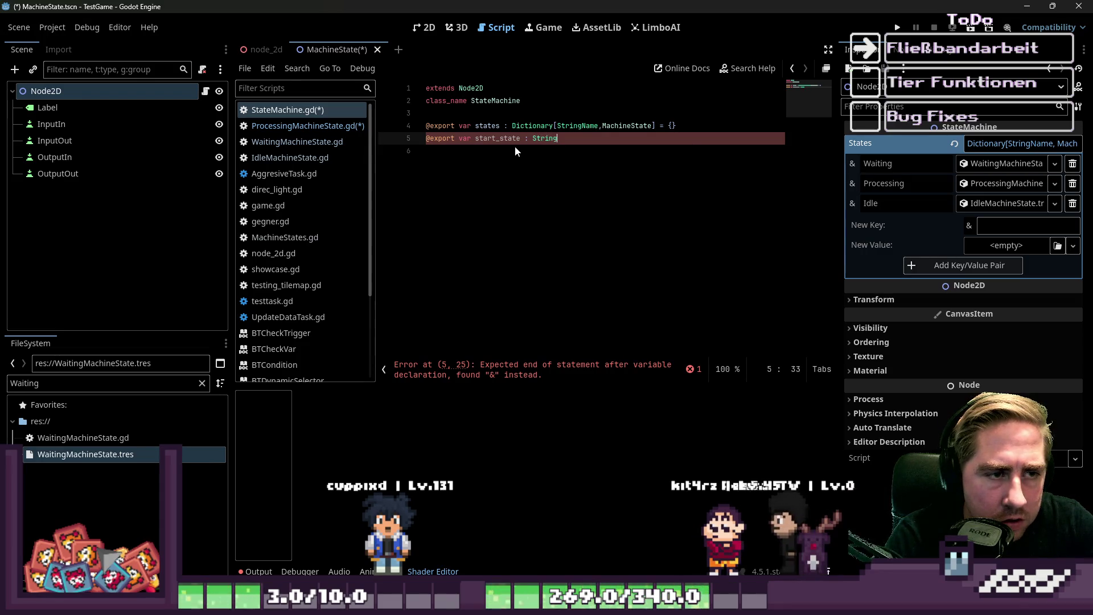
{"action": "type", "text": "me = &"}
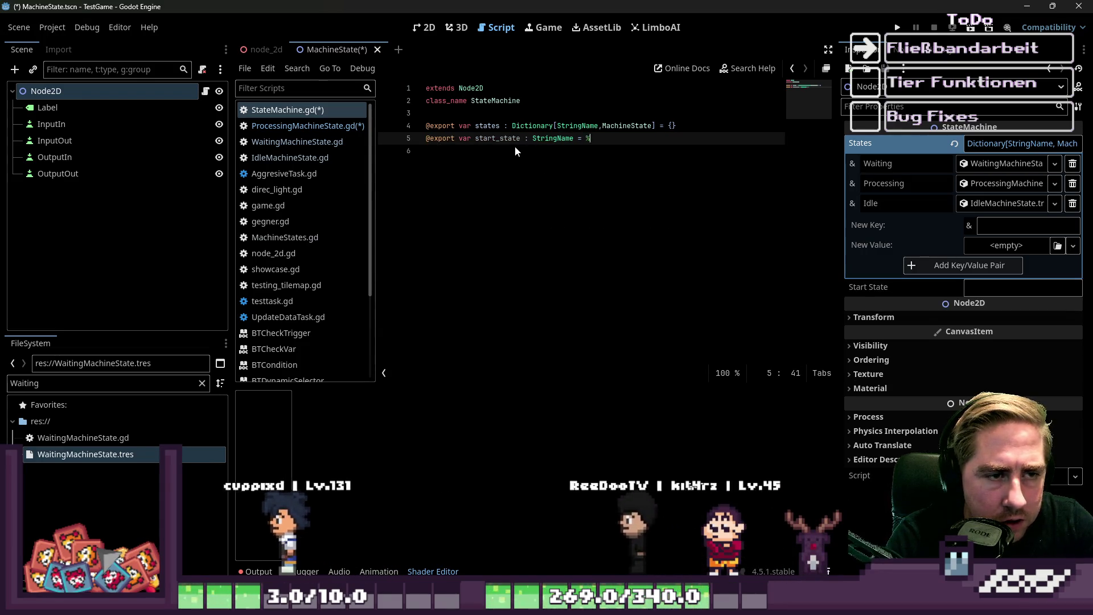
{"action": "type", "text": "\""}
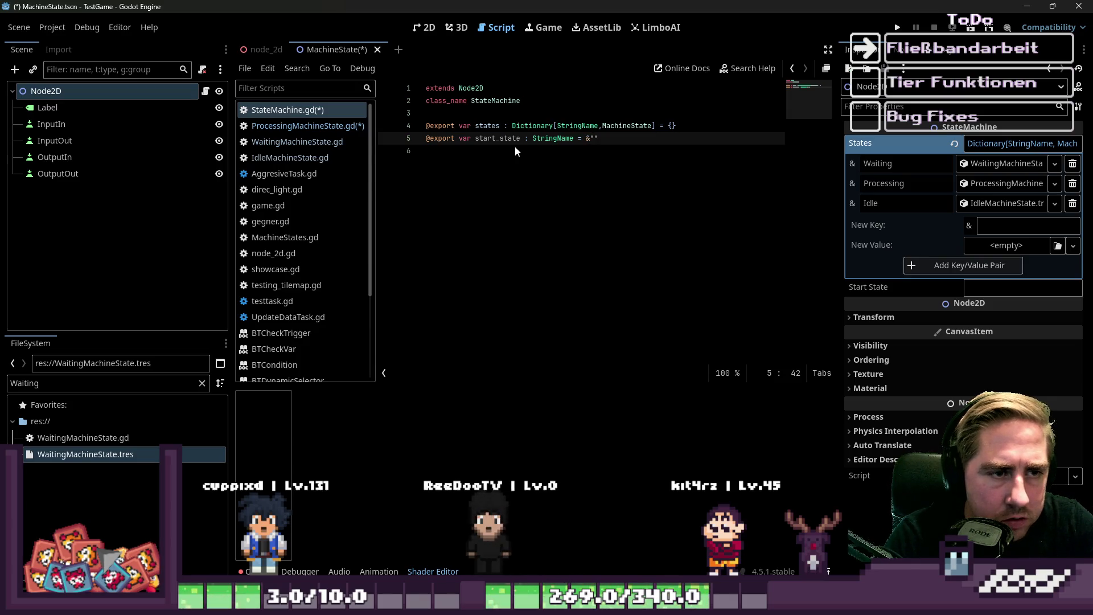
{"action": "key", "text": "Down"}
{"action": "key", "text": "Return"}
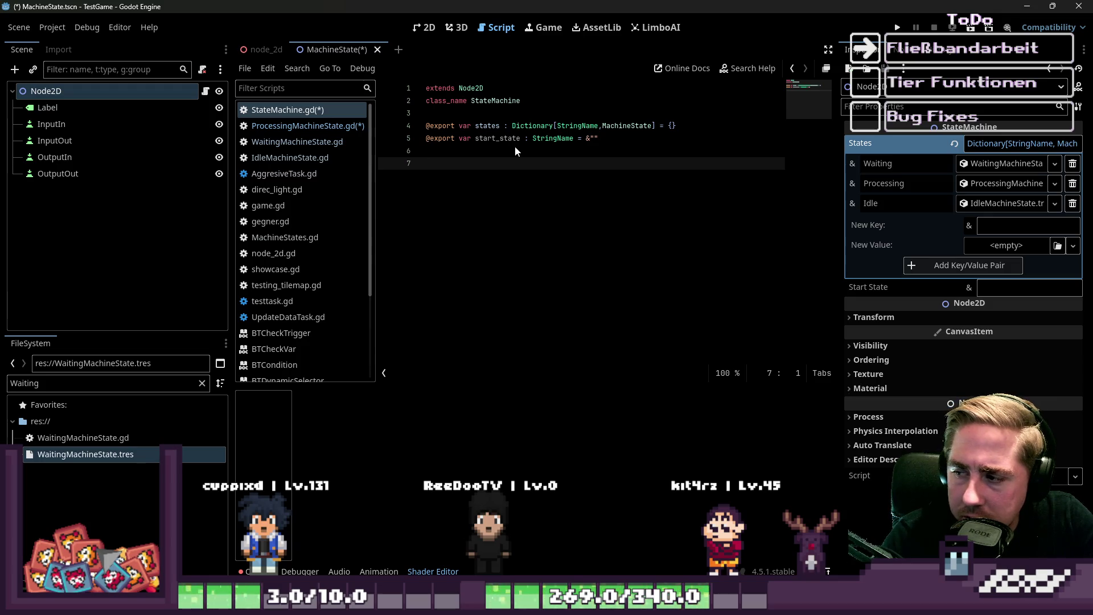
Declare var current_state : MachineState, accepting MachineState from autocomplete.
{"action": "type", "text": "var current"}
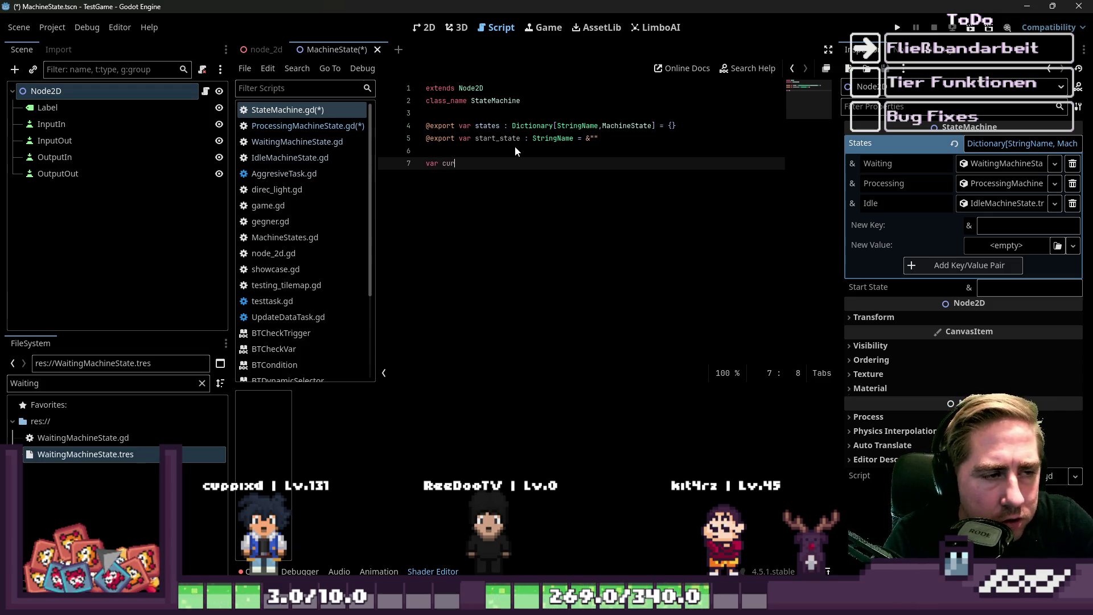
{"action": "type", "text": "_state :"}
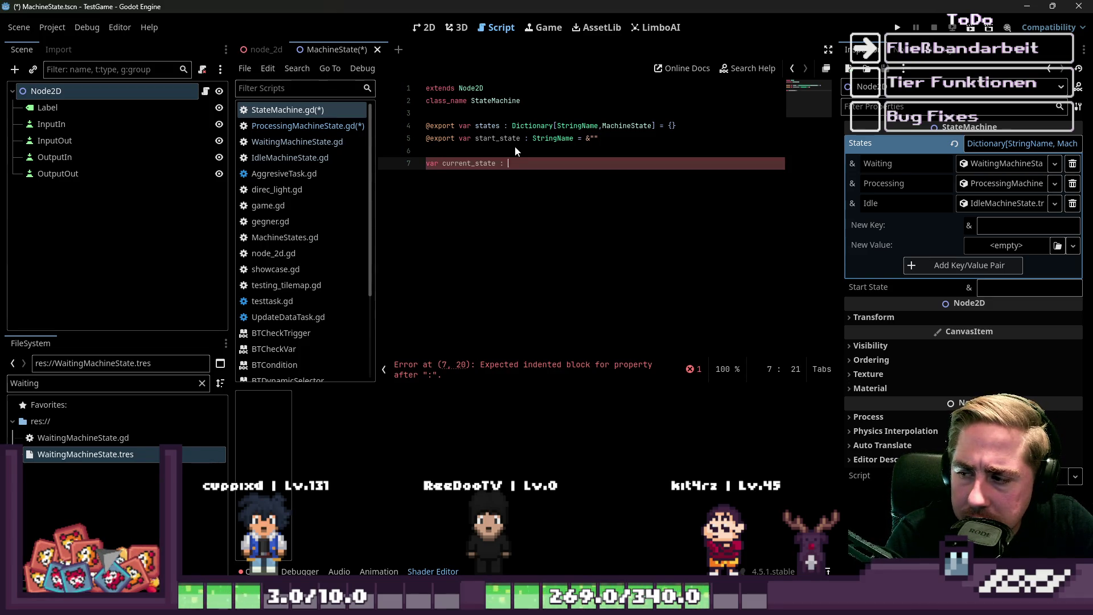
{"action": "type", "text": "bv"}
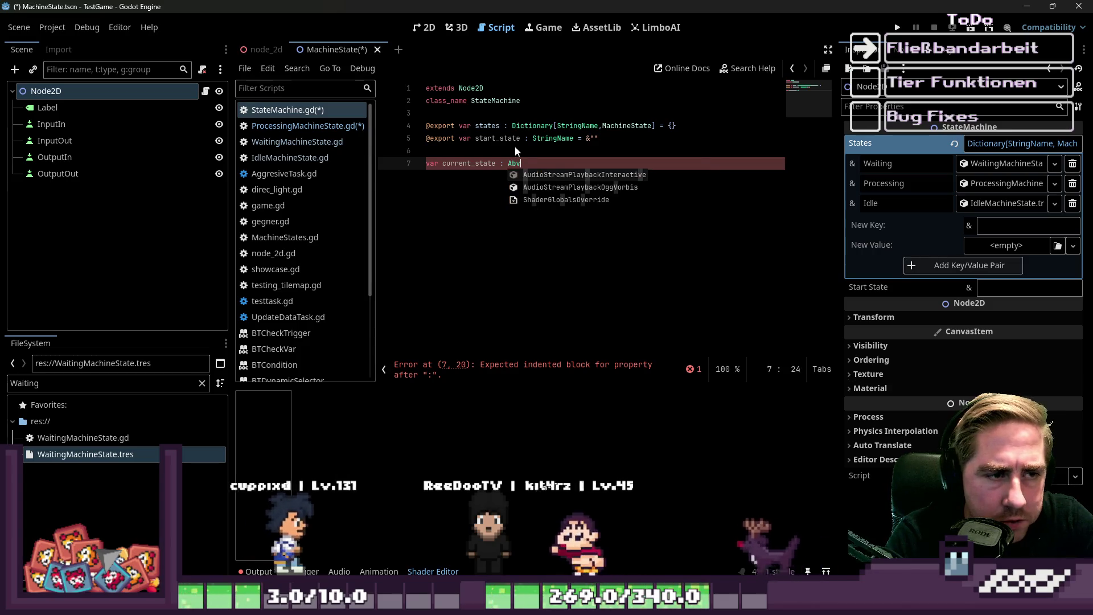
{"action": "key", "text": "BackSpace"}
{"action": "type", "text": "stra"}
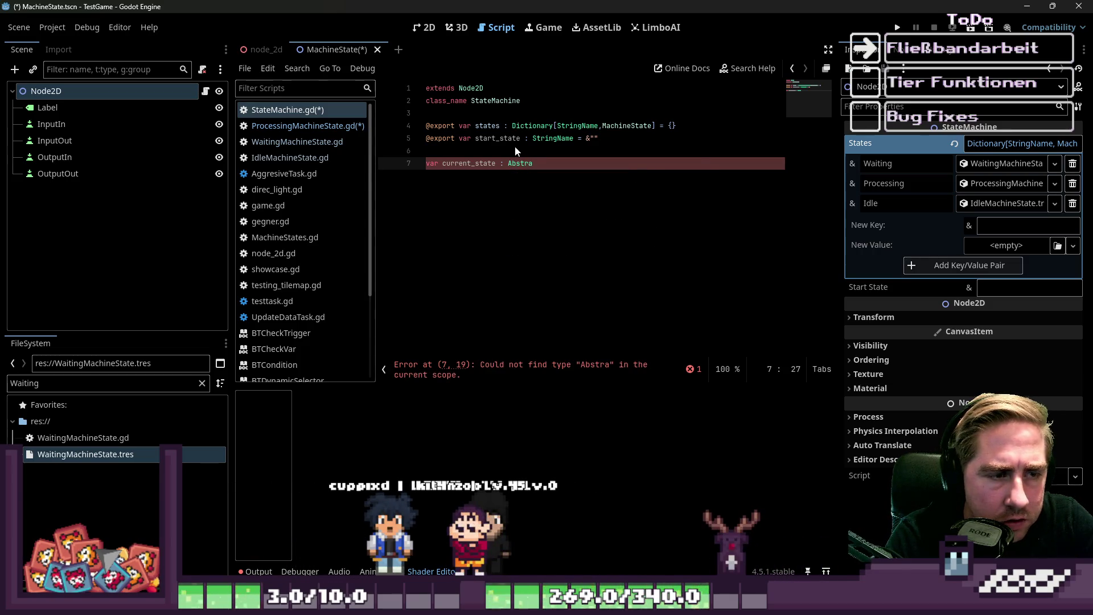
{"action": "type", "text": "ta"}
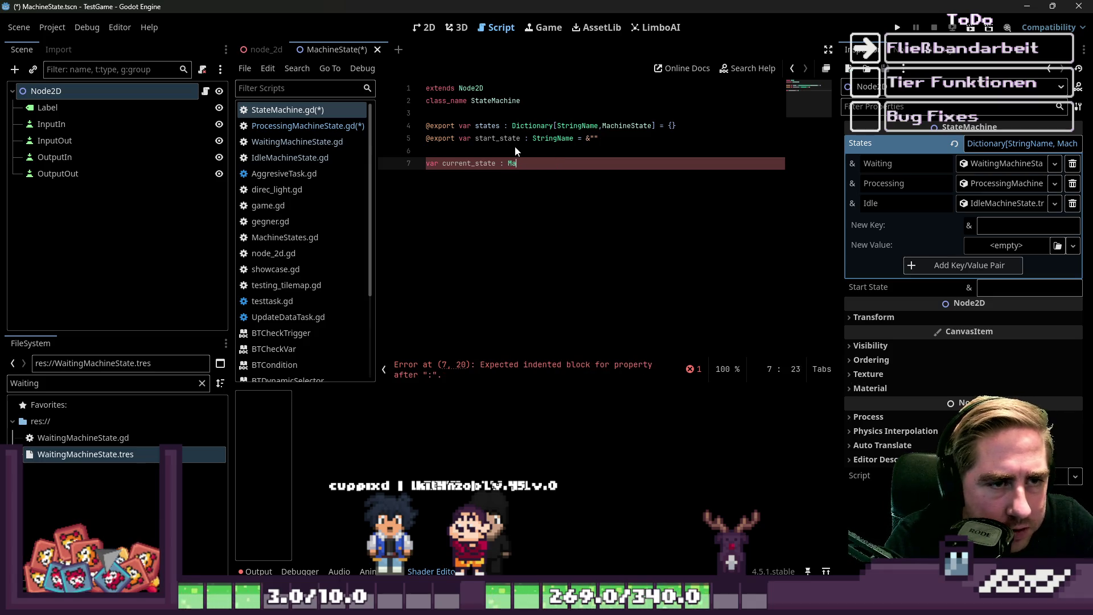
{"action": "type", "text": "eState"}
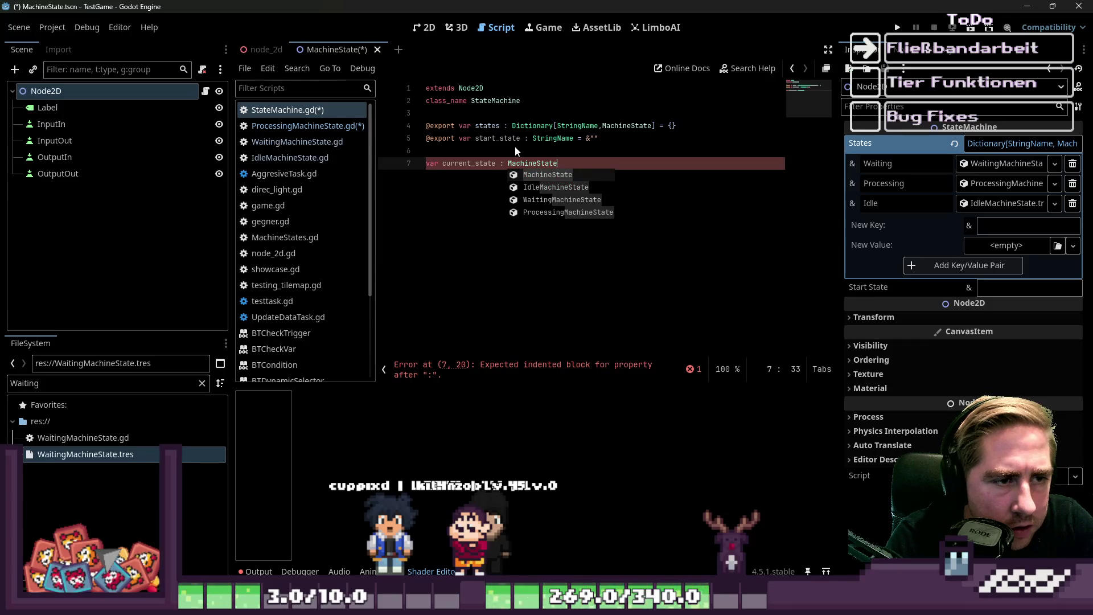
{"action": "key", "text": "Return"}
{"action": "key", "text": "Return"}
{"action": "key", "text": "Return"}
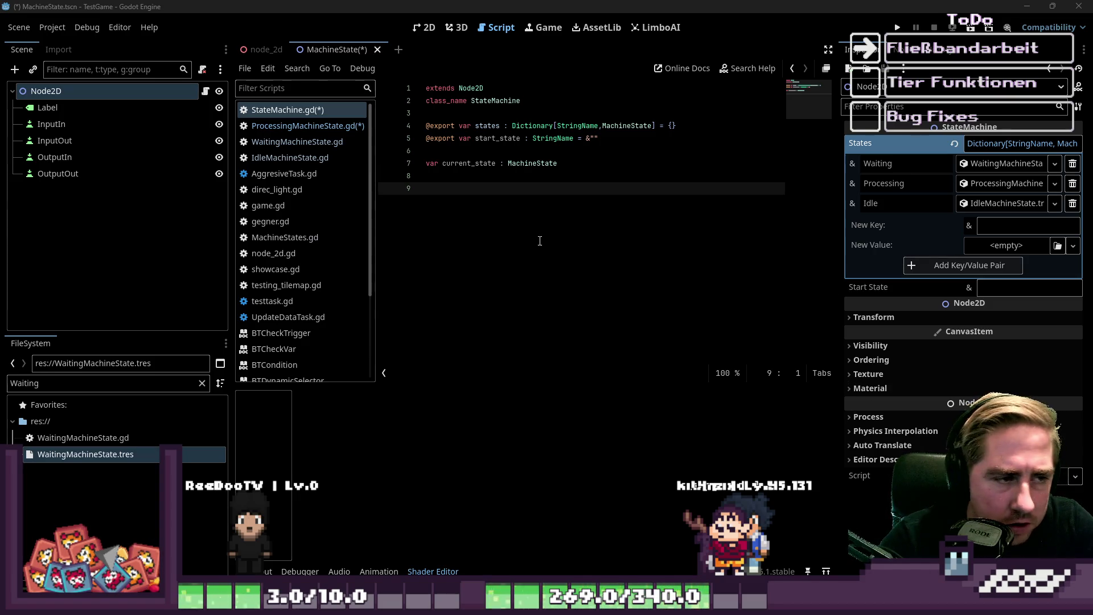
{"action": "left_click_drag", "start_coordinate": [453, 180], "coordinate": [423, 193]}
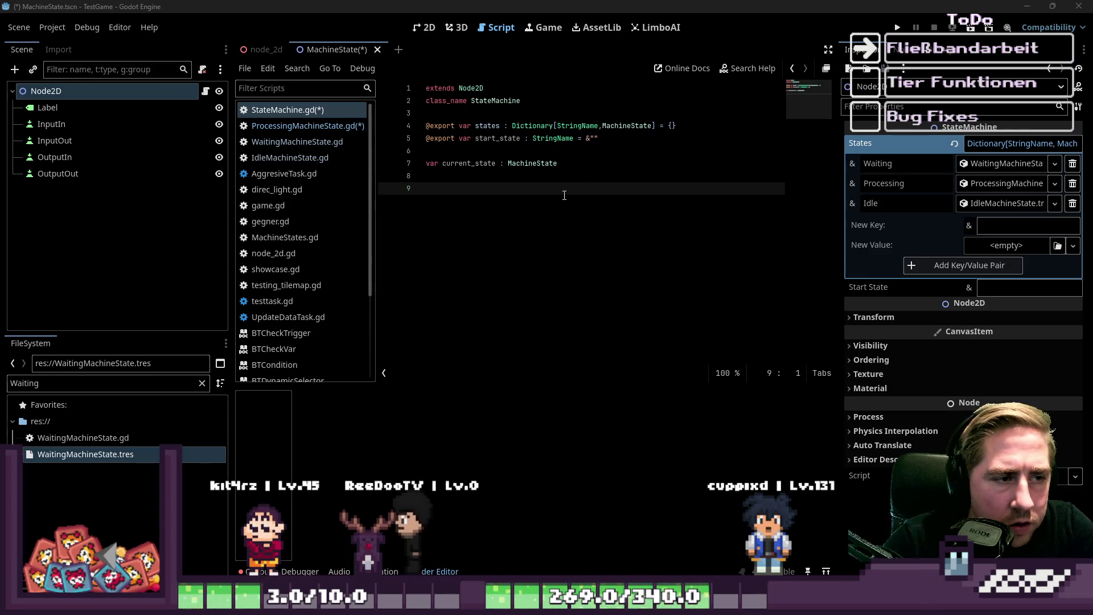
Insert a _ready function and declare func connect_state_signals() -> void: below it.
{"action": "type", "text": "func _"}
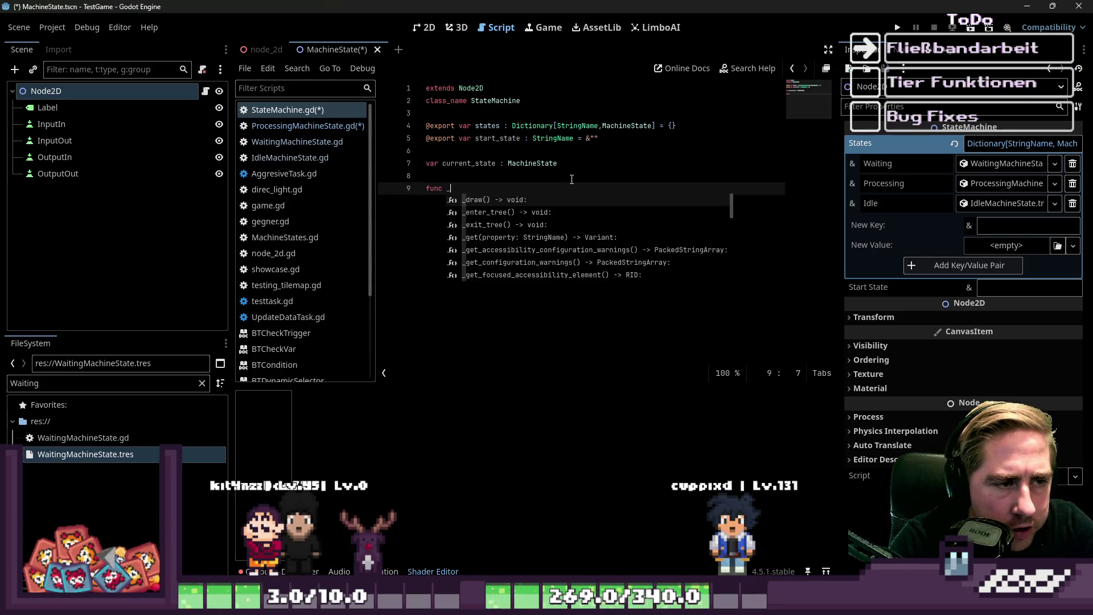
{"action": "type", "text": "rea"}
{"action": "key", "text": "Return"}
{"action": "key", "text": "Return"}
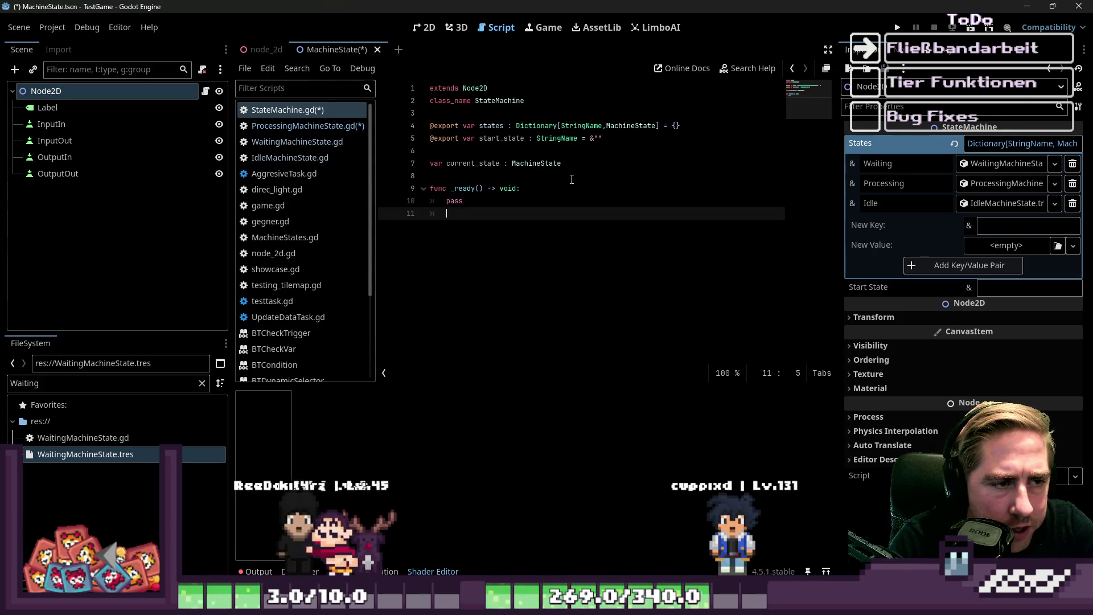
{"action": "key", "text": "BackSpace"}
{"action": "key", "text": "Return"}
{"action": "type", "text": "func"}
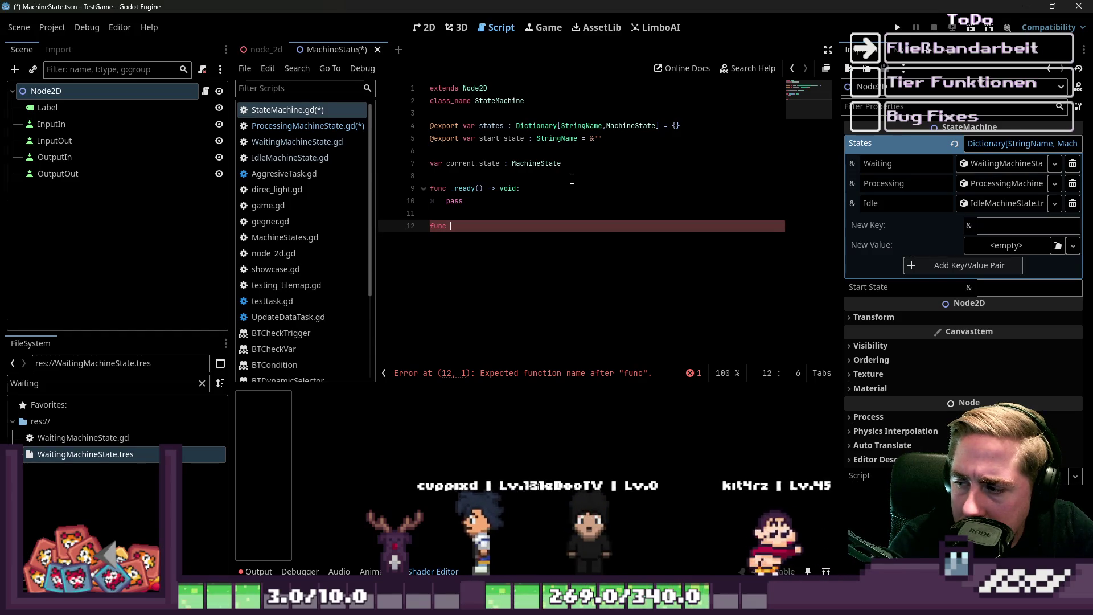
{"action": "type", "text": "connect_state_"}
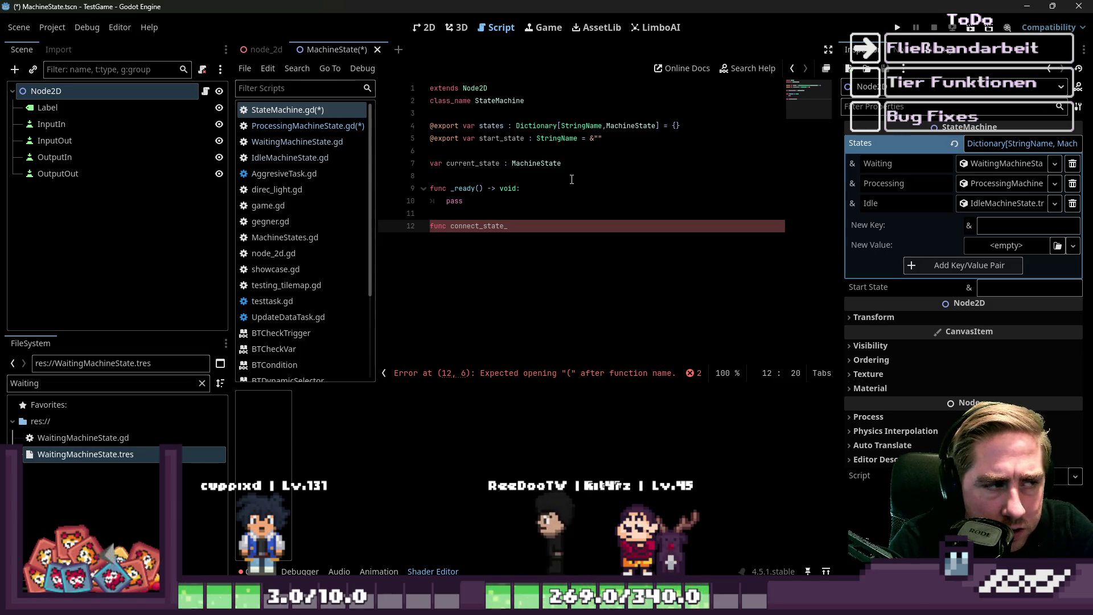
{"action": "type", "text": "signals() -> void"}
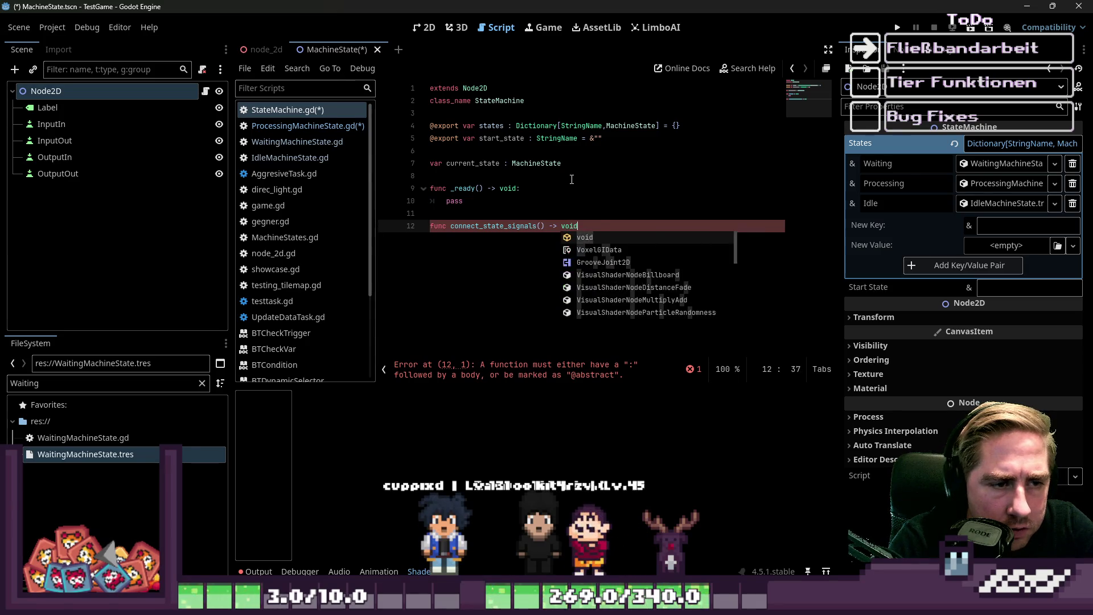
{"action": "type", "text": ":"}
{"action": "key", "text": "Return"}
Write a for loop over states.values() and open the Dictionary values() documentation.
{"action": "type", "text": "pa"}
{"action": "key", "text": "BackSpace"}
{"action": "key", "text": "BackSpace"}
{"action": "key", "text": "BackSpace"}
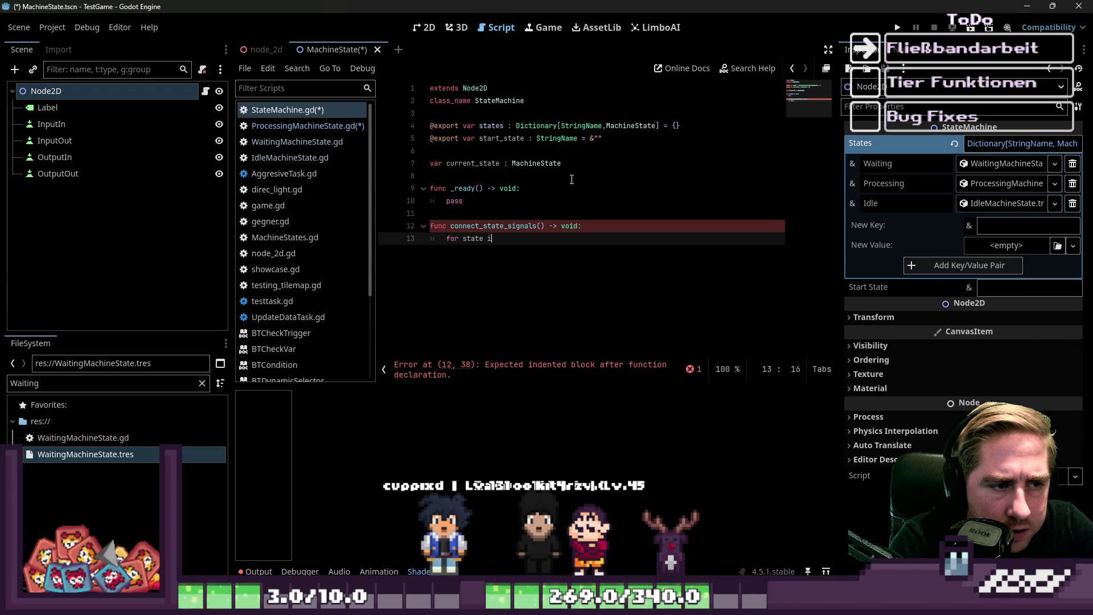
{"action": "type", "text": "get_v"}
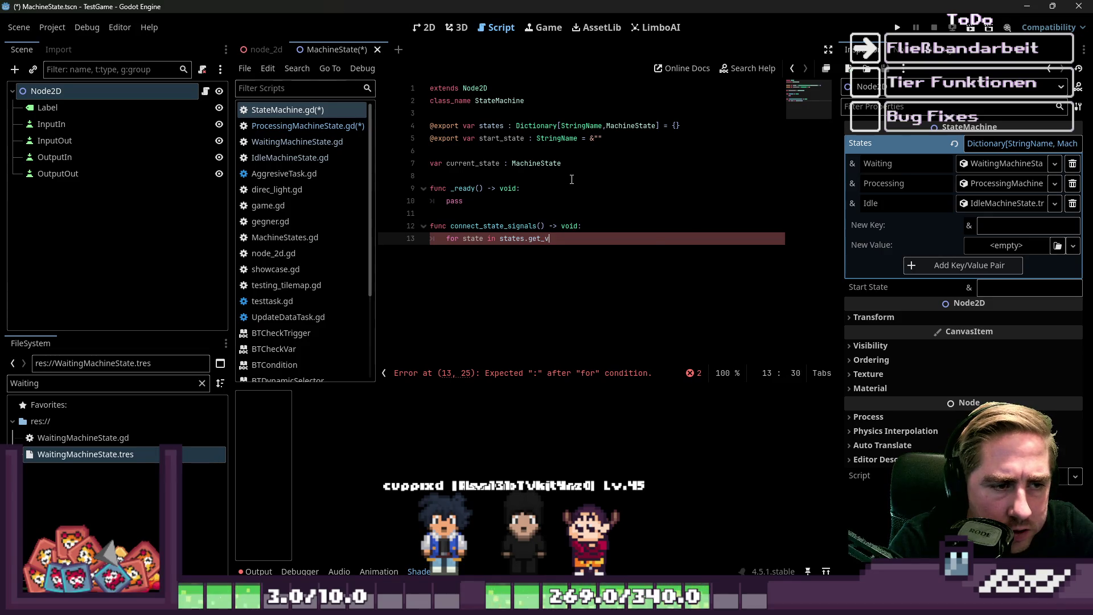
{"action": "key", "text": "BackSpace"}
{"action": "key", "text": "BackSpace"}
{"action": "key", "text": "BackSpace"}
{"action": "type", "text": "val"}
{"action": "key", "text": "Return"}
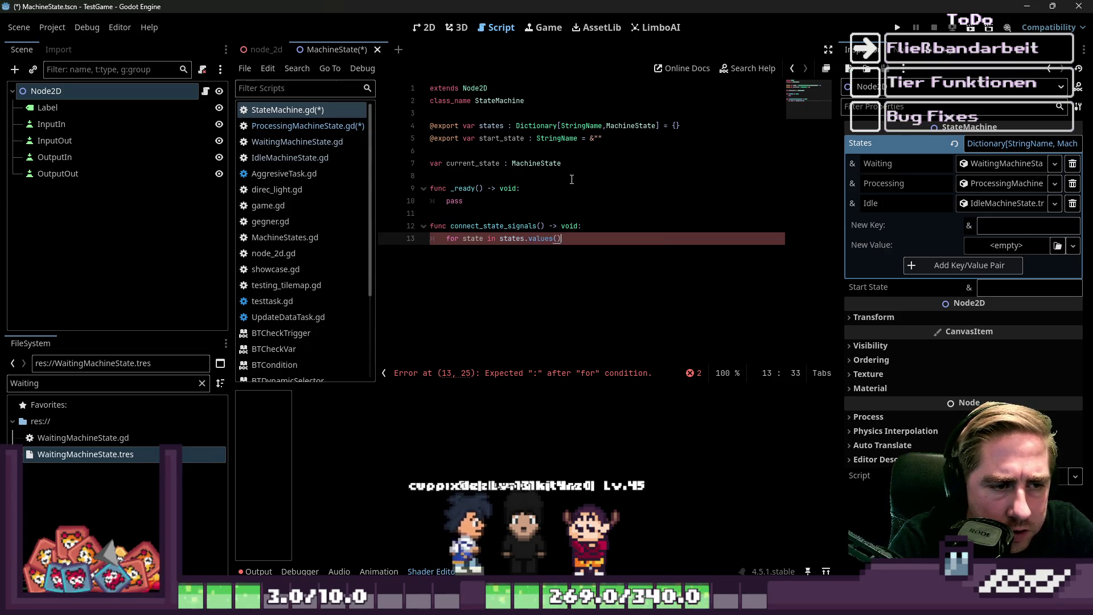
{"action": "type", "text": ":"}
{"action": "key", "text": "Return"}
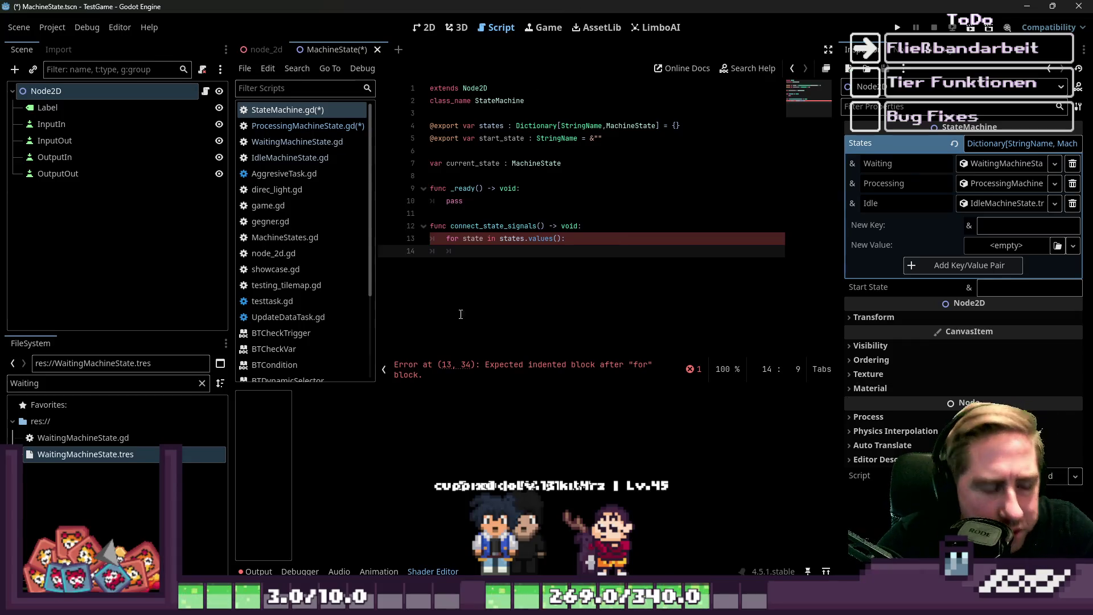
{"action": "left_click", "coordinate": [542, 240]}
{"action": "left_click", "coordinate": [547, 239], "text": "ctrl"}
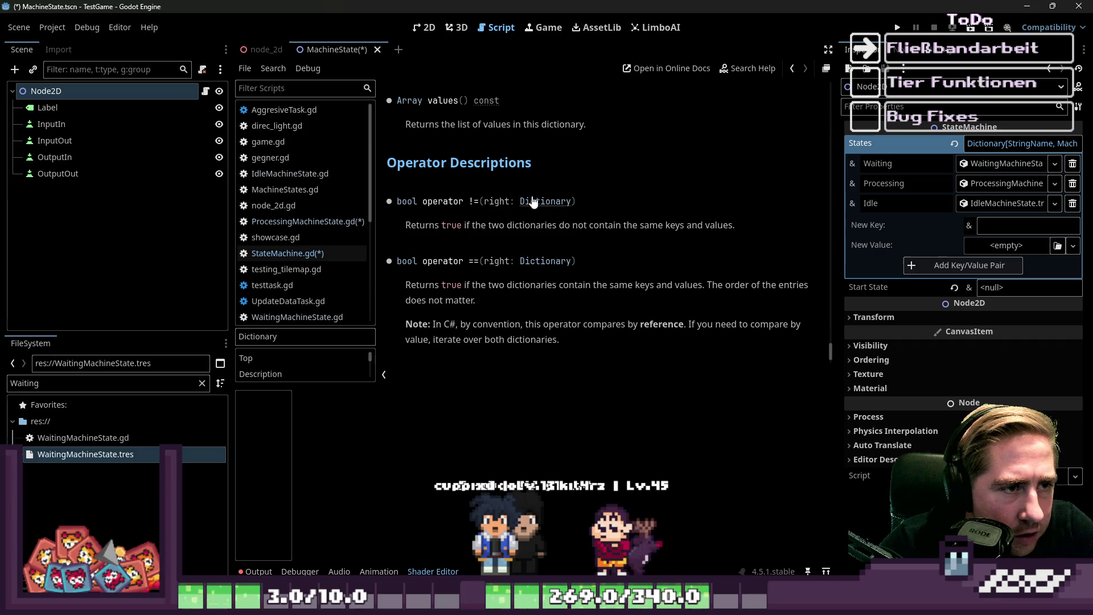
Read the Dictionary values() docs, then return to the 2D scene and select the Label.
{"action": "left_click_drag", "start_coordinate": [445, 126], "coordinate": [521, 128]}
{"action": "left_click", "coordinate": [538, 134]}
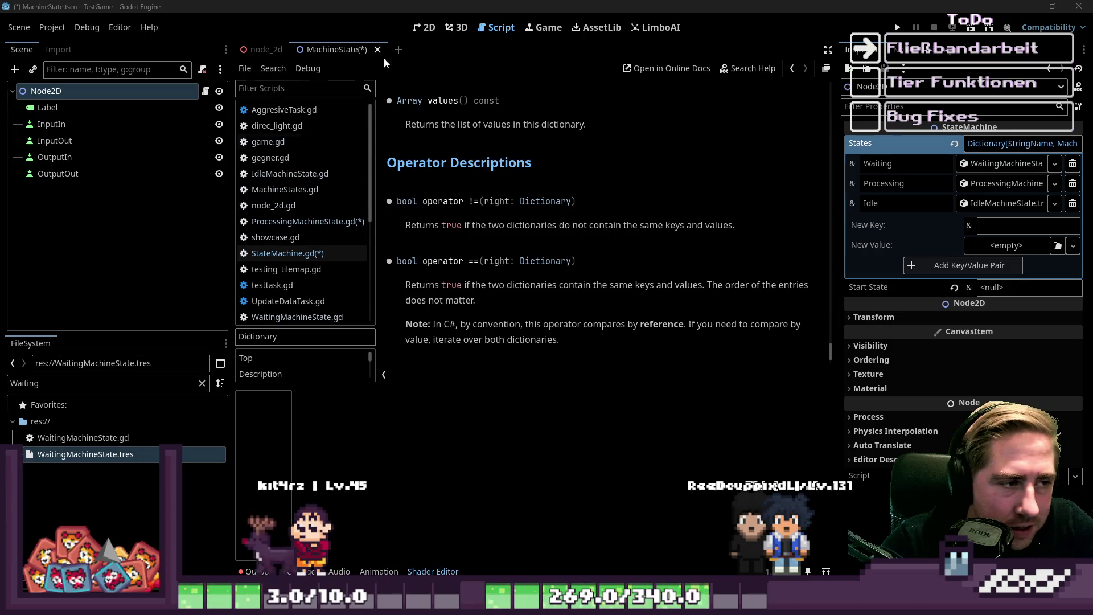
{"action": "left_click", "coordinate": [424, 28]}
{"action": "left_click", "coordinate": [486, 248]}
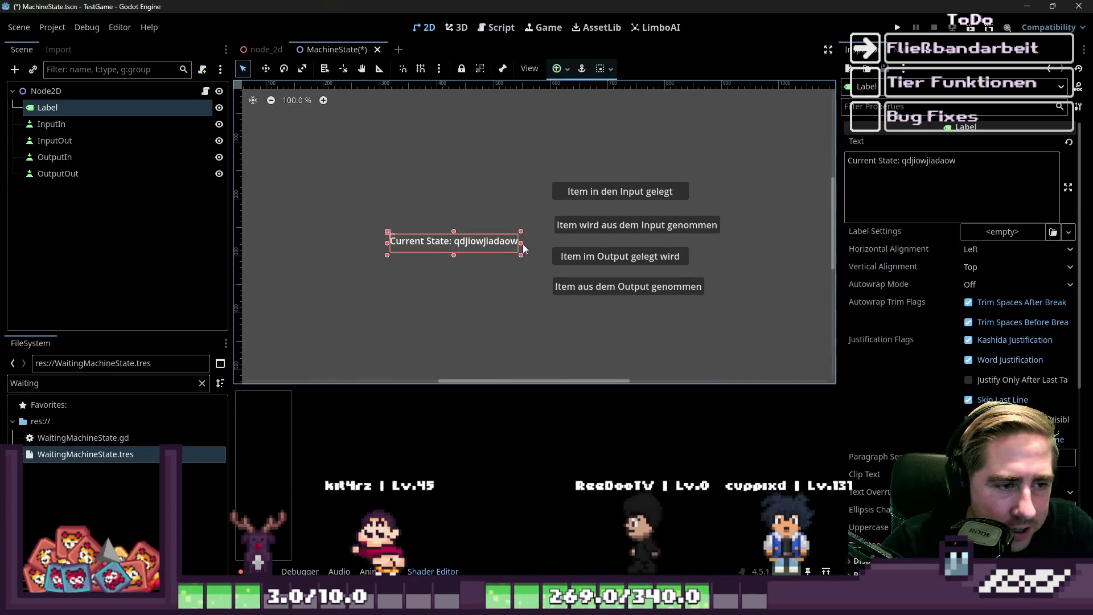
Replace the Label's text with the placeholder 'state_dawoiioadwioda.meProperty = X'.
{"action": "left_click", "coordinate": [941, 179]}
{"action": "key", "text": "ctrl+a"}
{"action": "type", "text": "state_***meProperty = X"}
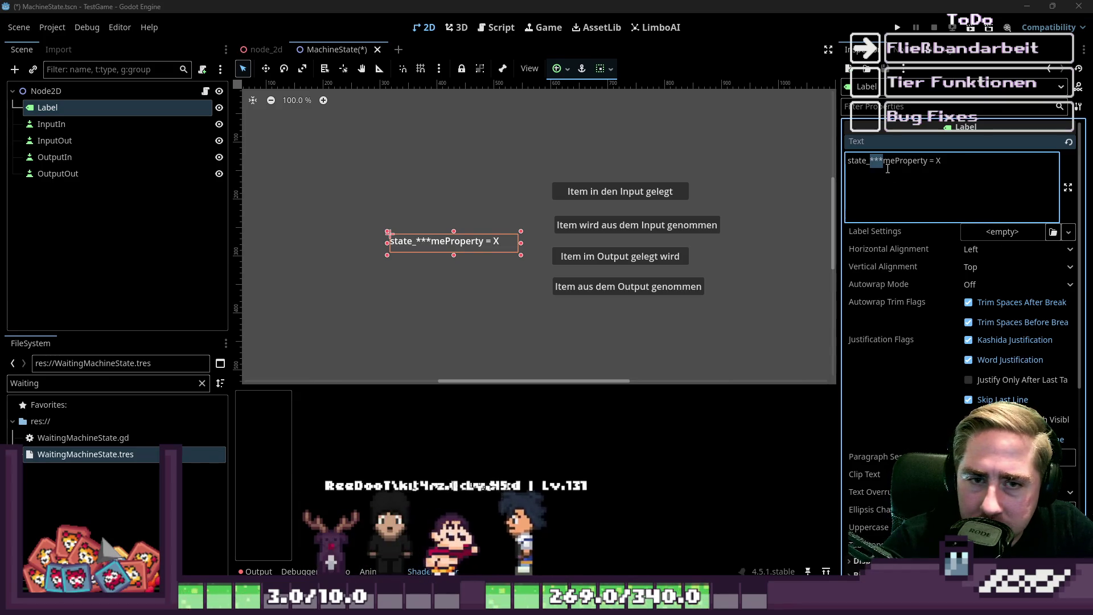
{"action": "left_click", "coordinate": [882, 164]}
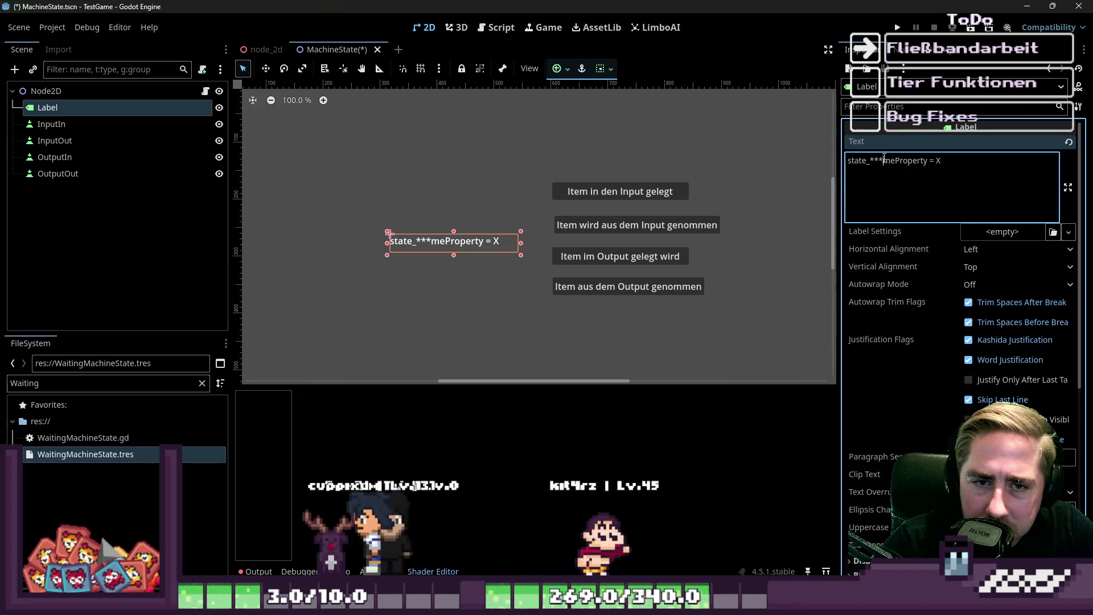
{"action": "left_click_drag", "start_coordinate": [881, 164], "coordinate": [873, 160]}
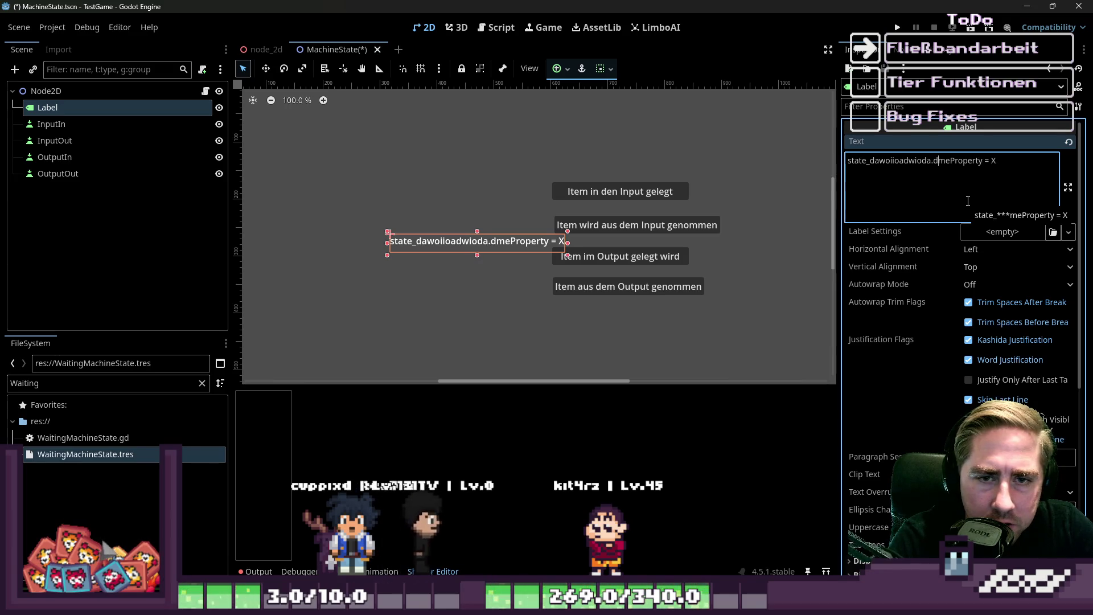
{"action": "type", "text": "t"}
{"action": "key", "text": "BackSpace"}
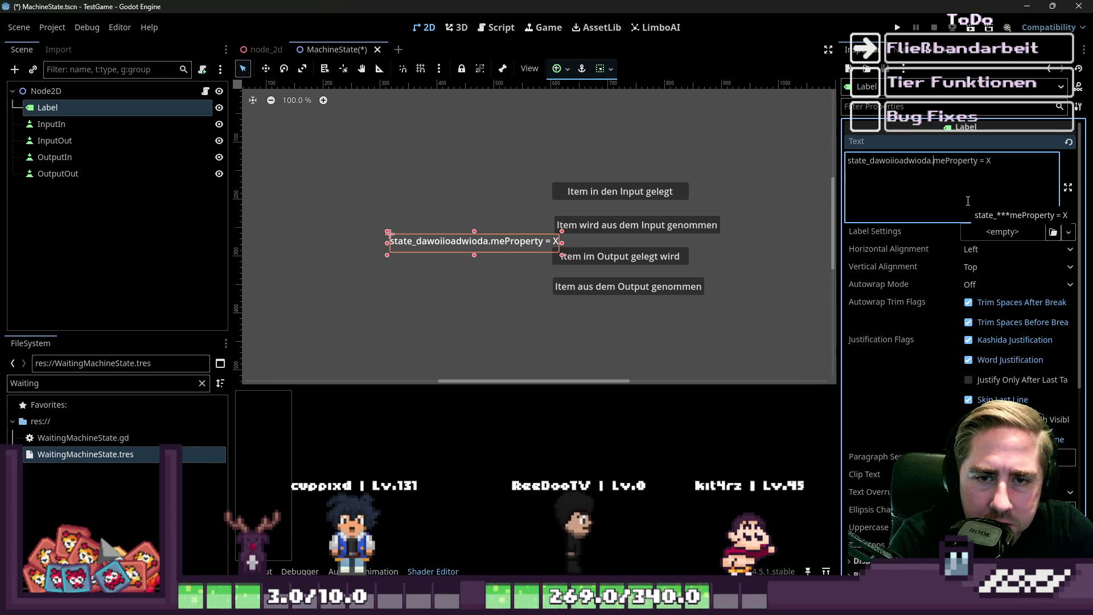